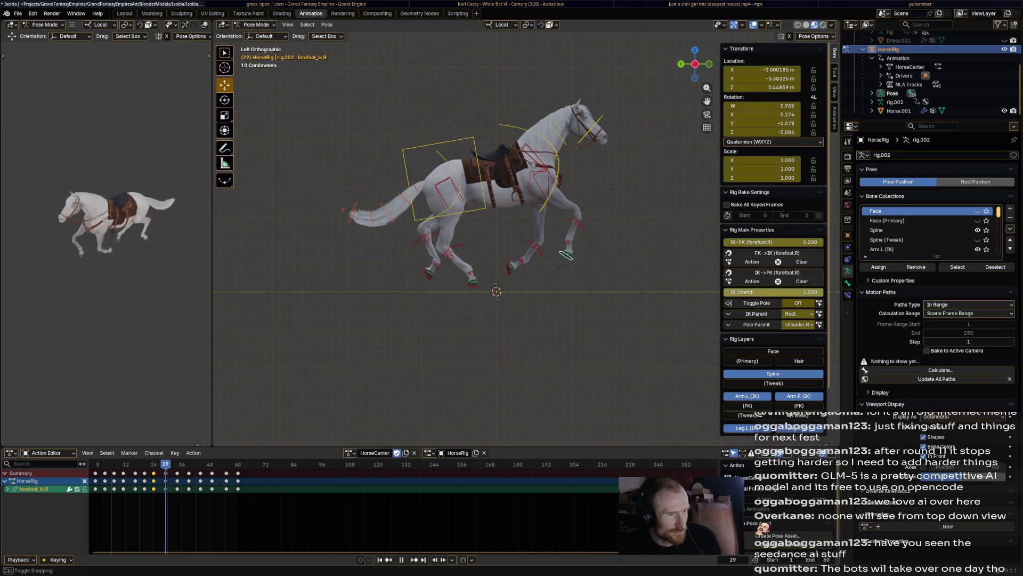
- Reposition the right front foot IK control at frame 34 and preview the gallop
left_click(592, 275)
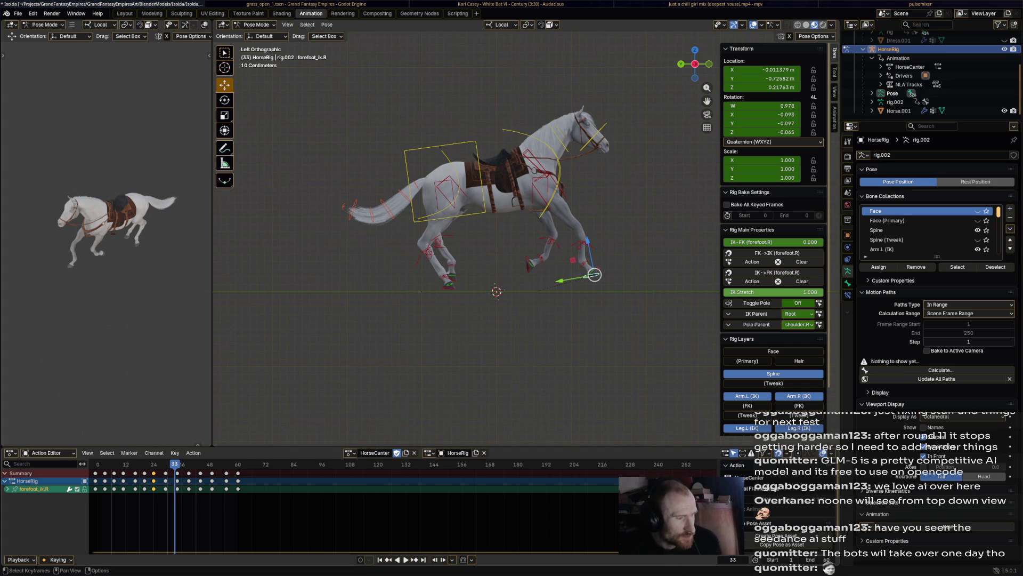
key("space")
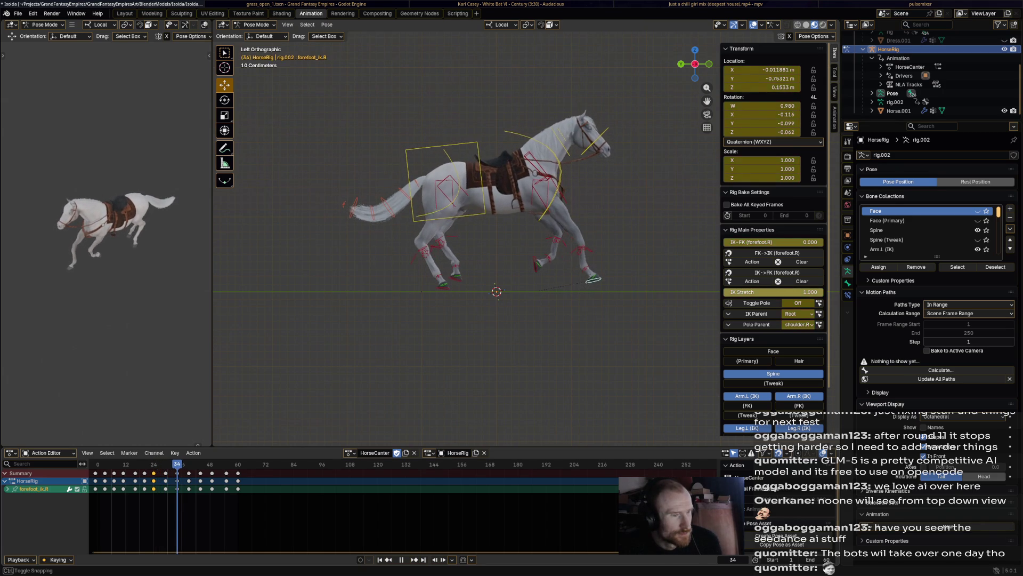
left_click(592, 279)
key("g")
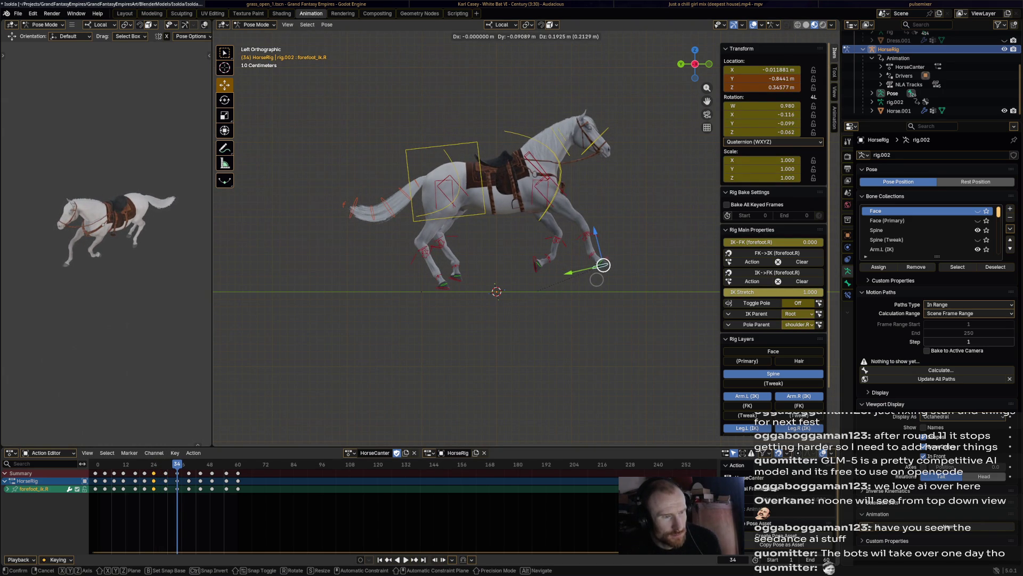
left_click(599, 260)
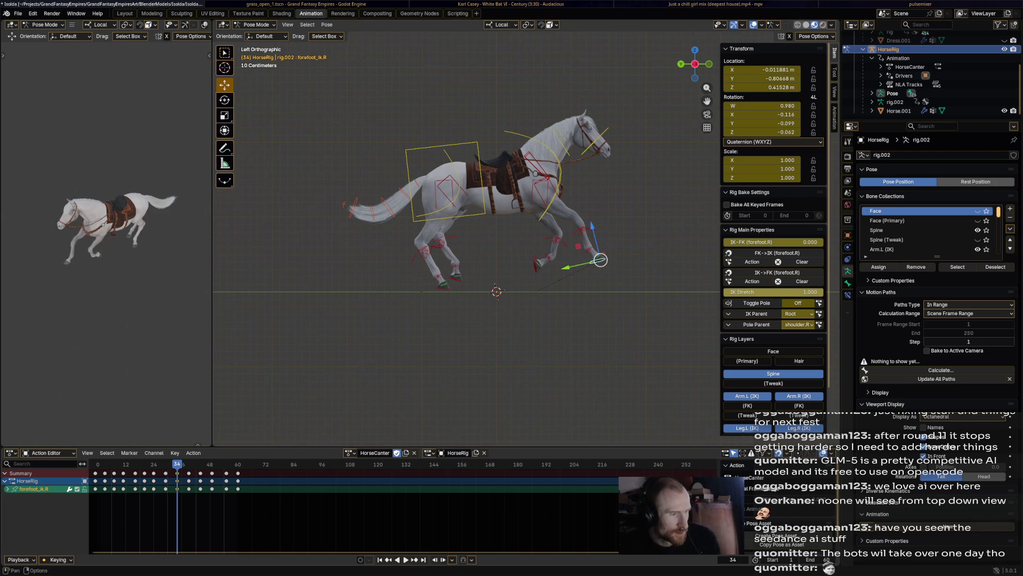
key("space")
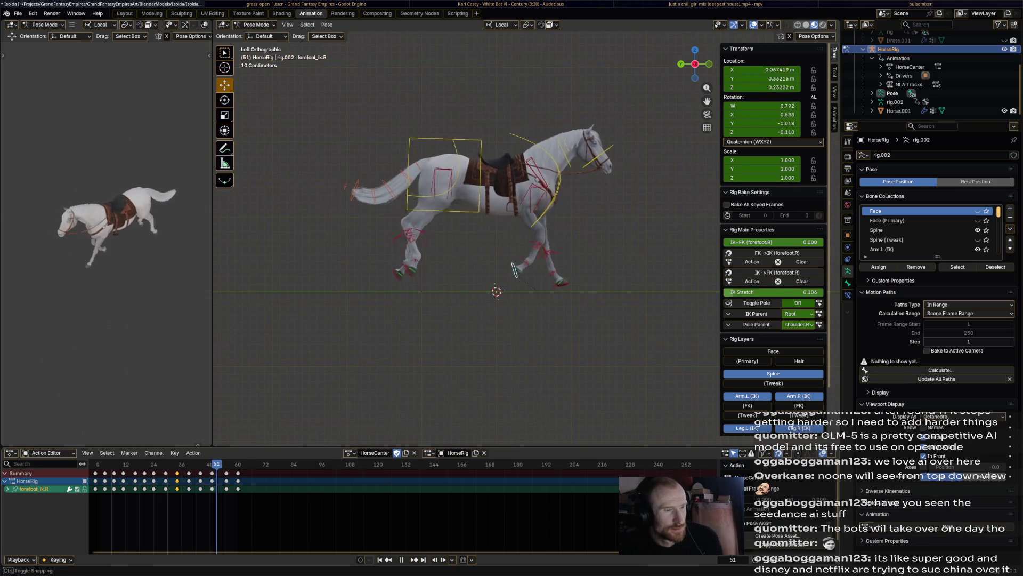
- Raise the right front foot at frame 67, then at frame 60 adjust its IK stretch
key("space")
left_click(564, 274)
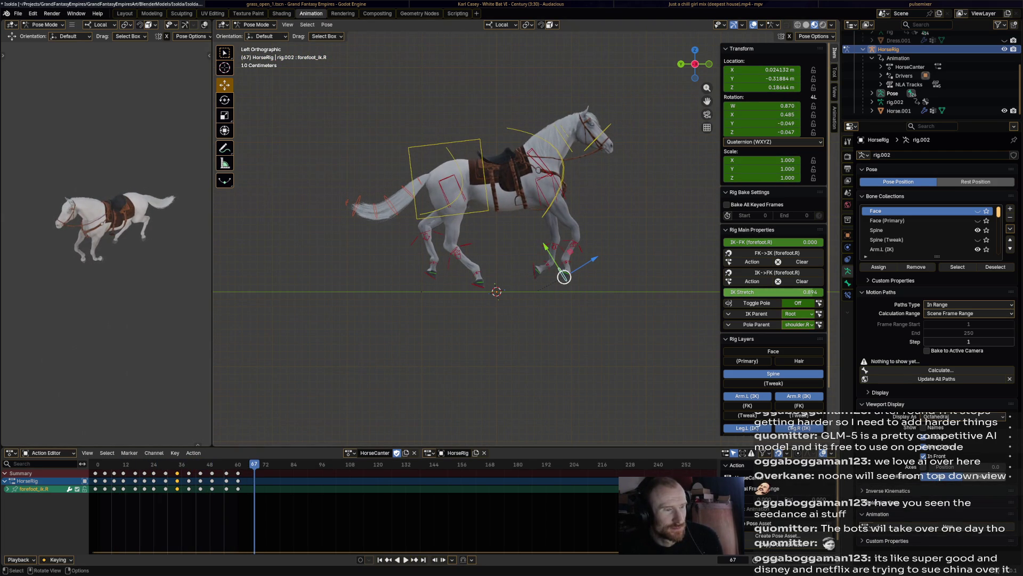
key("g")
left_click(565, 269)
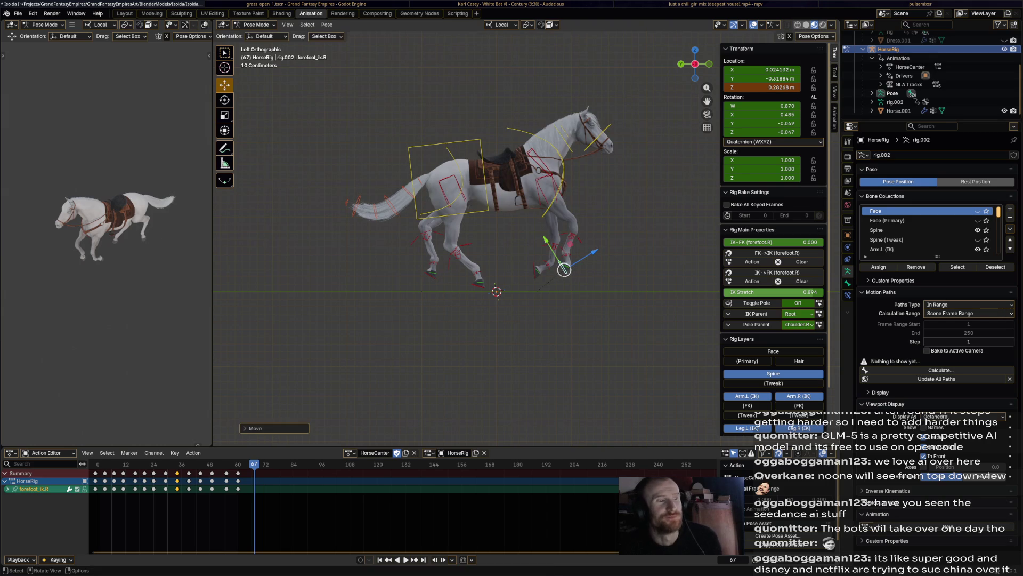
left_click(240, 464)
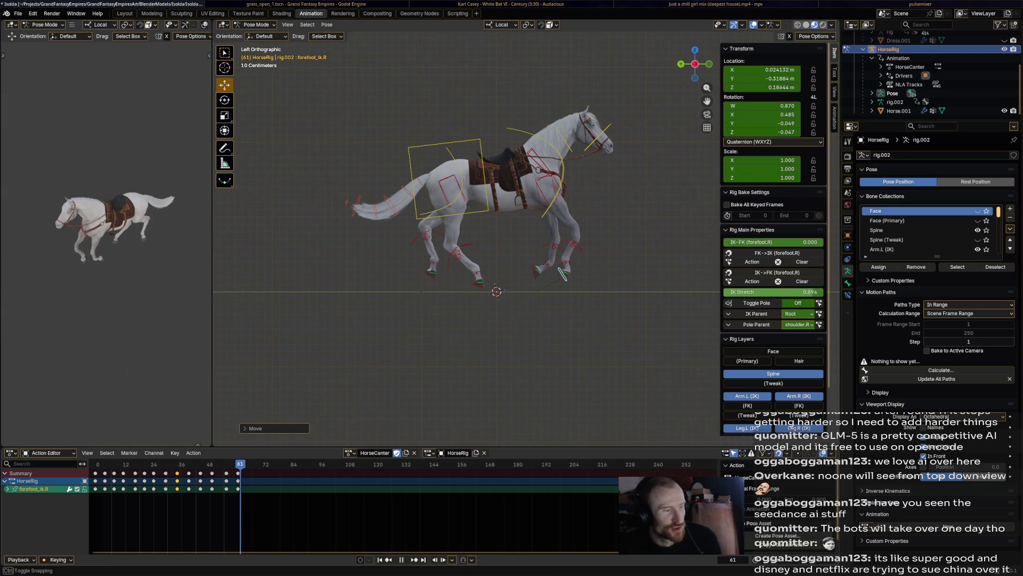
left_click_drag(240, 465, 237, 465)
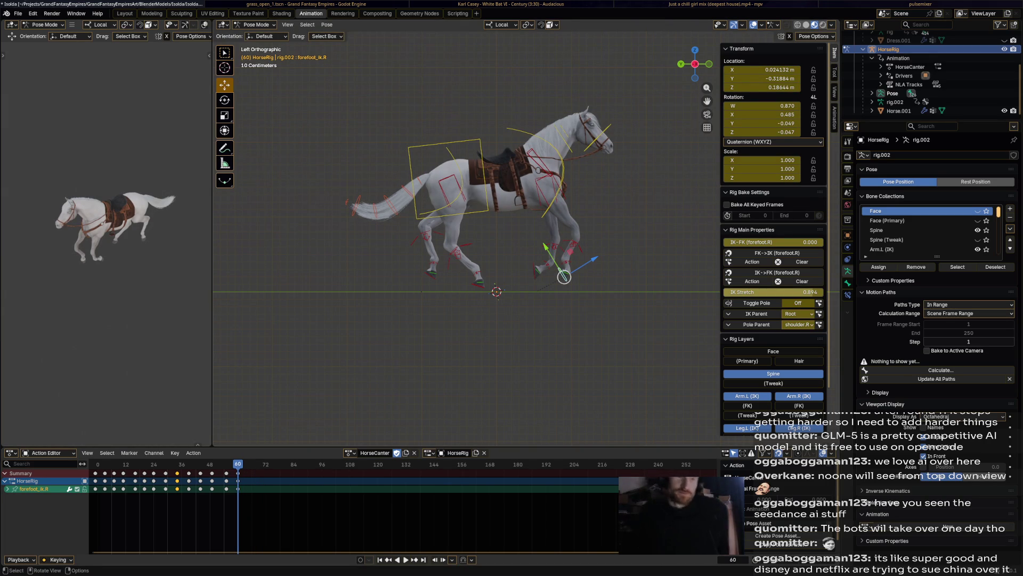
mouse_move(744, 291)
left_mouse_down()
mouse_move(768, 292)
mouse_move(728, 292)
left_mouse_up()
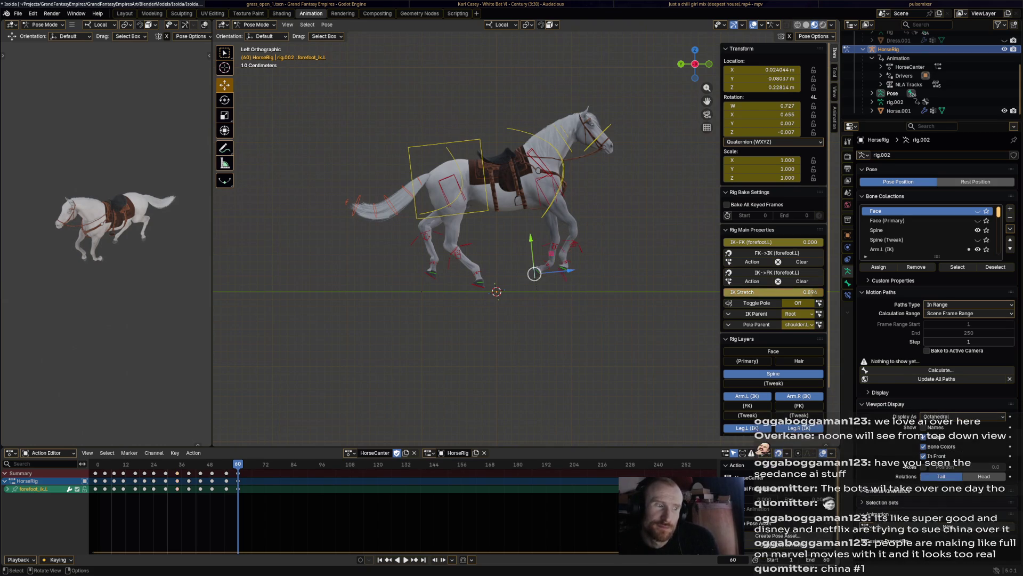
- Reset the left front foot's IK stretch to 0, check the hind and fore foot controls, and save the file
left_click_drag(808, 292, 725, 292)
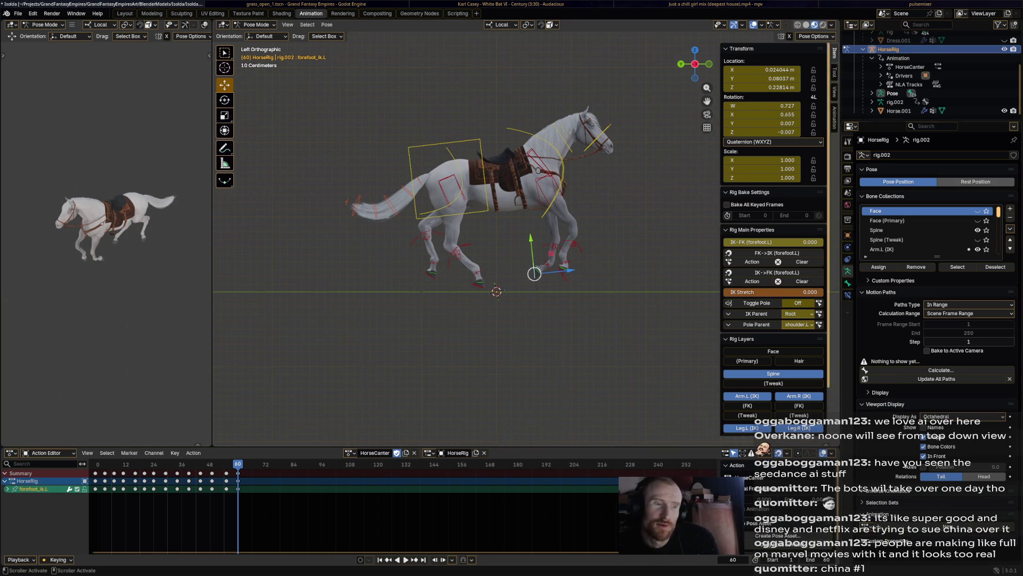
left_click(479, 287)
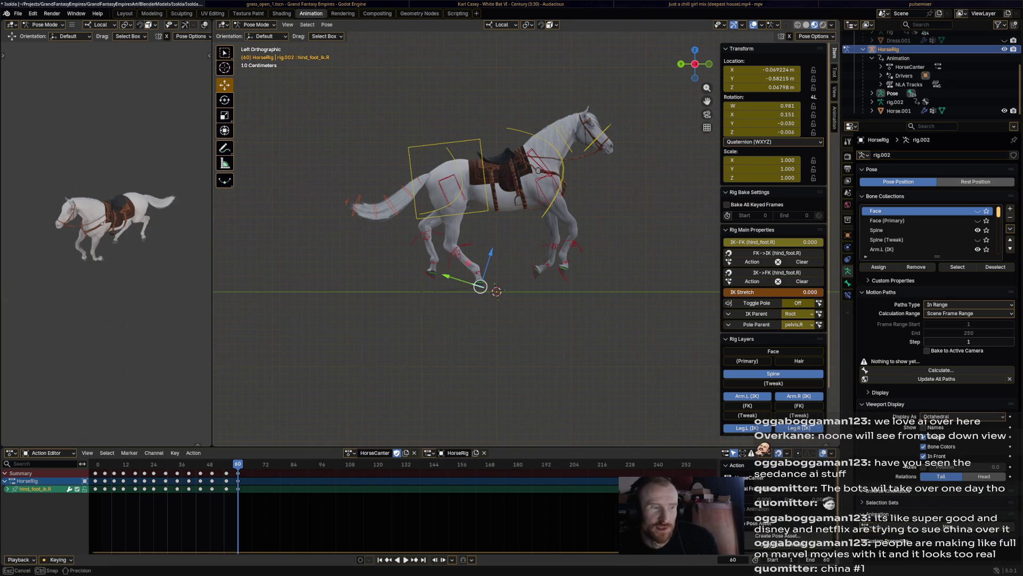
left_click(448, 268)
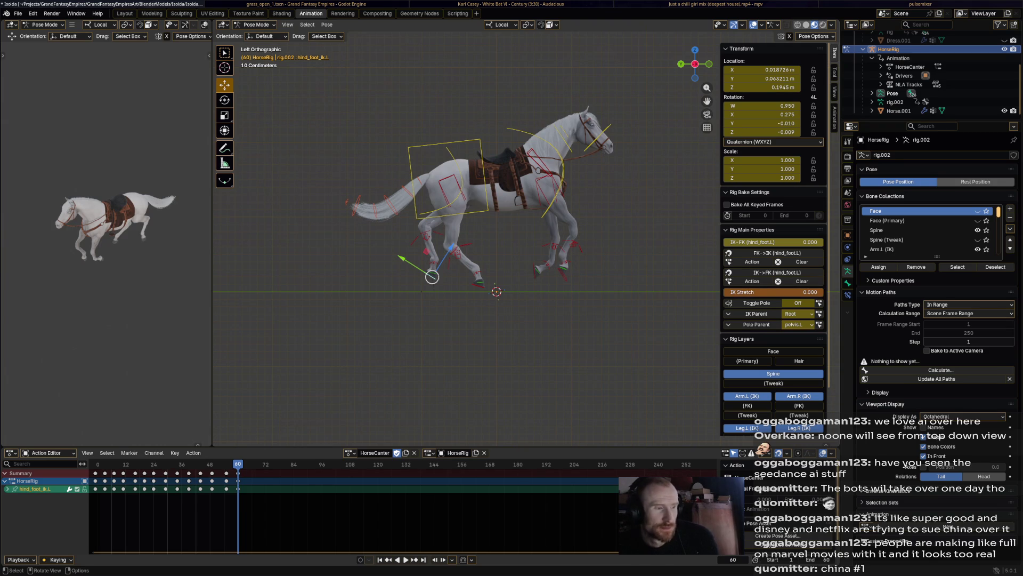
left_click(564, 276)
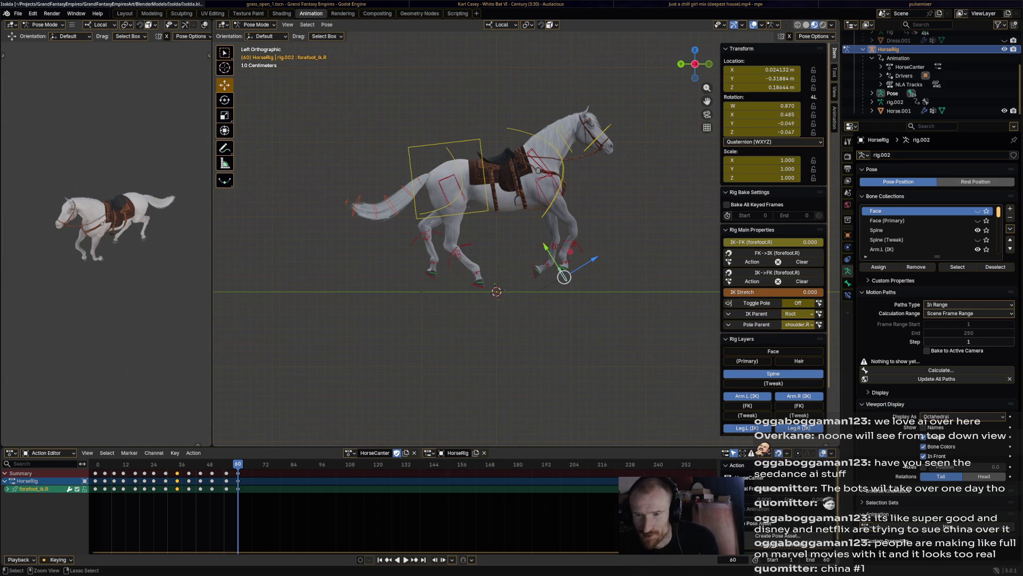
key("ctrl+s")
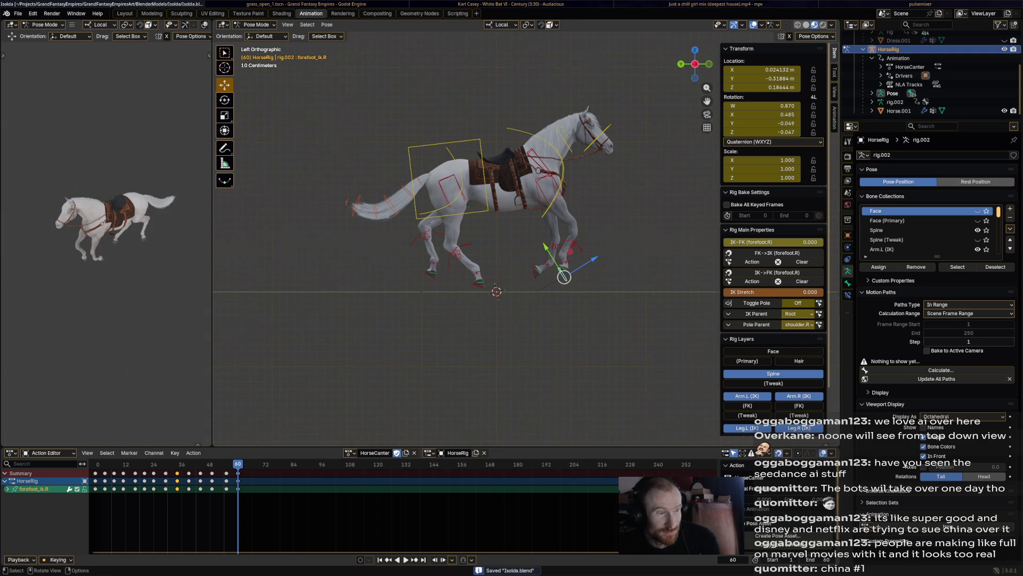
middle_click_drag(564, 276, 572, 282)
key("space")
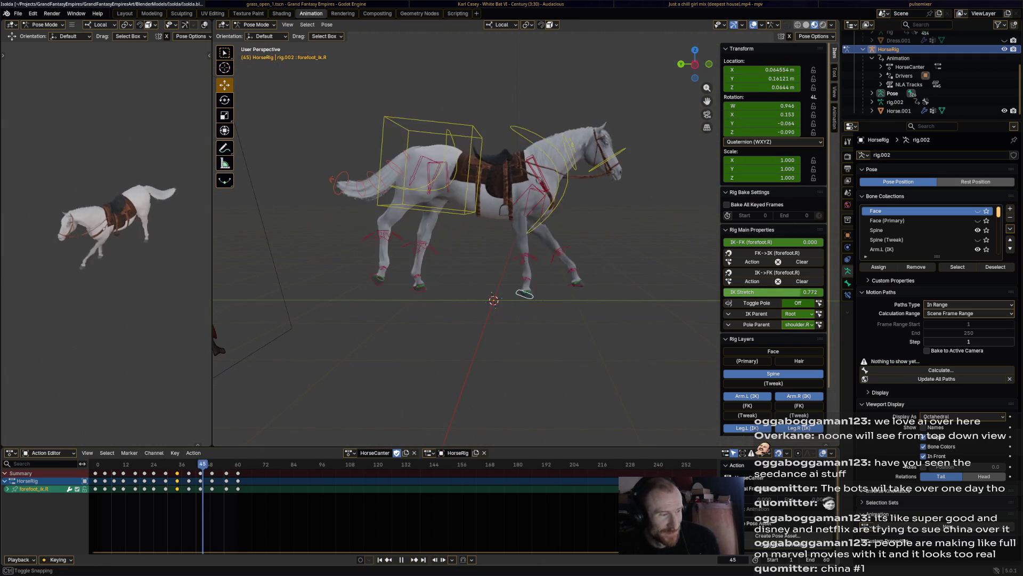
- Play and frame-step through the gallop around frame 32 to inspect the leg motion
key("space")
key("Left")
key("Right")
key("space")
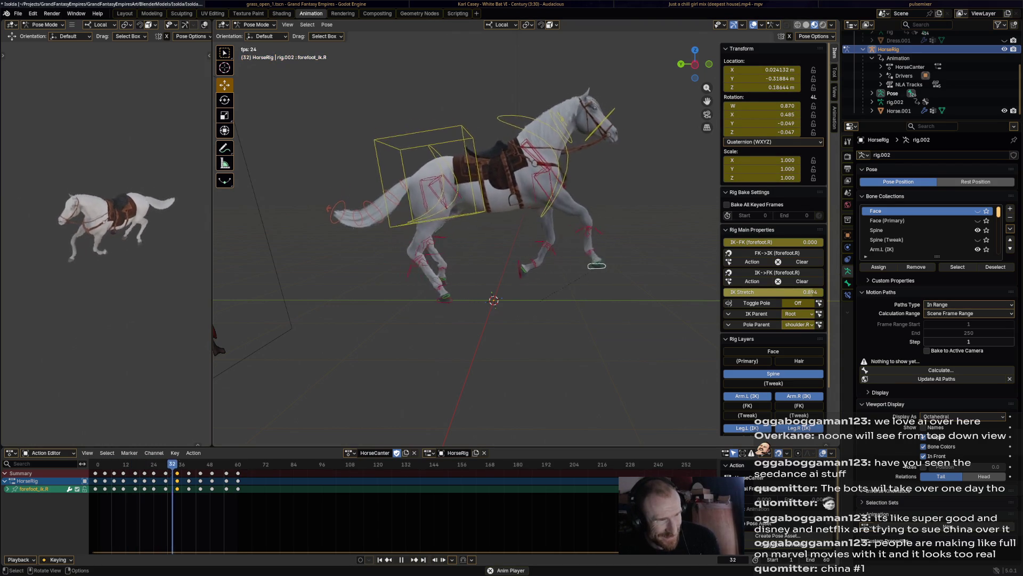
key("space")
key("Right")
key("Right")
key("Right")
key("Right")
key("Right")
key("Right")
key("Right")
key("Right")
key("Right")
key("Right")
key("Right")
key("Right")
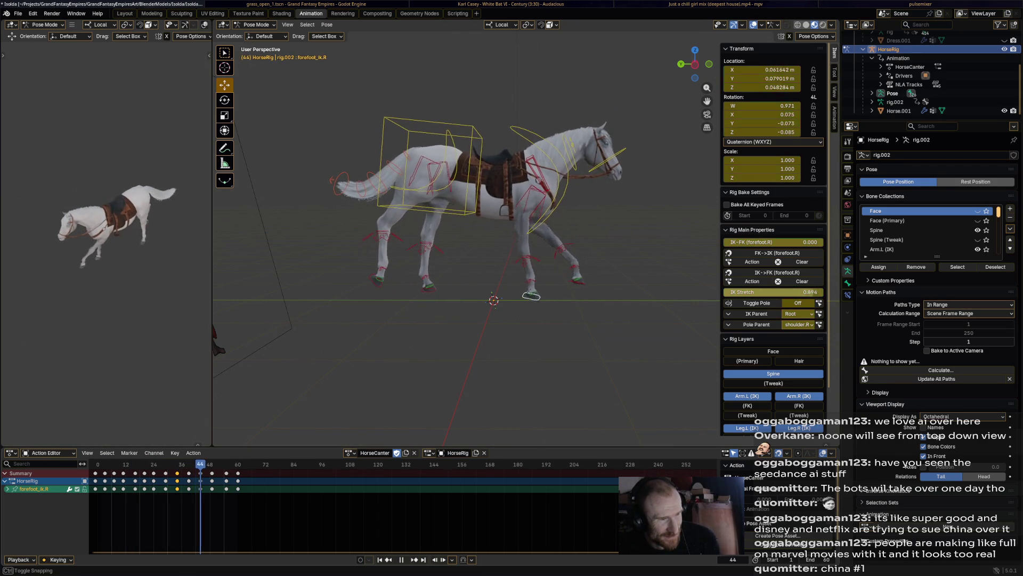
key("Right")
key("Right")
key("Right")
key("Right")
key("Right")
key("Right")
key("Right")
key("Right")
key("Right")
key("Right")
key("Right")
key("Right")
- Replay the loop, stop at frame 23 with forefoot_ik.R selected, and switch to the browser
key("space")
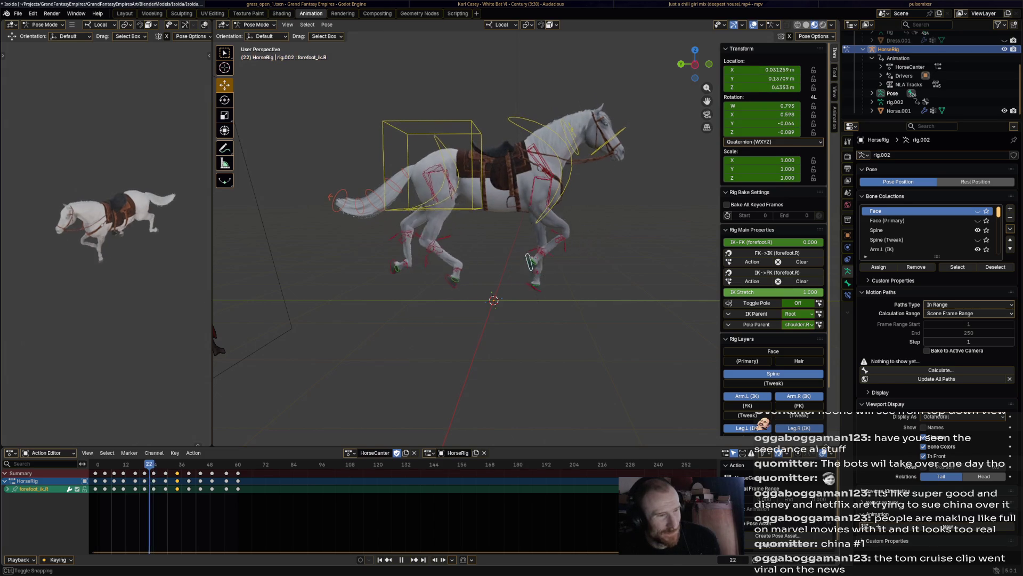
key("space")
left_click(531, 261)
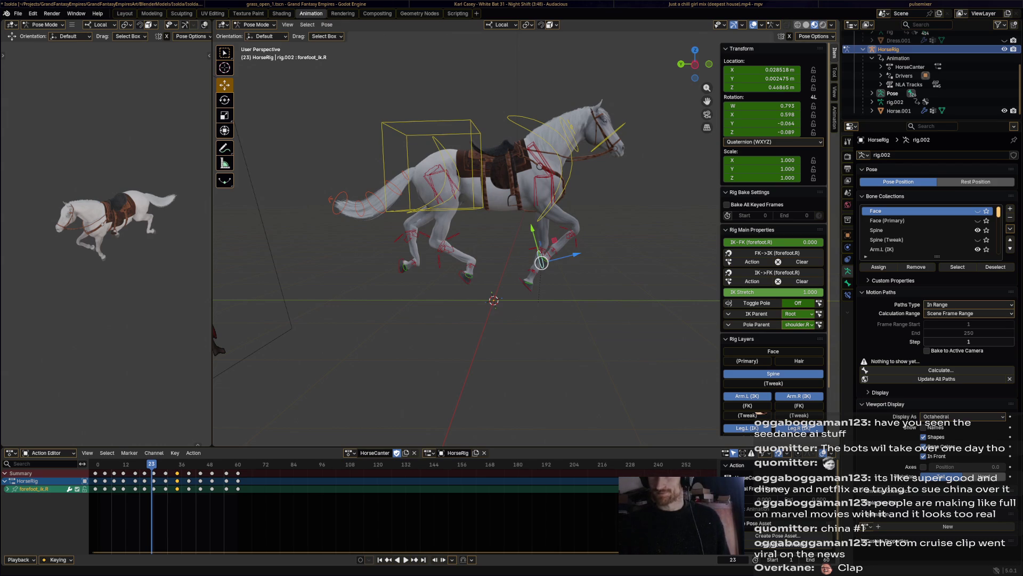
key("alt+Tab")
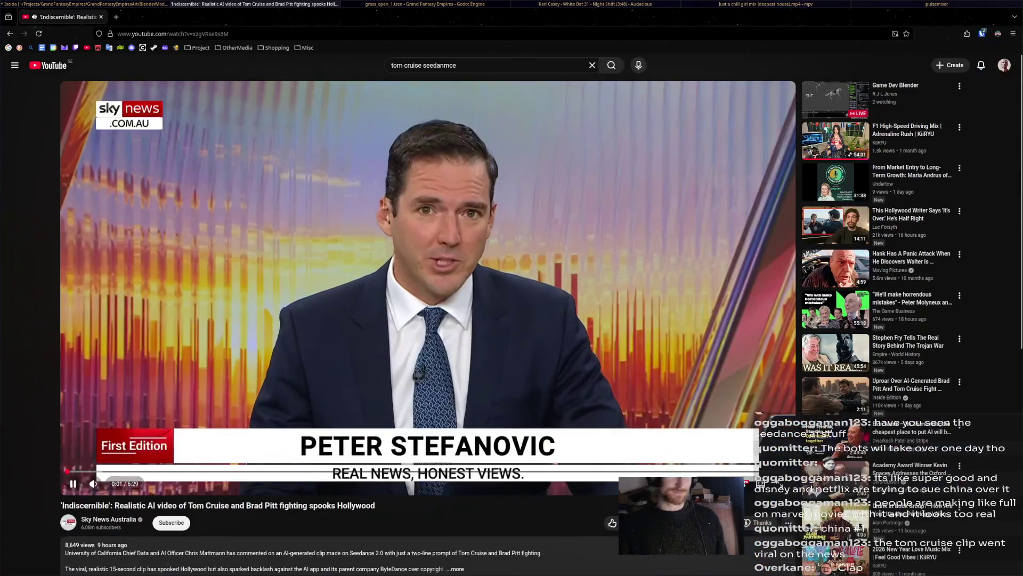
- Pause the Sky News video, glance back at the horse rig, and return to YouTube
key("space")
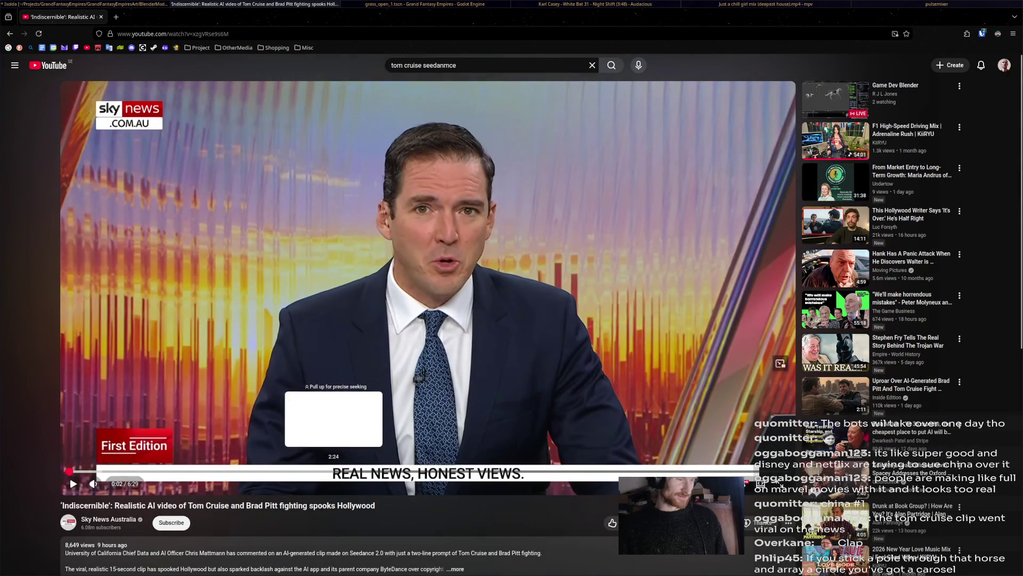
key("alt+Tab")
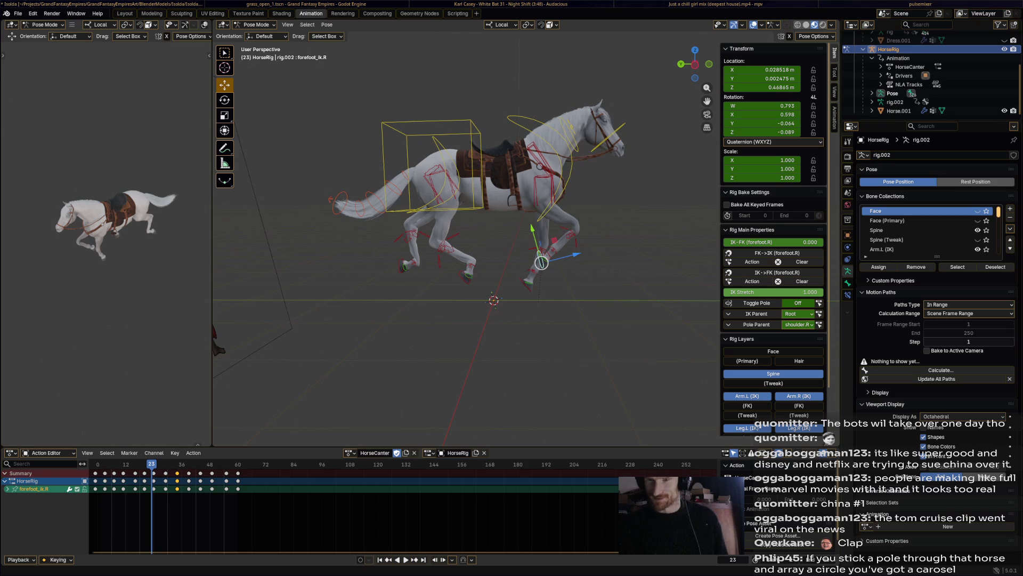
key("alt+Tab")
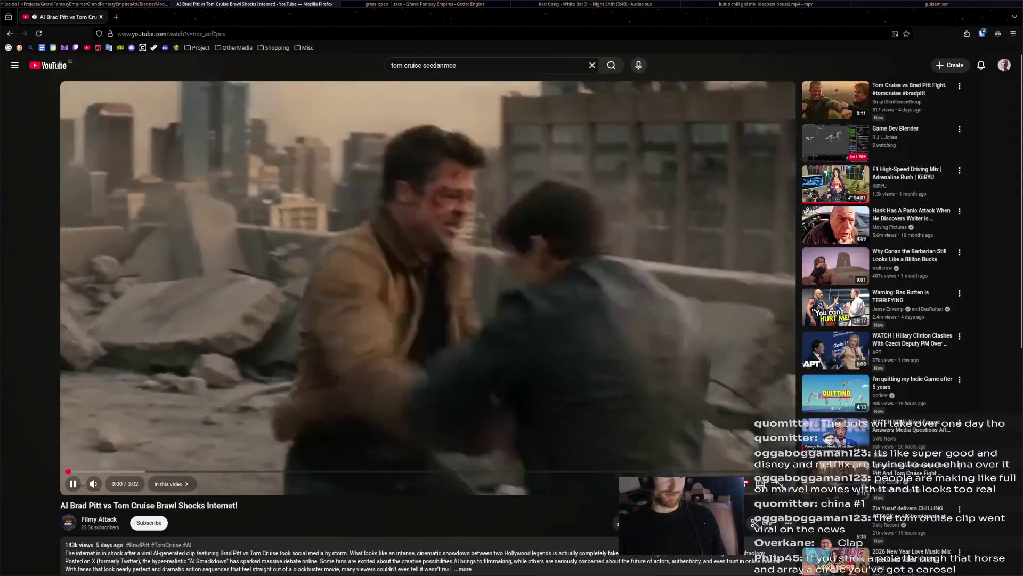
- Watch the AI brawl video to about 0:15, pause it, and return to Blender
key("space")
key("space")
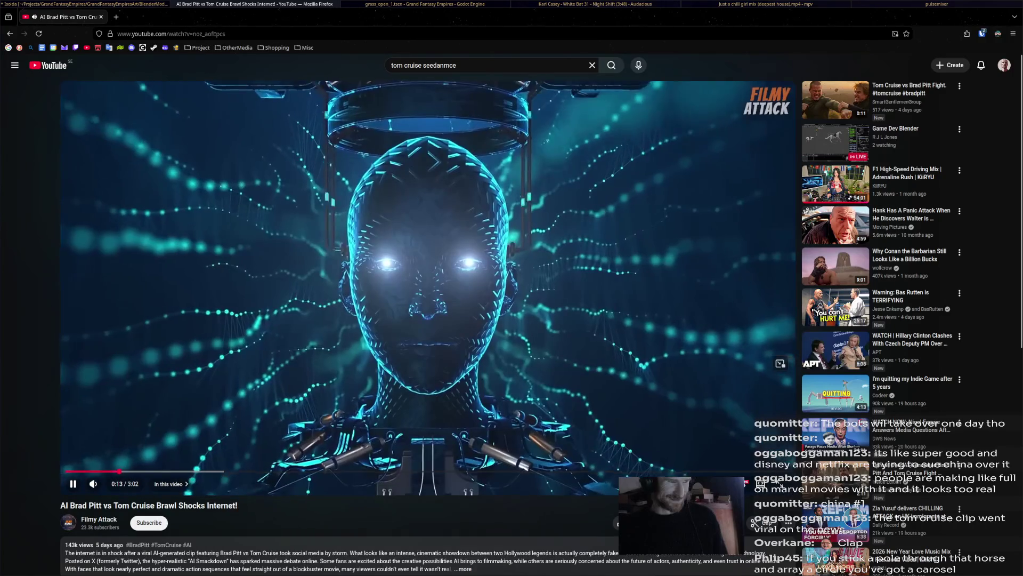
key("space")
key("space")
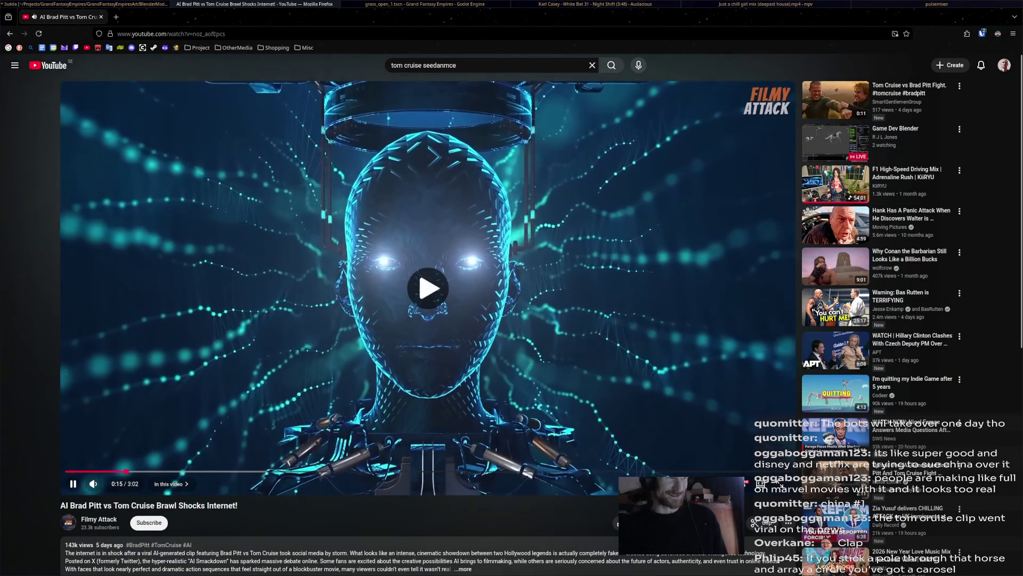
key("space")
key("alt+Tab")
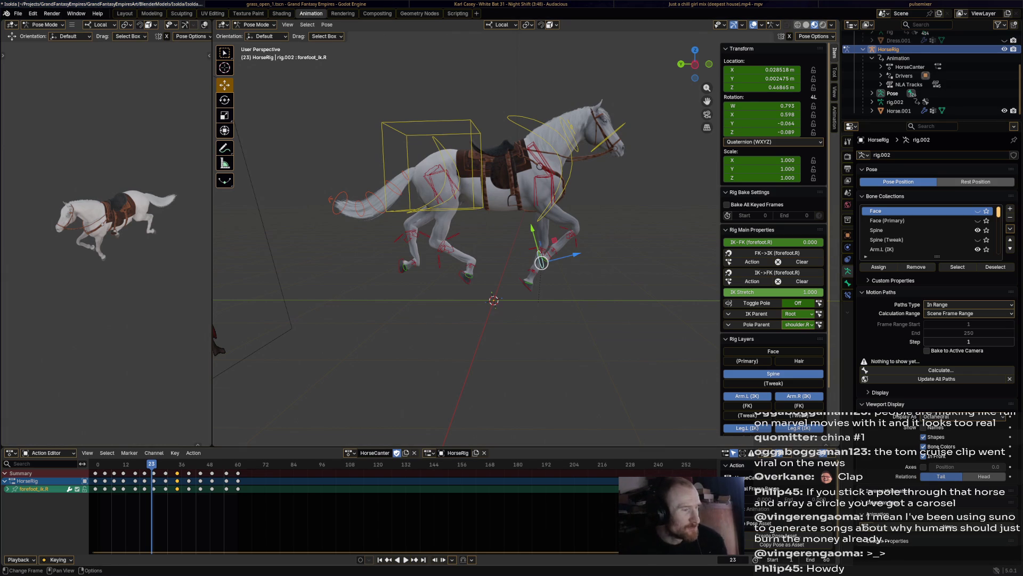
- Scrub the timeline and move the right front foot at frame 60, then preview
mouse_move(151, 464)
left_mouse_down()
mouse_move(123, 464)
mouse_move(253, 465)
mouse_move(96, 465)
left_mouse_up()
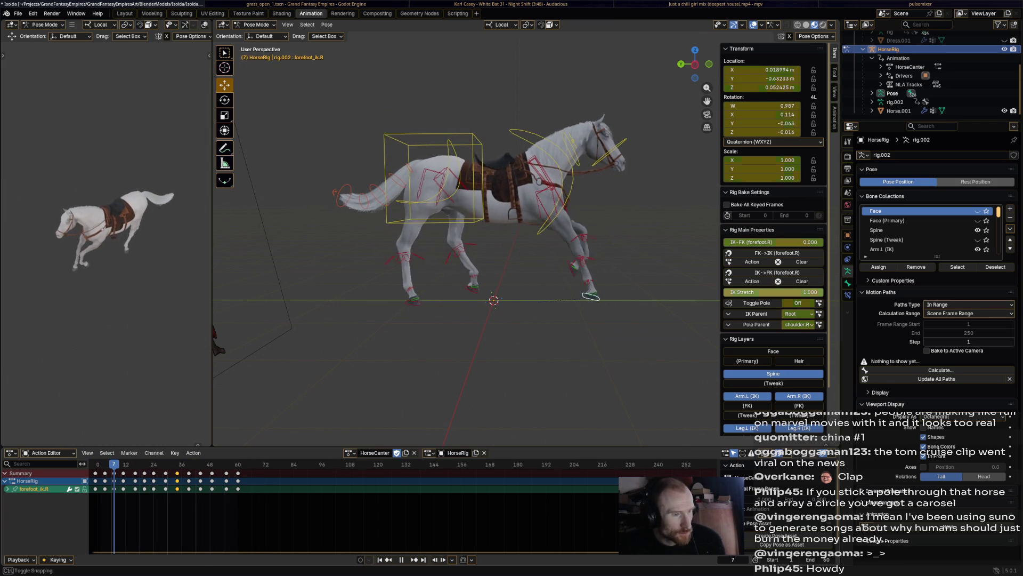
mouse_move(96, 464)
left_mouse_down()
mouse_move(250, 465)
mouse_move(237, 464)
left_mouse_up()
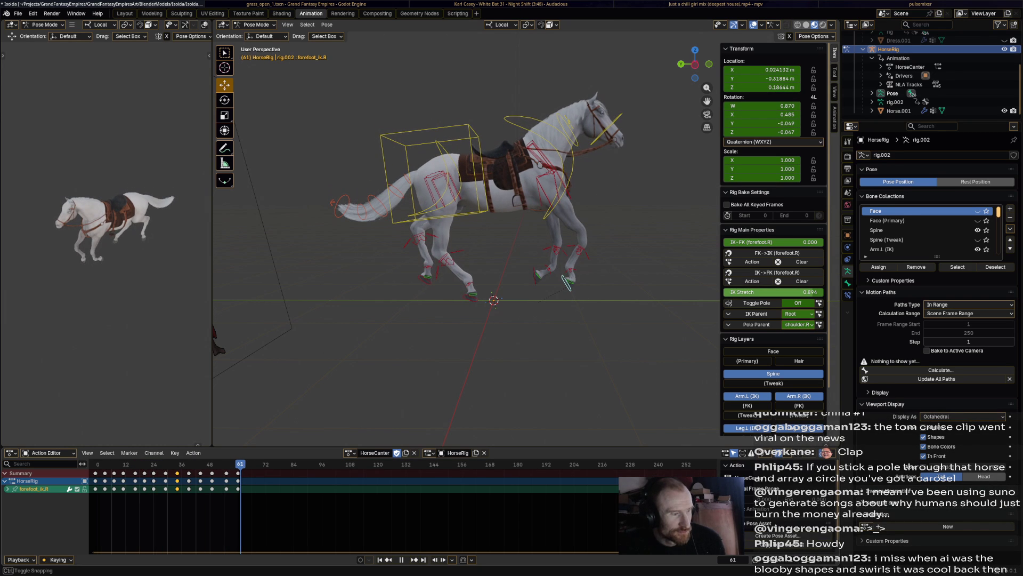
left_click(568, 284)
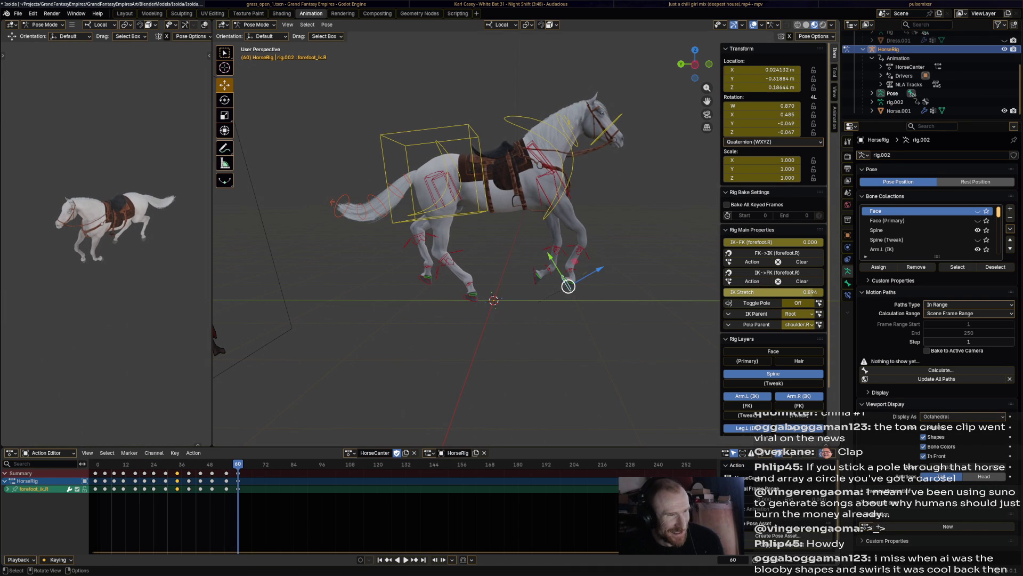
key("g")
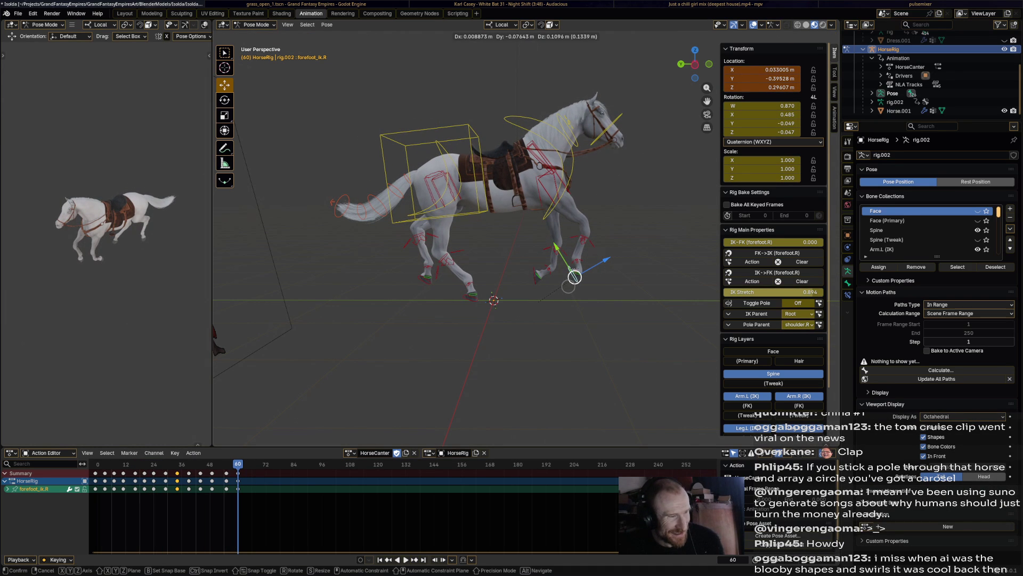
left_click(574, 277)
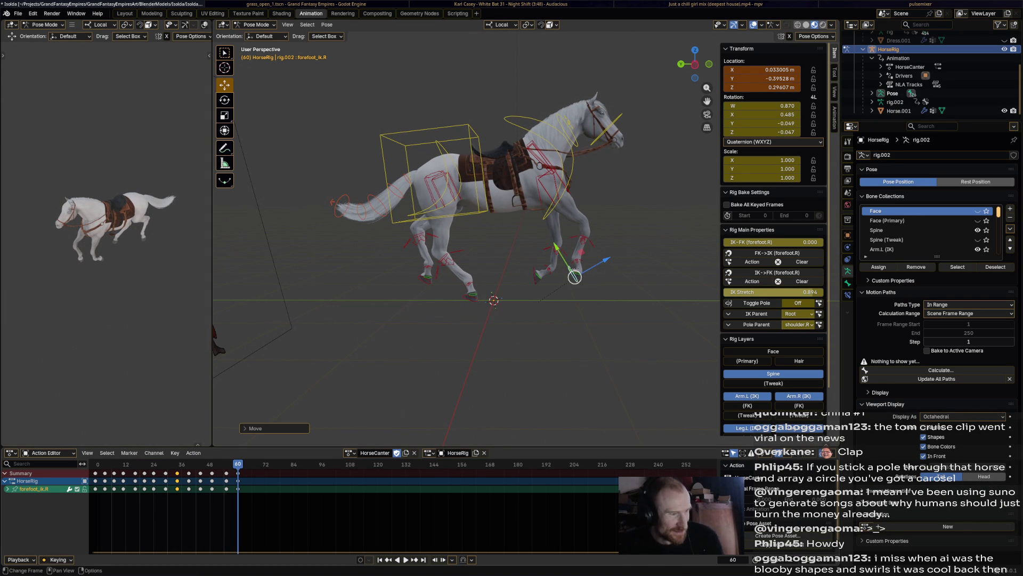
key("space")
- Move the right front foot at the first frame and keyframe its location
key("Escape")
key("g")
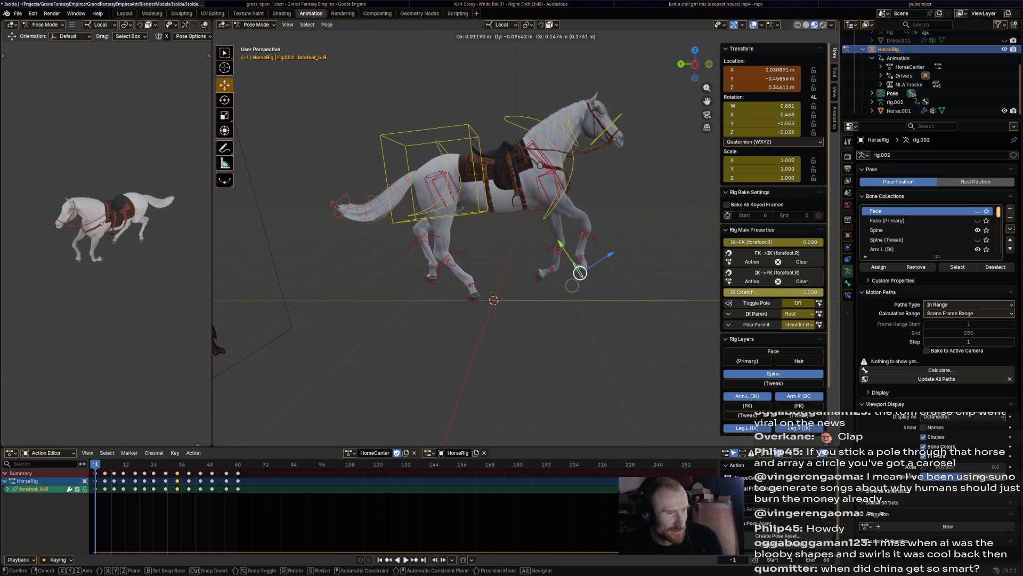
left_click(579, 274)
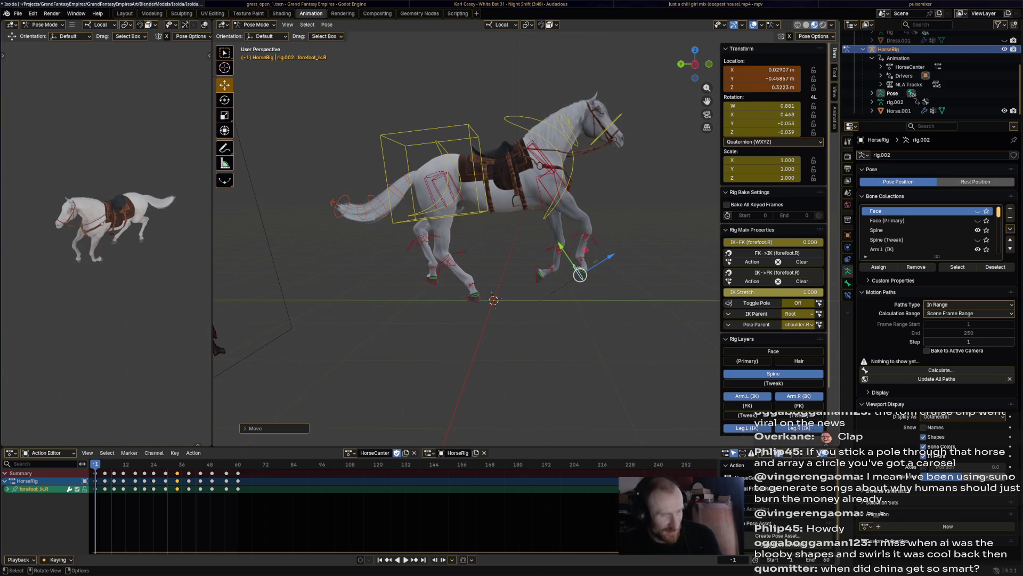
key("i")
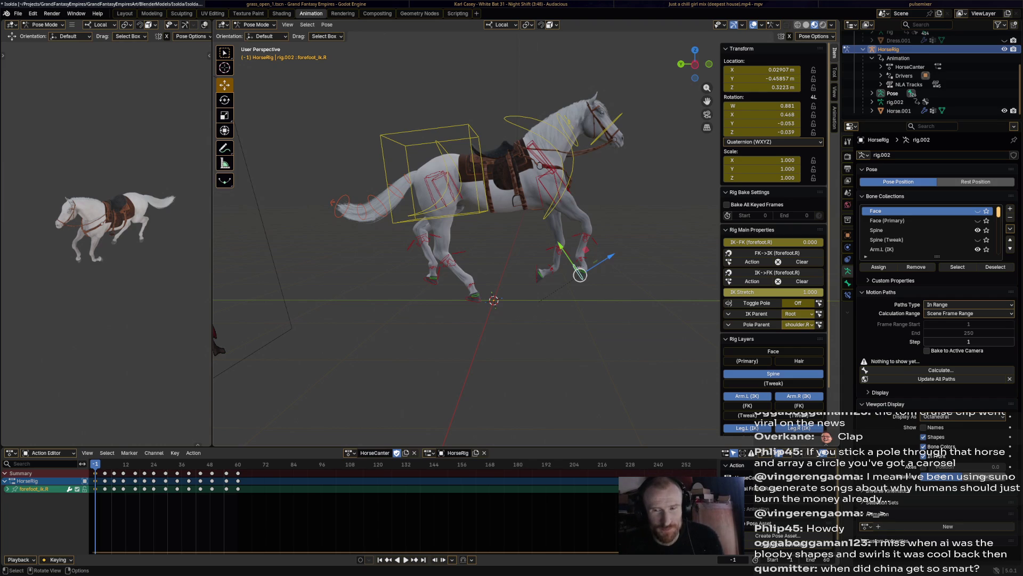
- Review the gallop playback with the left front foot control selected
left_click(537, 272)
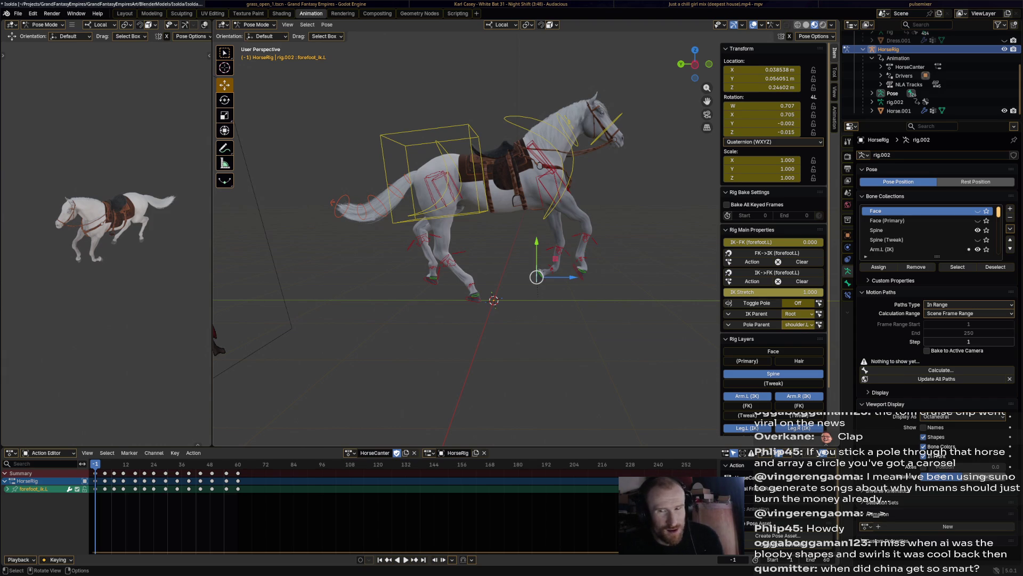
key("space")
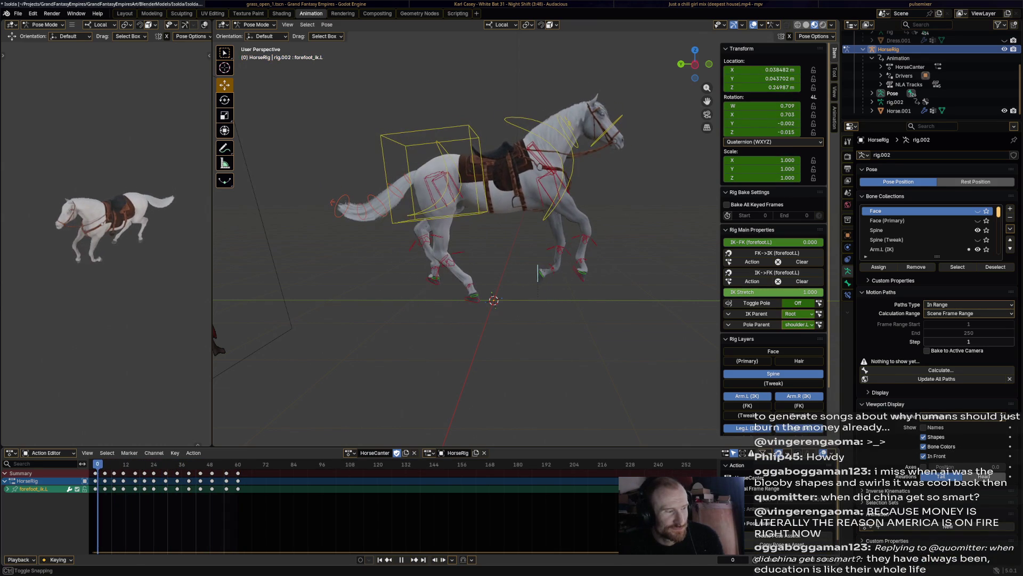
key("space")
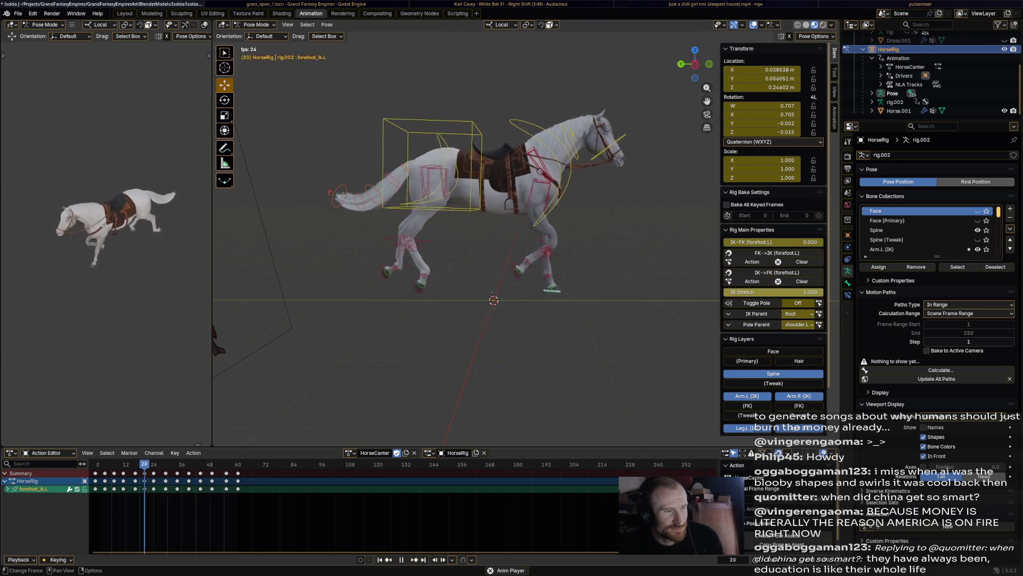
key("space")
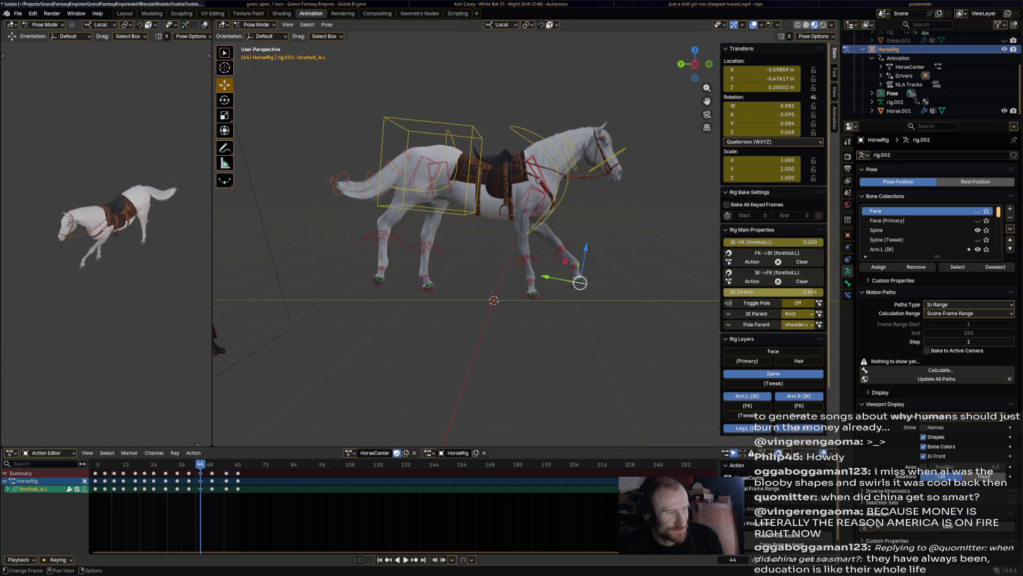
key("space")
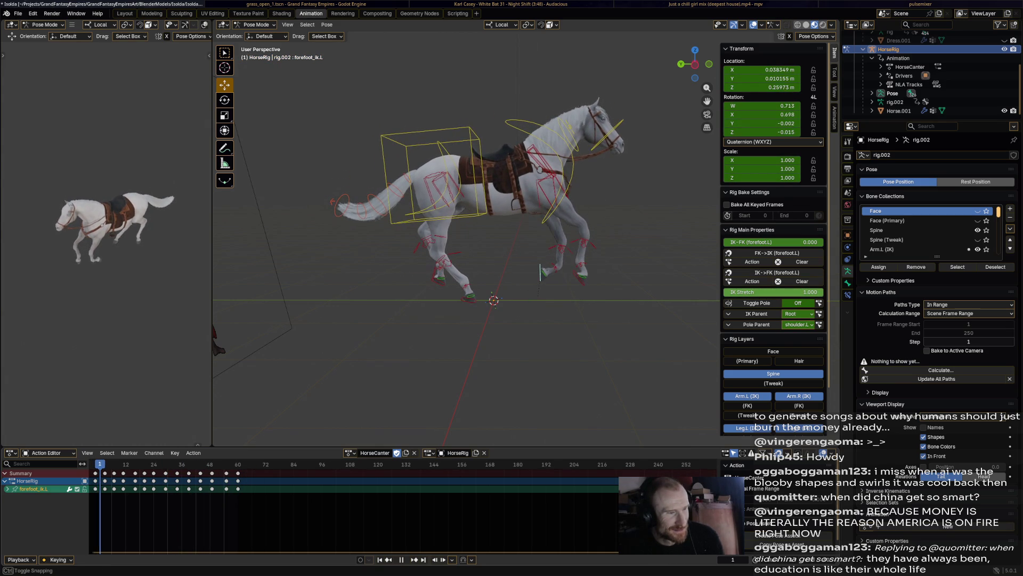
key("space")
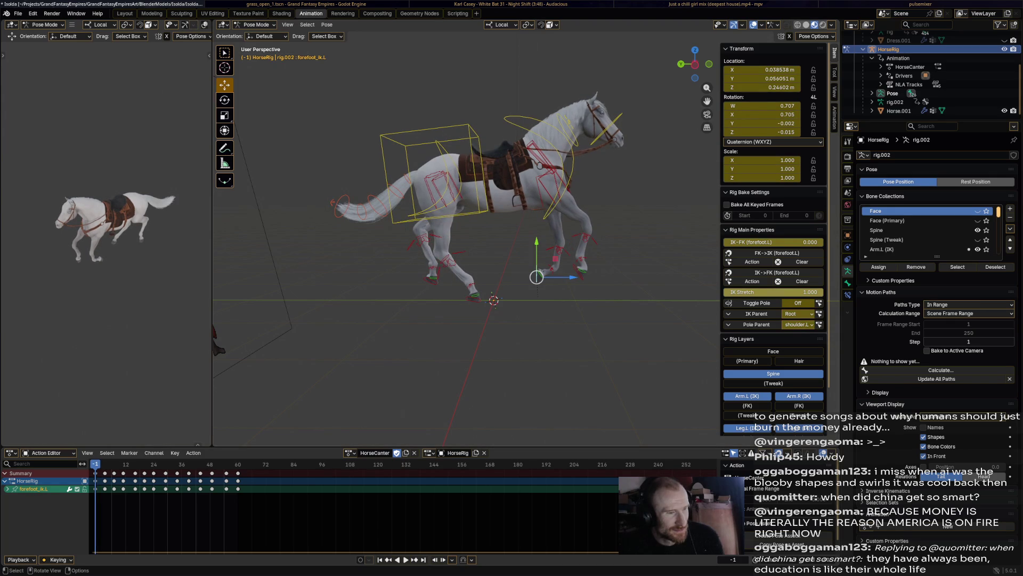
- Raise the left front foot slightly at the first frame, then pick forefoot_ik.R
key("g")
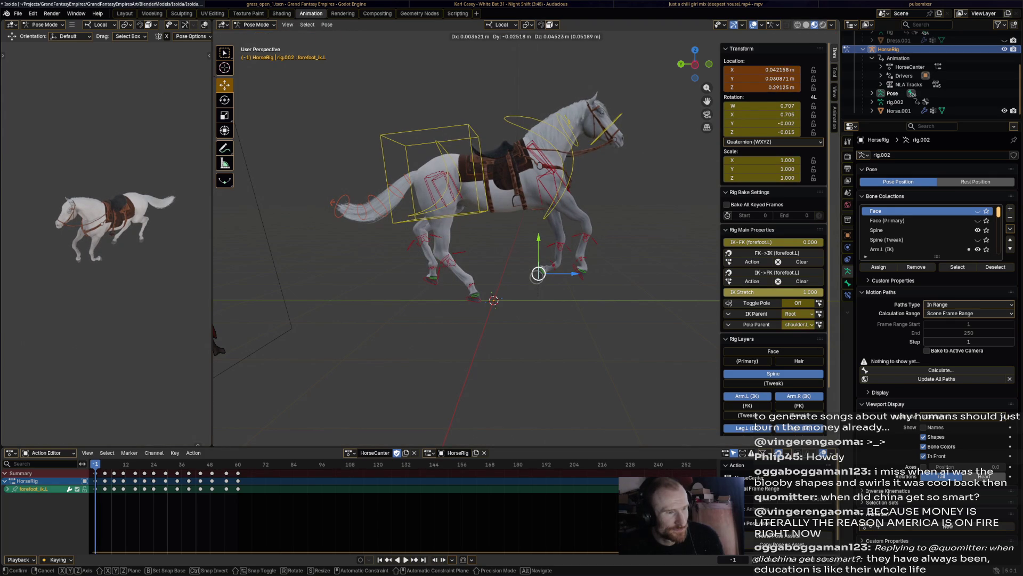
left_click(538, 273)
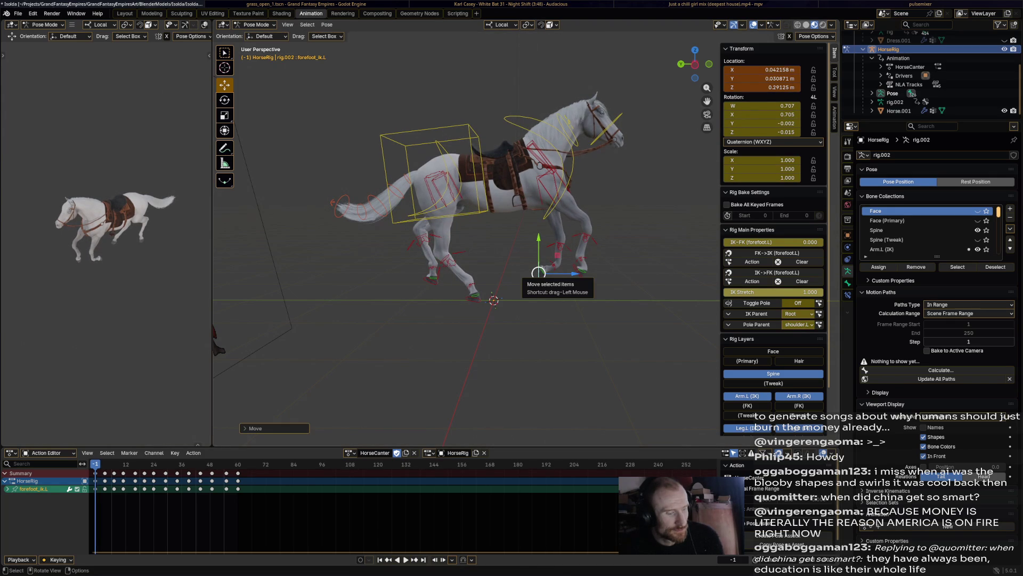
left_click(580, 274)
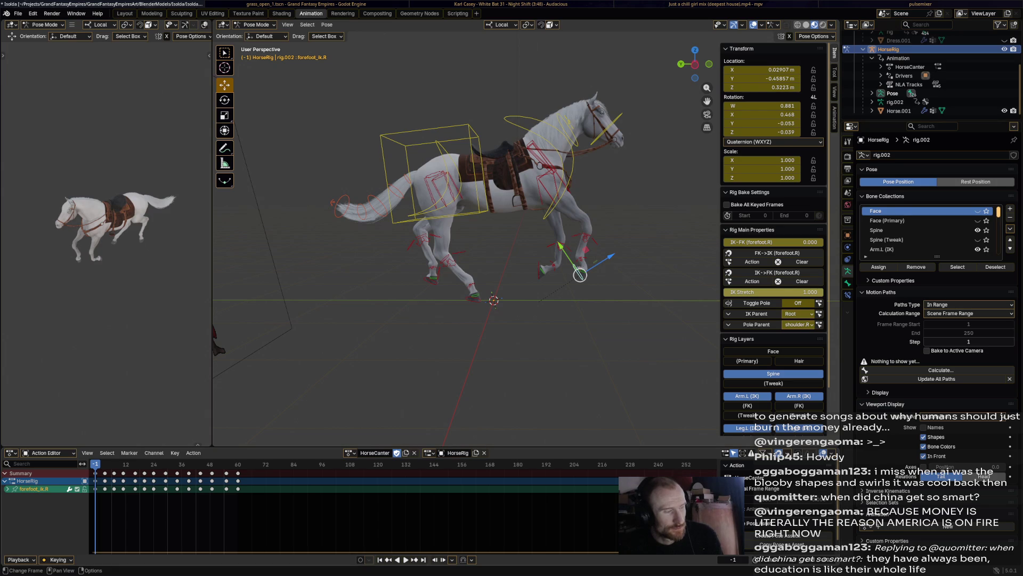
- Review the gallop, save the blend file, and select the chest control at frame 29
key("space")
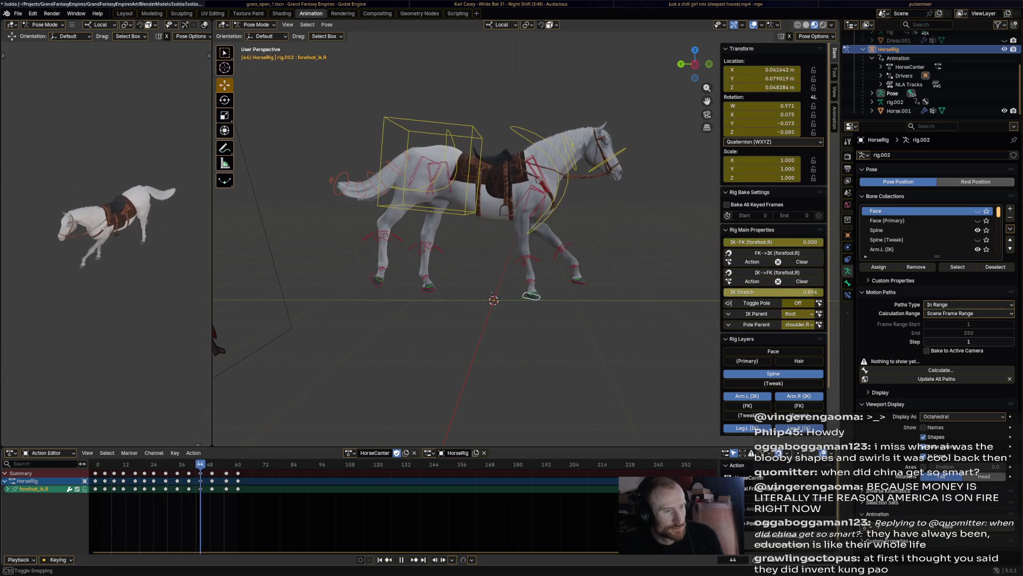
key("space")
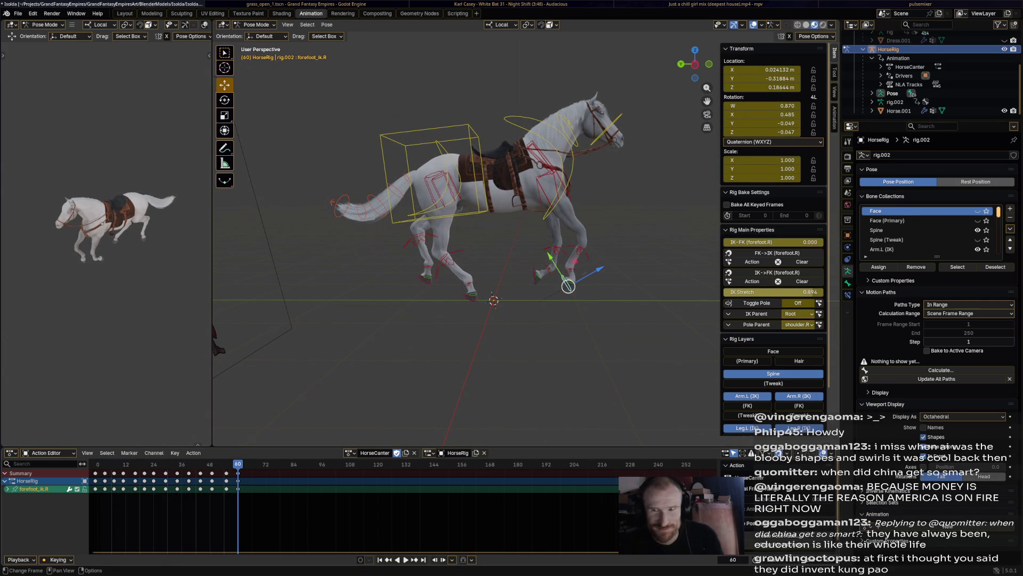
key("ctrl+s")
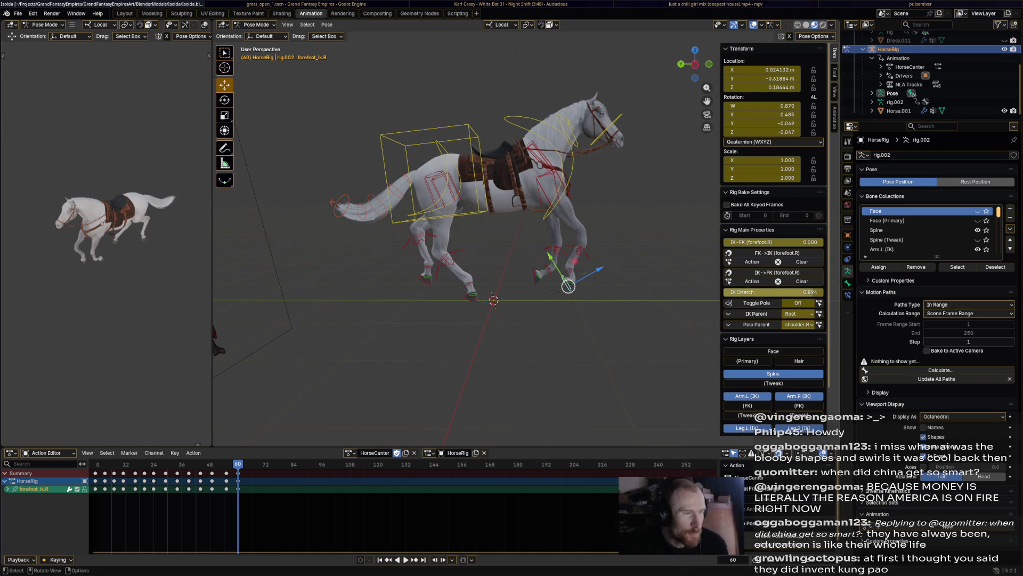
key("space")
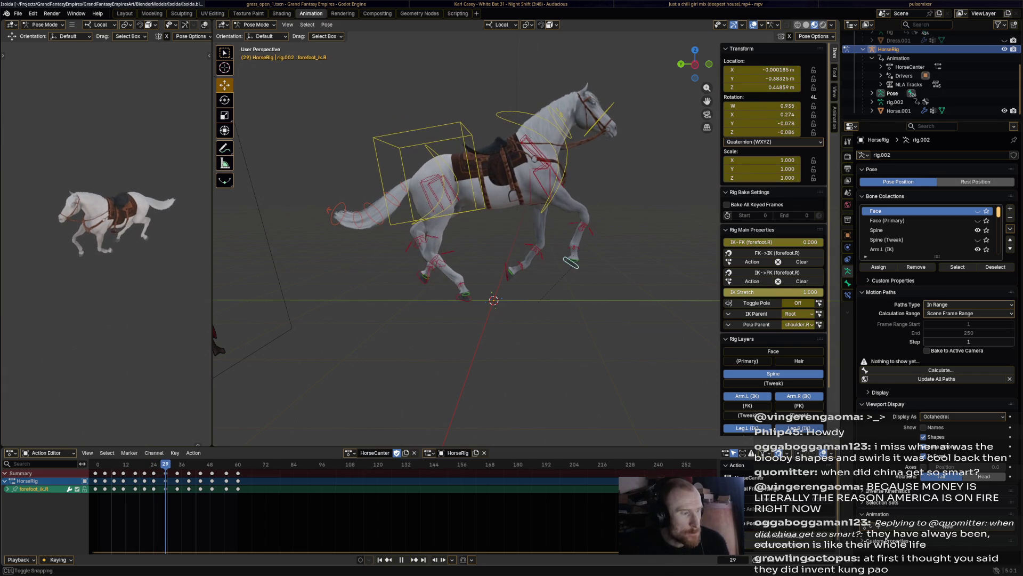
key("space")
left_click(471, 175)
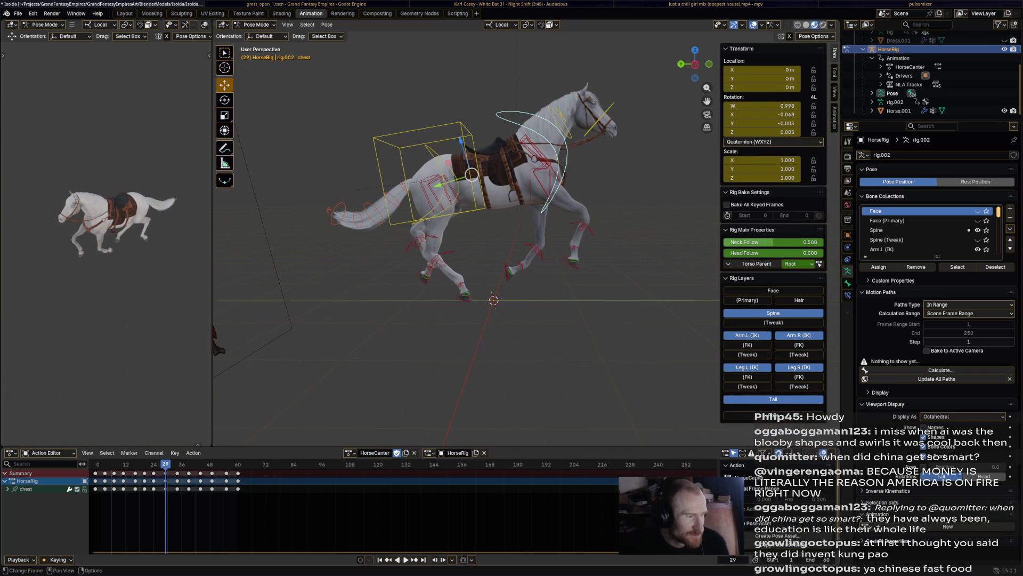
- Delete the later chest keyframes and return to the start of the animation
left_click_drag(104, 470, 302, 502)
key("x")
left_click(256, 468)
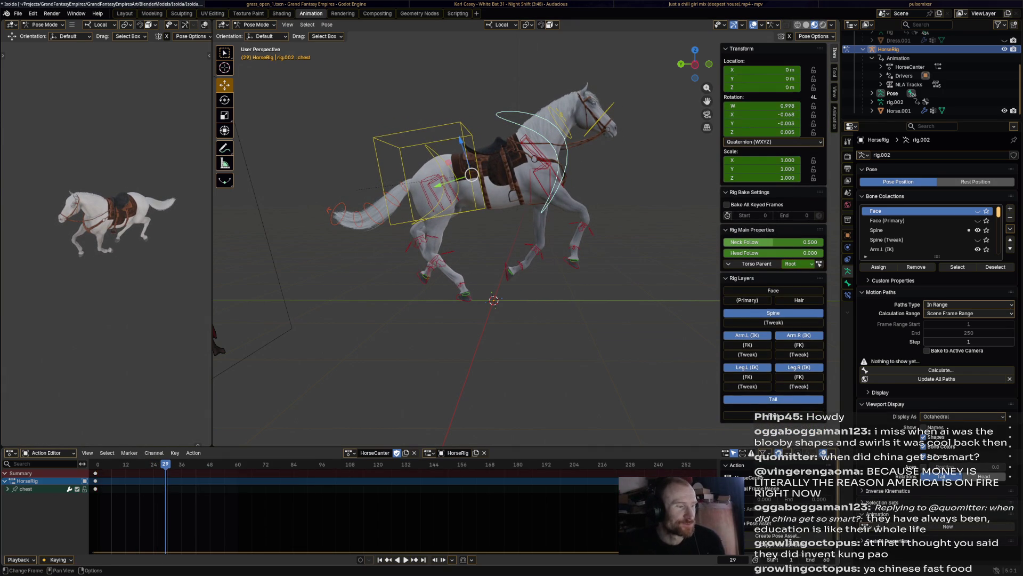
key("space")
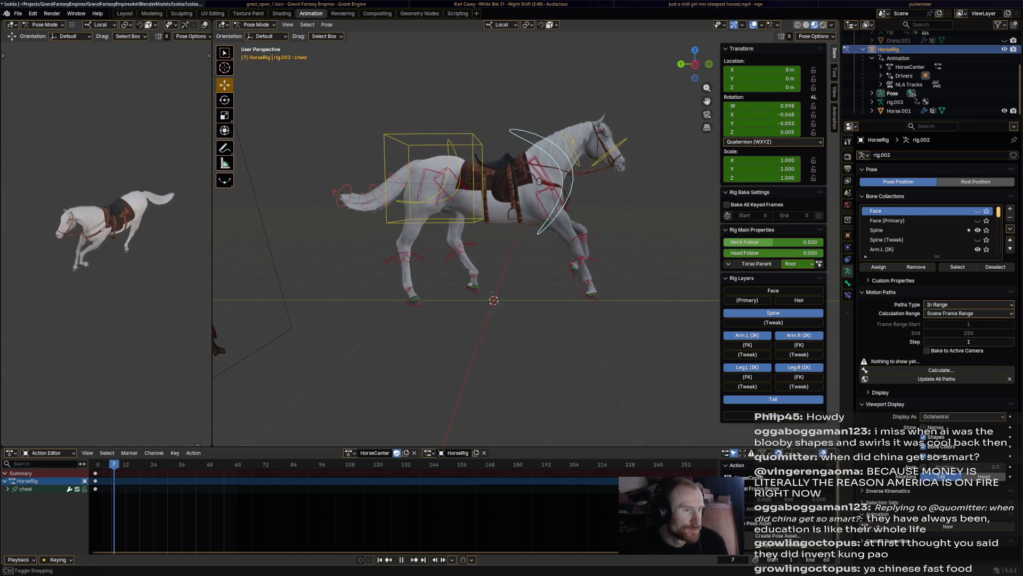
key("Escape")
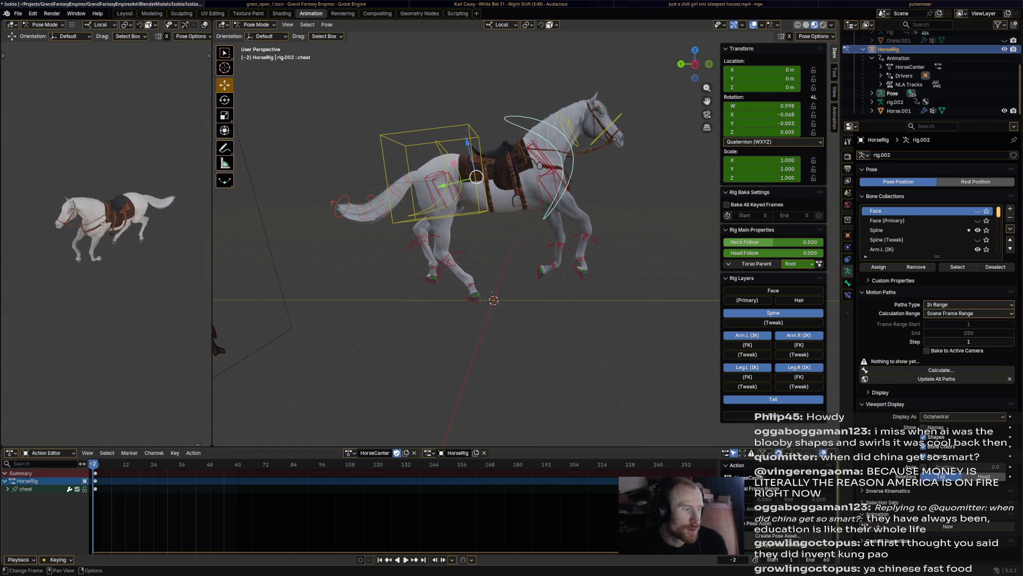
- Rotate the chest bone at frame 7, key it, and fine-tune the tilt between previews
key("r")
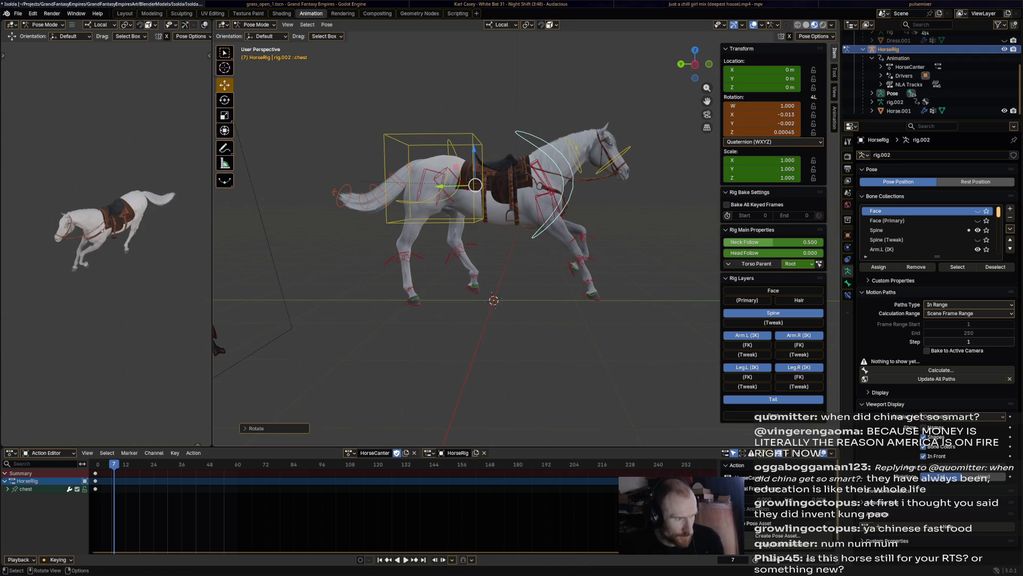
key("i")
key("space")
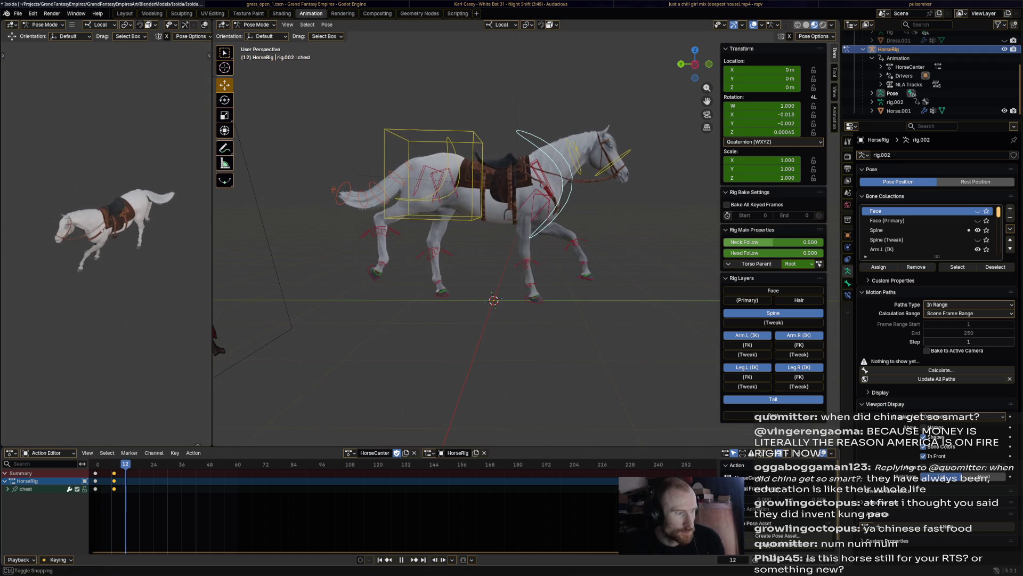
key("space")
key("r")
left_click(493, 300)
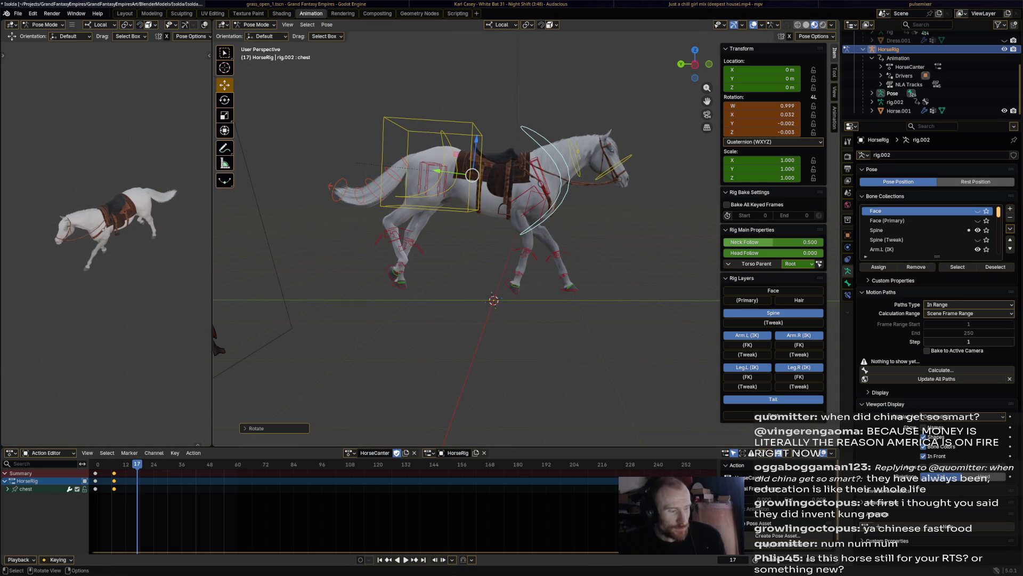
key("space")
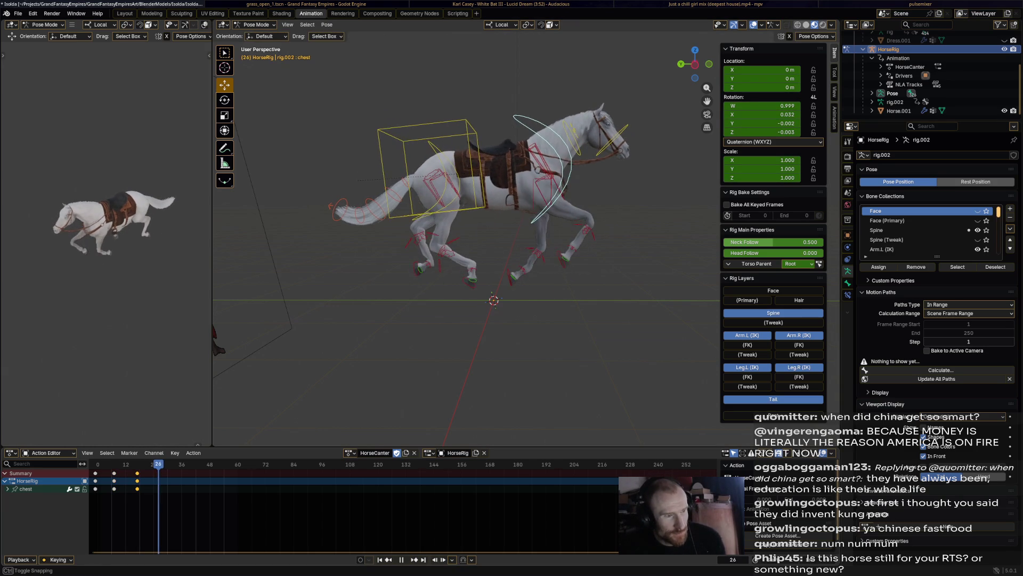
key("space")
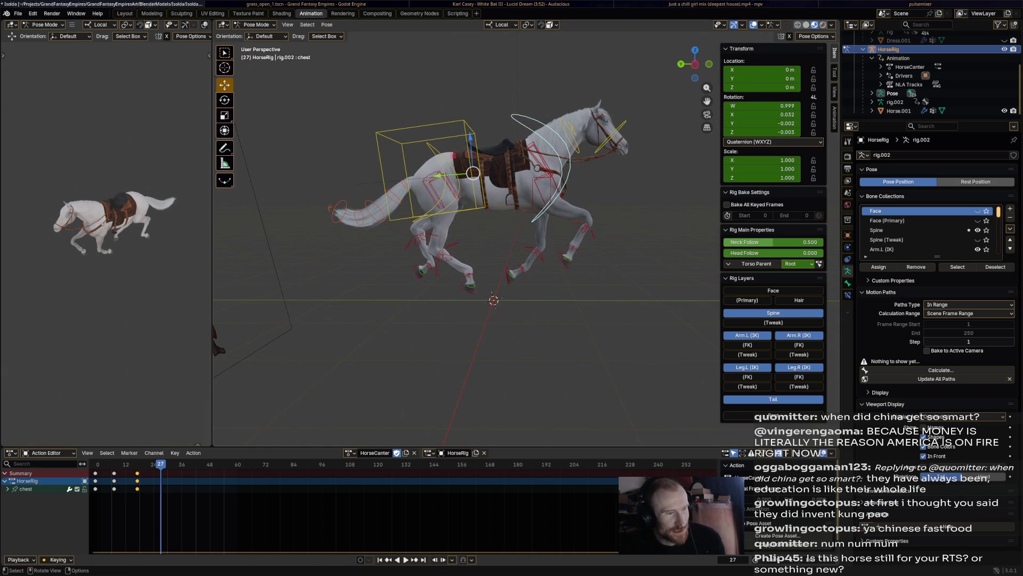
key("r")
key("Return")
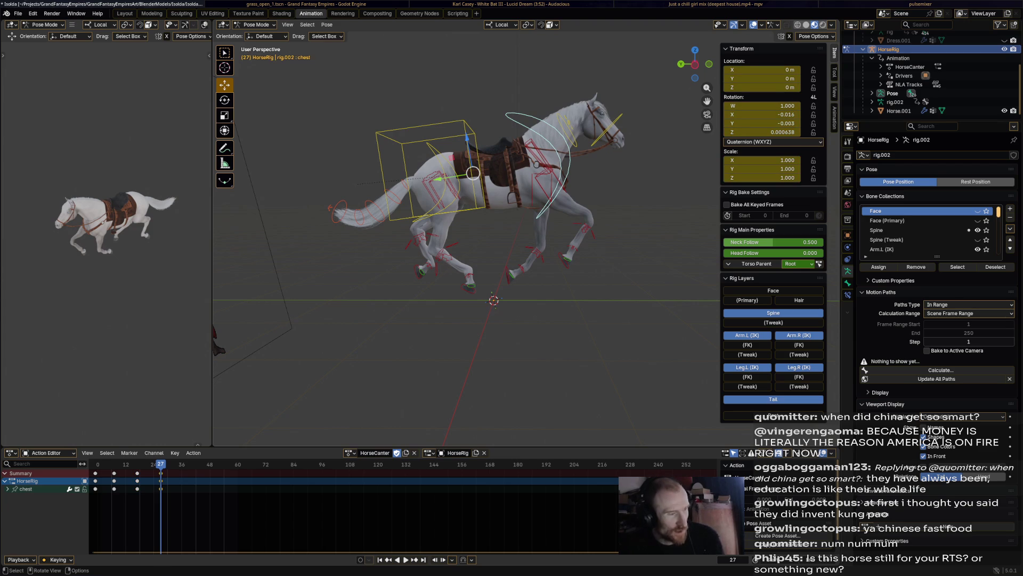
- Tilt the chest at frame 40, then rotate and keyframe it at frame 52
key("space")
key("space")
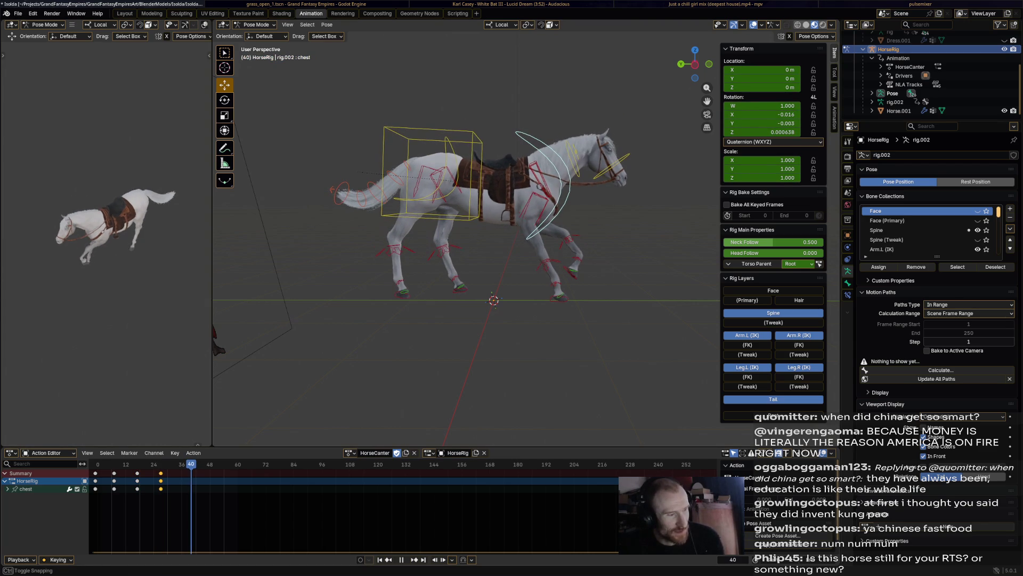
key("r")
key("Return")
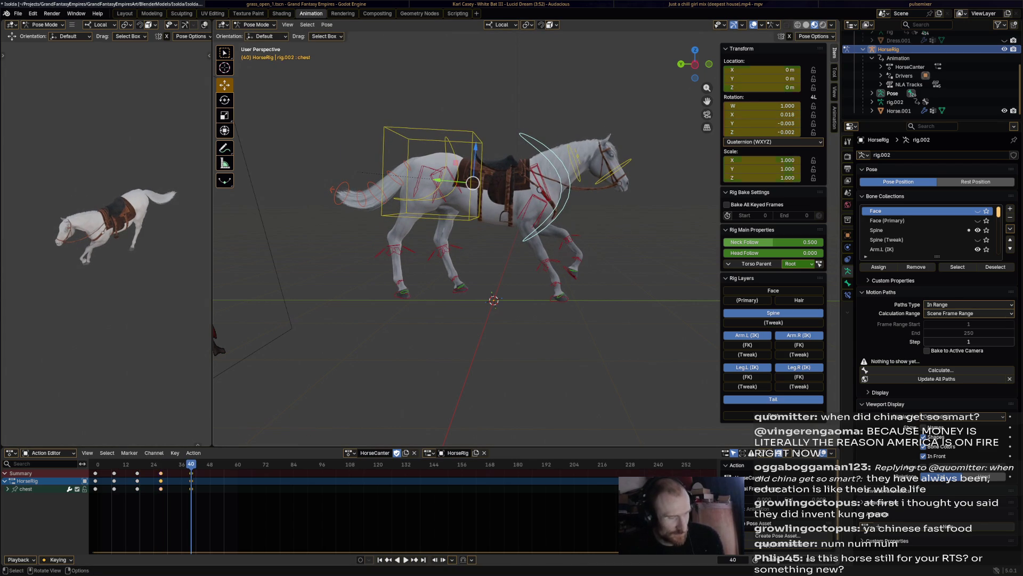
key("space")
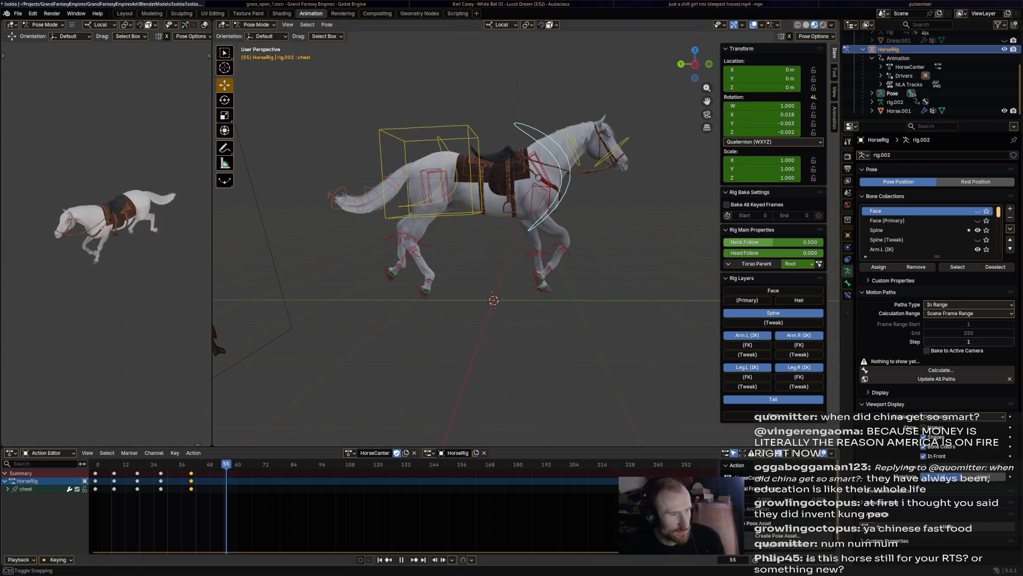
key("space")
key("r")
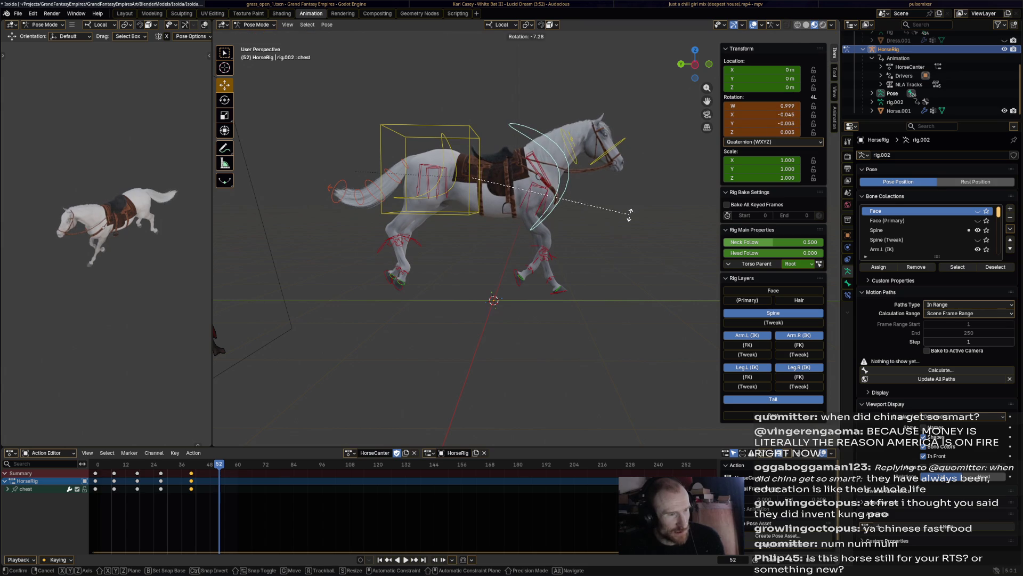
key("Return")
key("i")
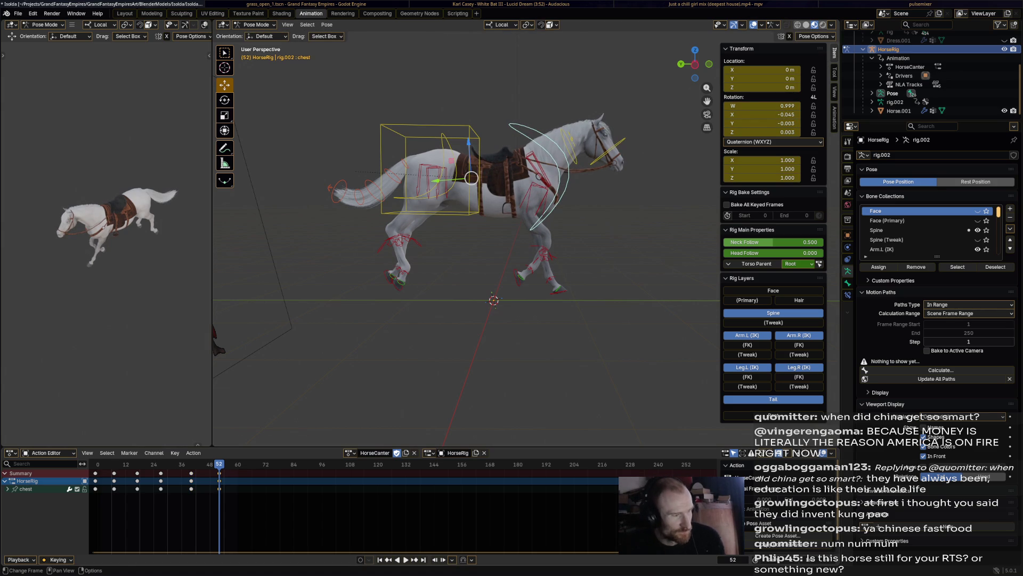
- Paste the starting pose at frame 60 to close the loop and play it back
key("Up")
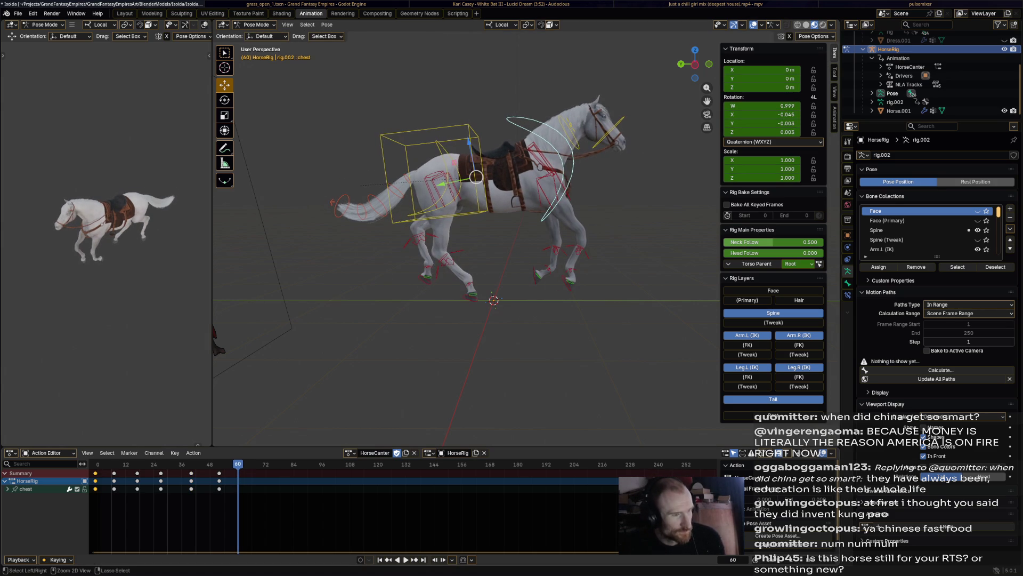
key("ctrl+v")
key("space")
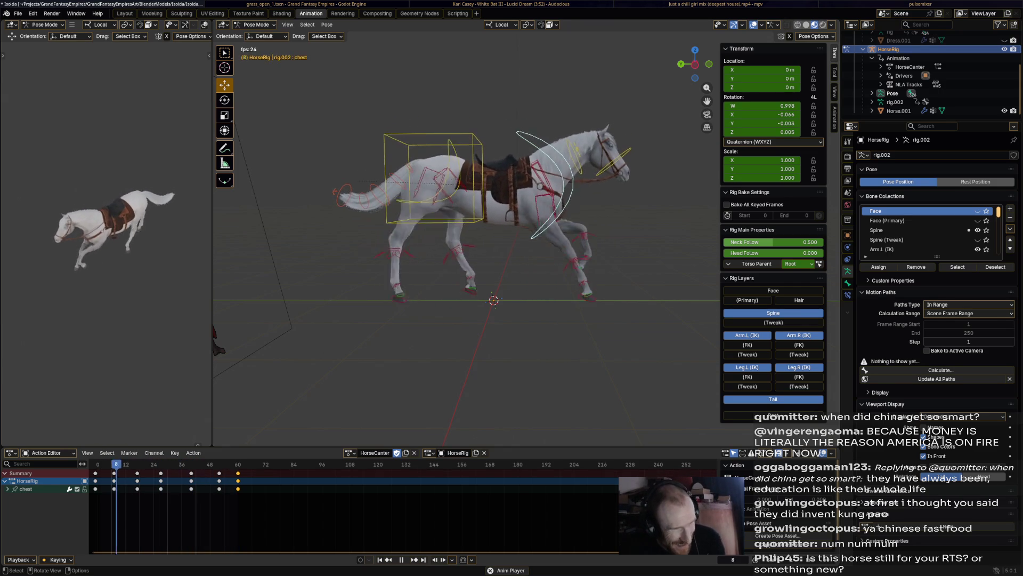
left_click(561, 284)
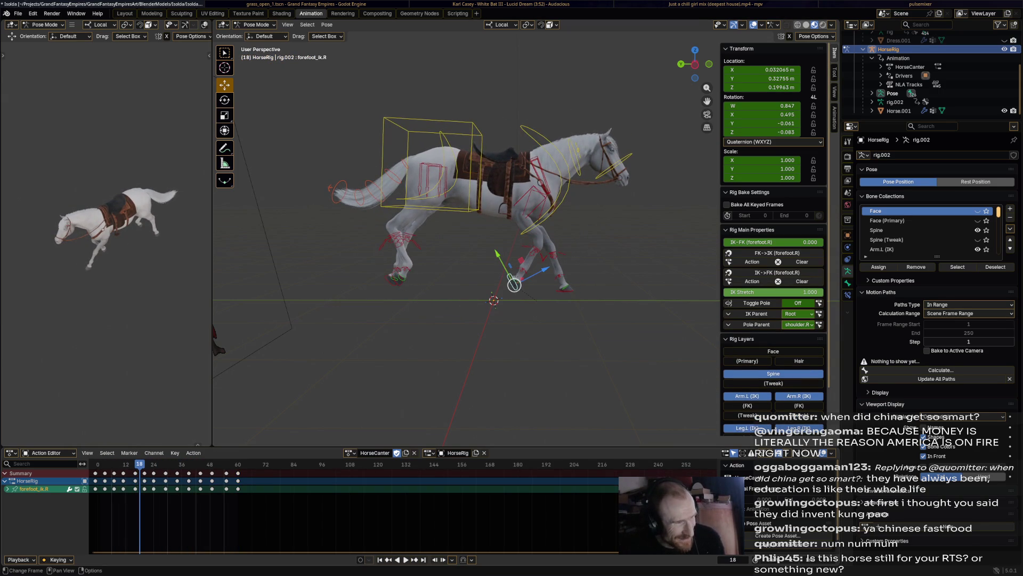
key("space")
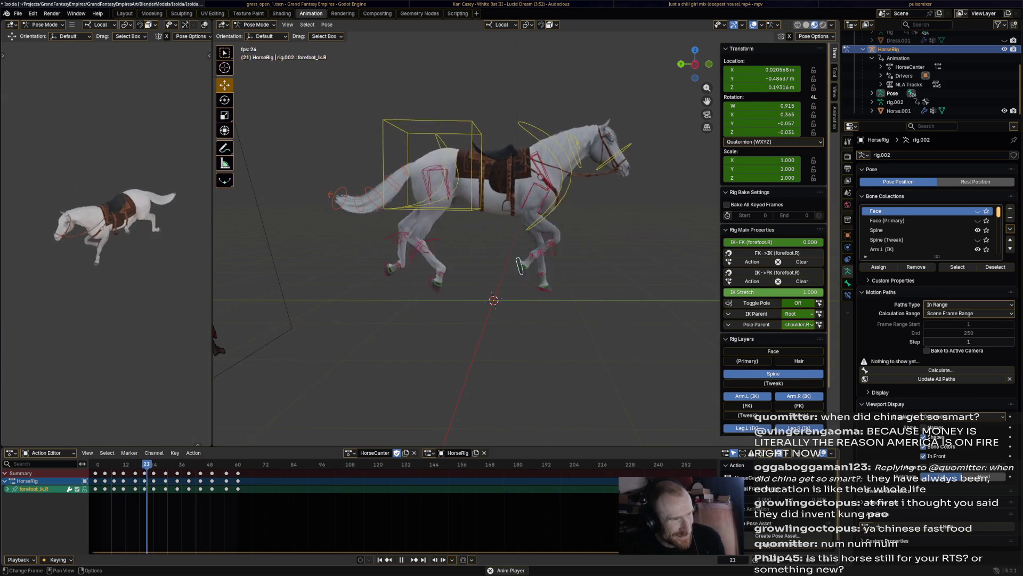
key("space")
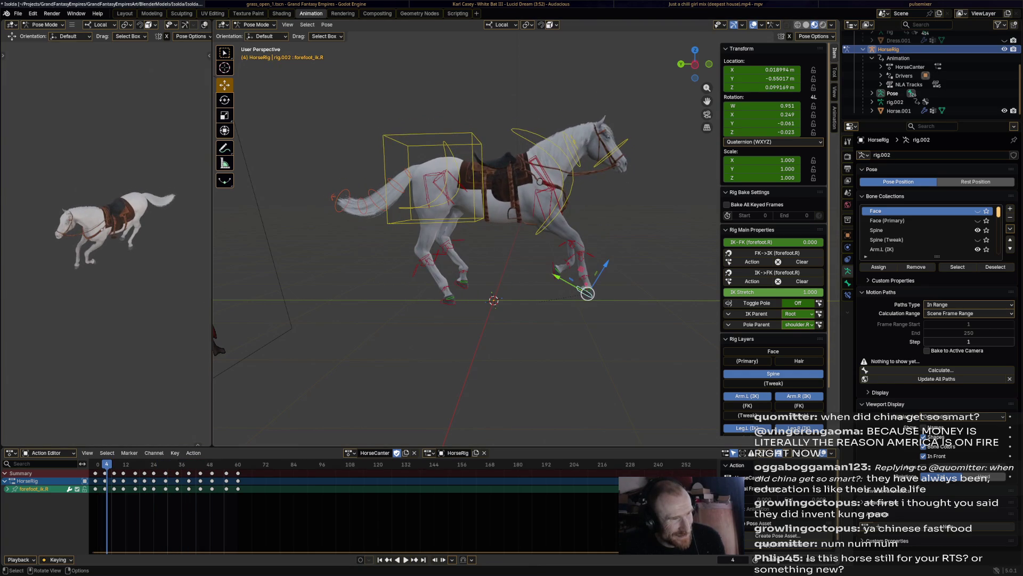
key("space")
key("space")
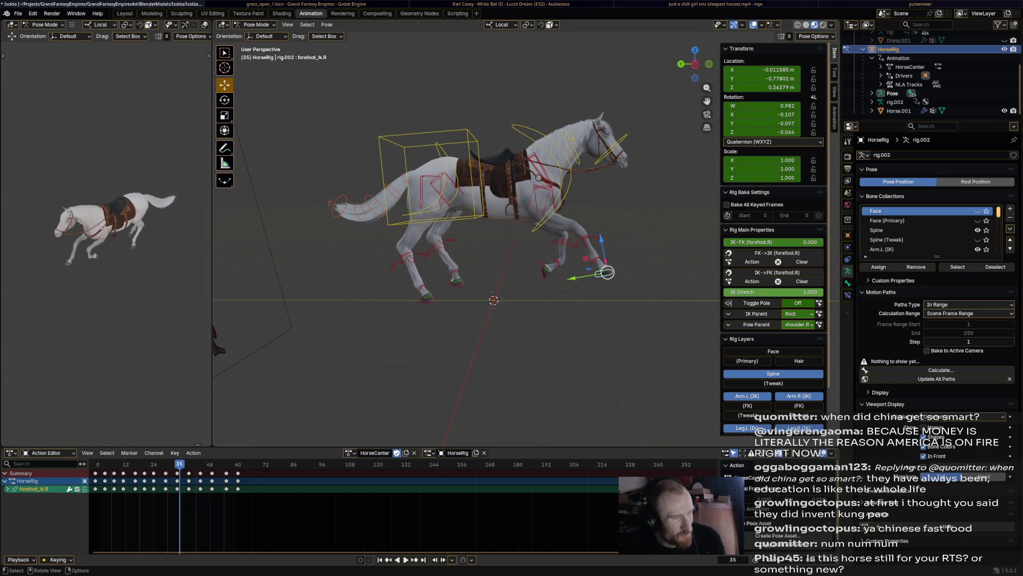
left_click(598, 264)
left_click(585, 242, "shift")
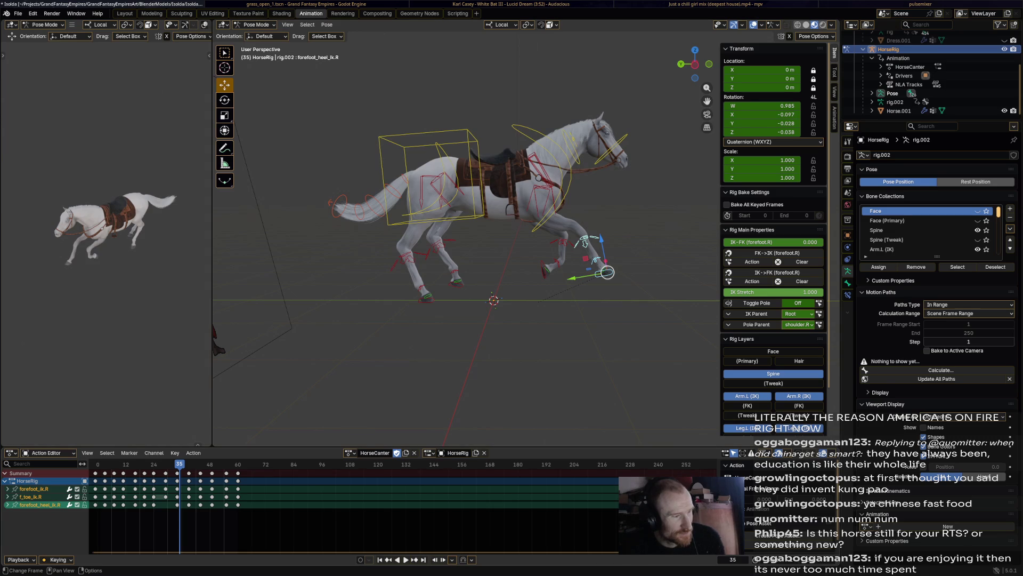
key("space")
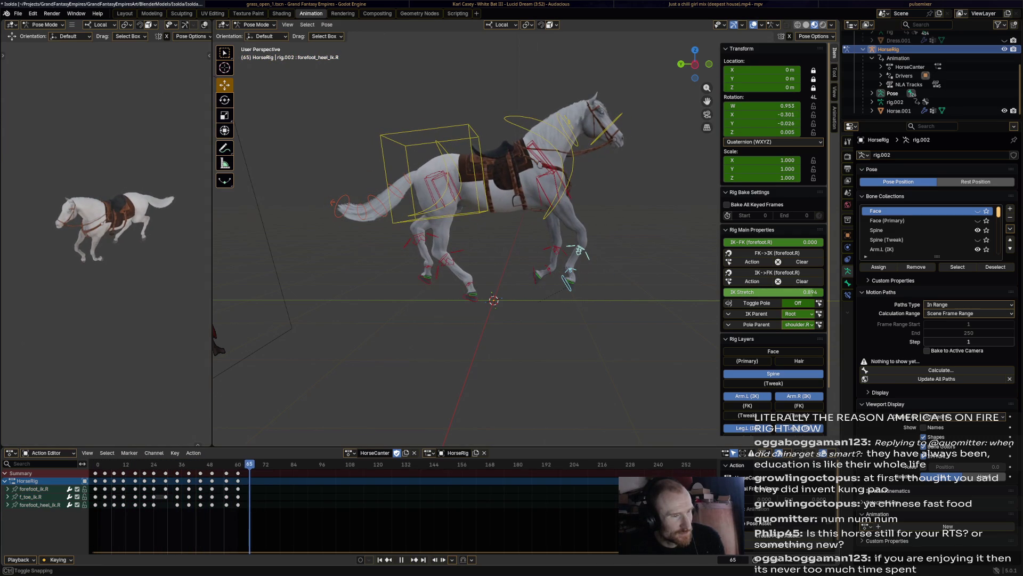
key("space")
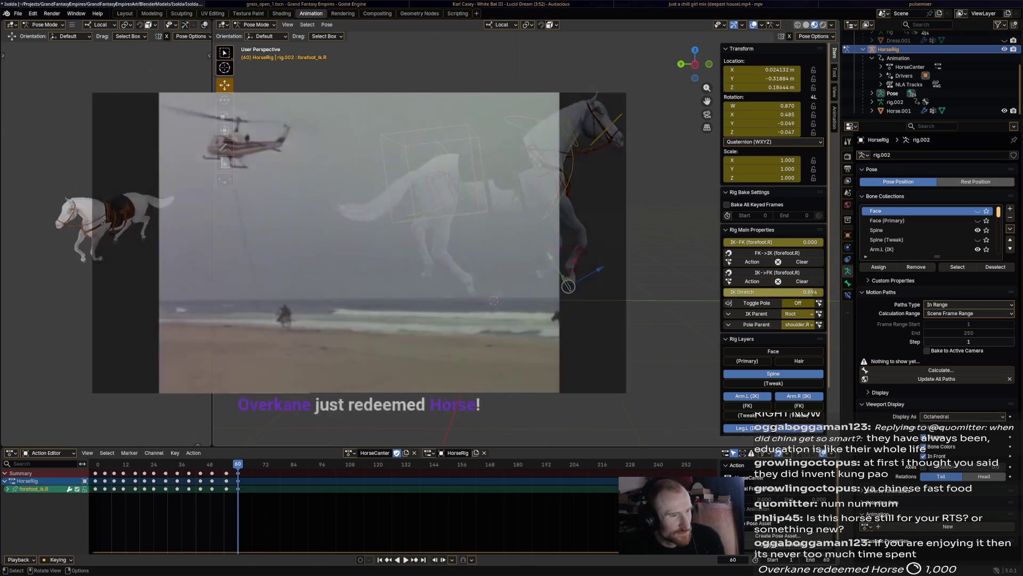
- Lift the right front foot IK control higher at frame 60
key("g")
left_click(80, 240)
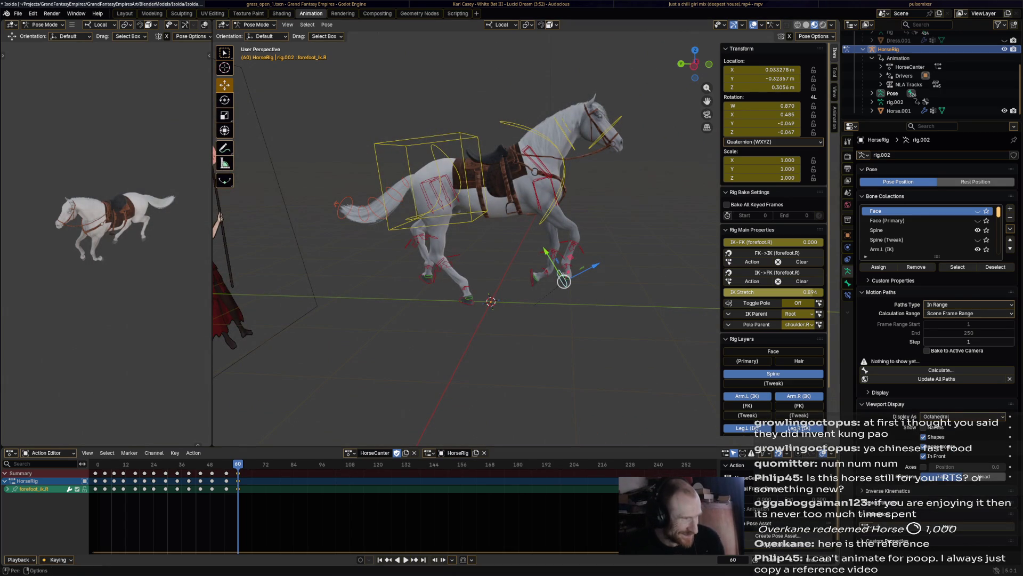
- Paste the copied right front foot keys at the loop's first frame and play to frame 23
right_click(184, 479)
key("Escape")
key("shift+Left")
key("ctrl+v")
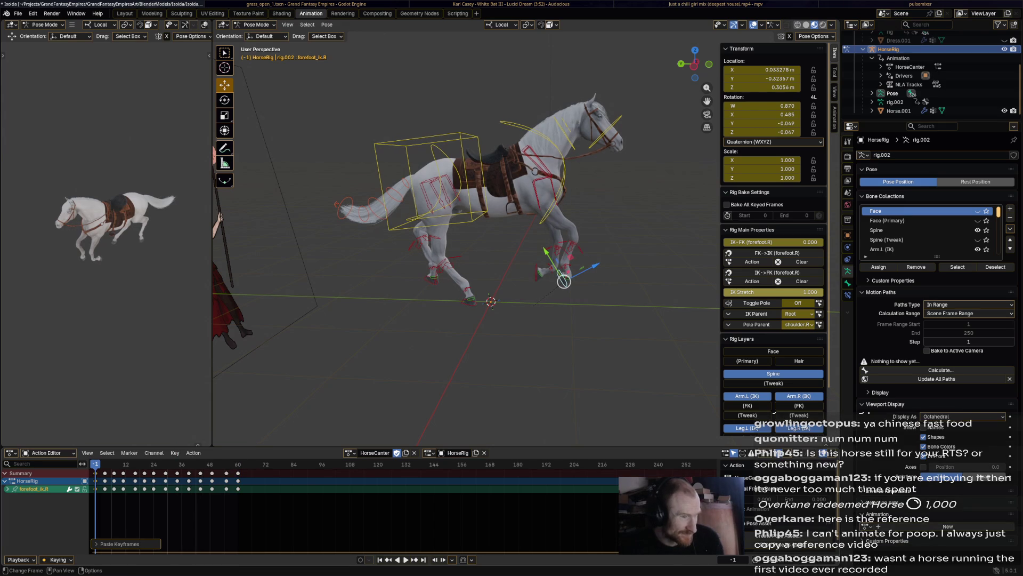
key("space")
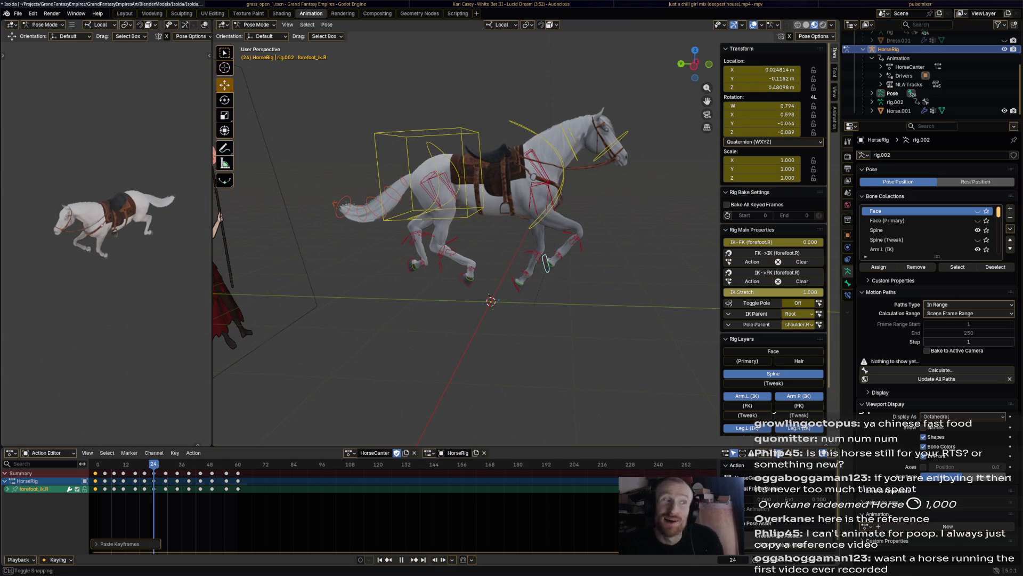
key("space")
- Rotate the right front heel at frame 23, replay the stride, and select the foot's toe and heel bones
left_click(539, 266)
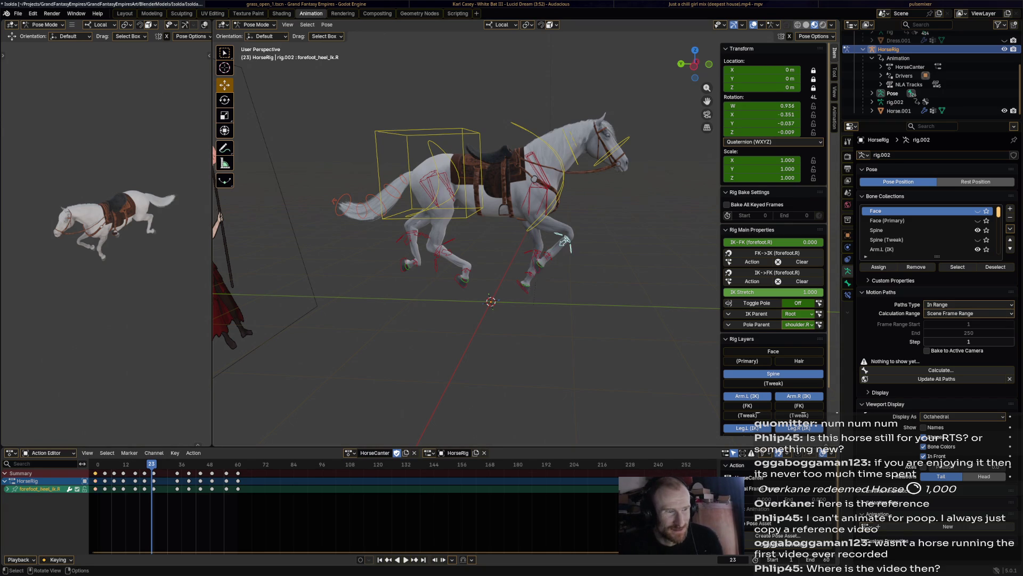
key("r")
left_click(564, 237)
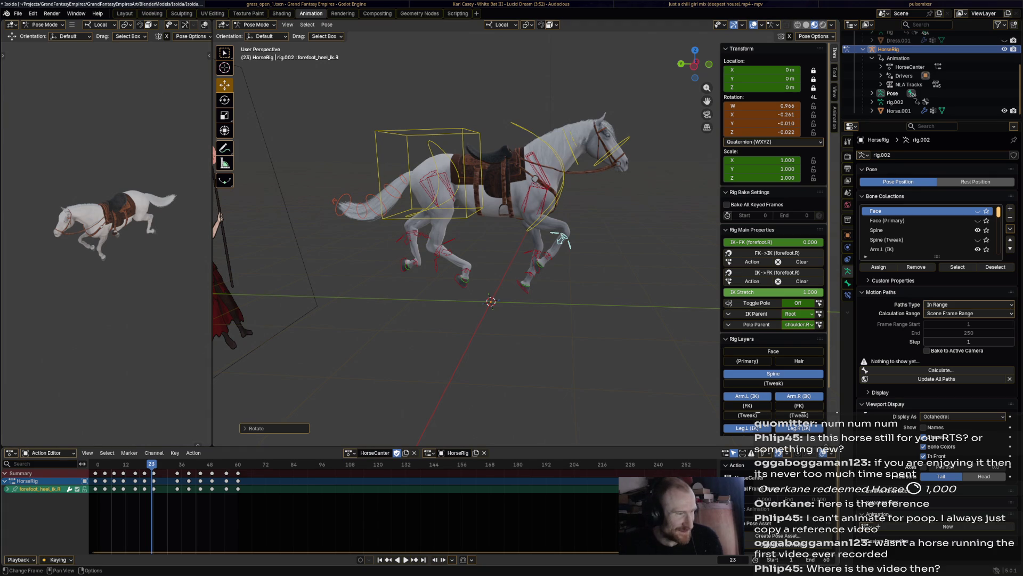
key("space")
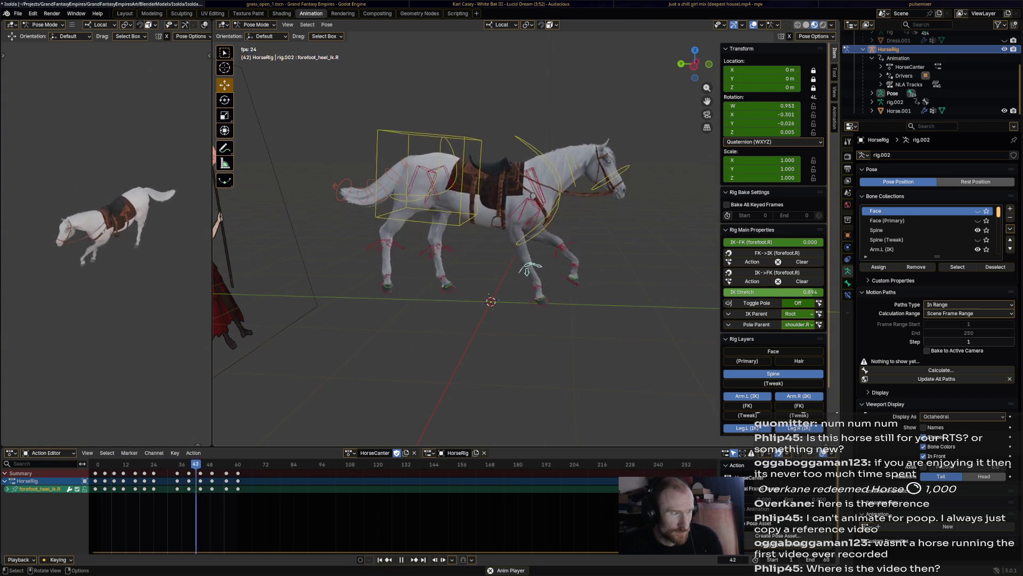
left_click(577, 263, "shift")
left_click(582, 297, "shift")
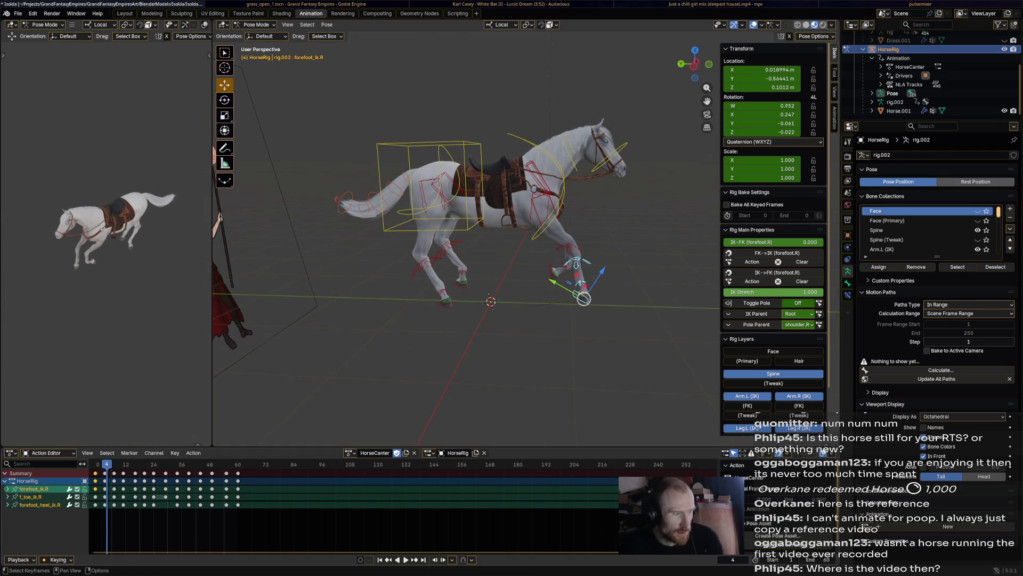
key("ctrl+Tab")
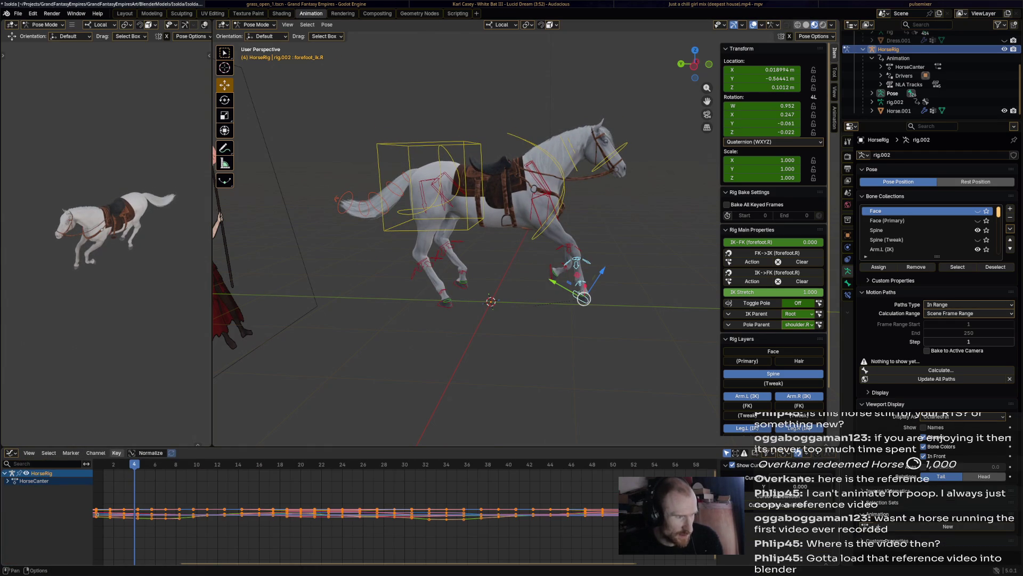
- Apply Key > Smooth (Gaussian) to the right front foot curves, then select all bones and return to the Dope Sheet
left_click(116, 452)
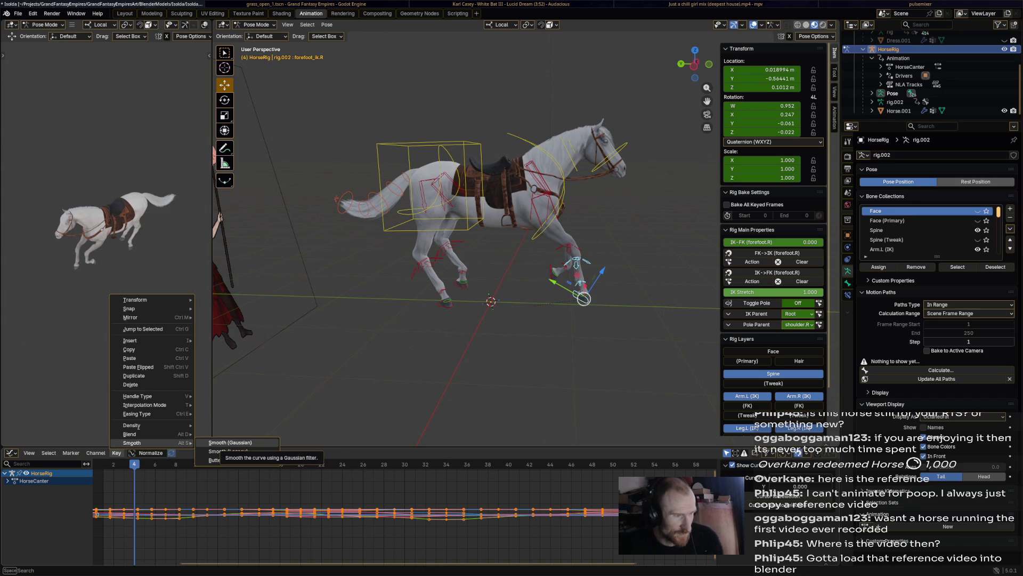
left_click(239, 442)
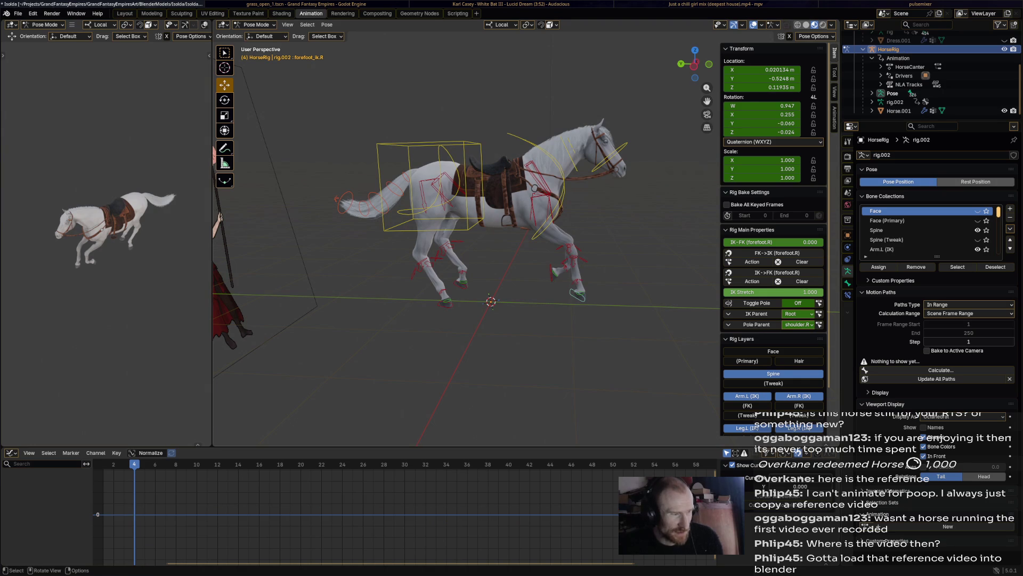
key("a")
left_click(116, 453)
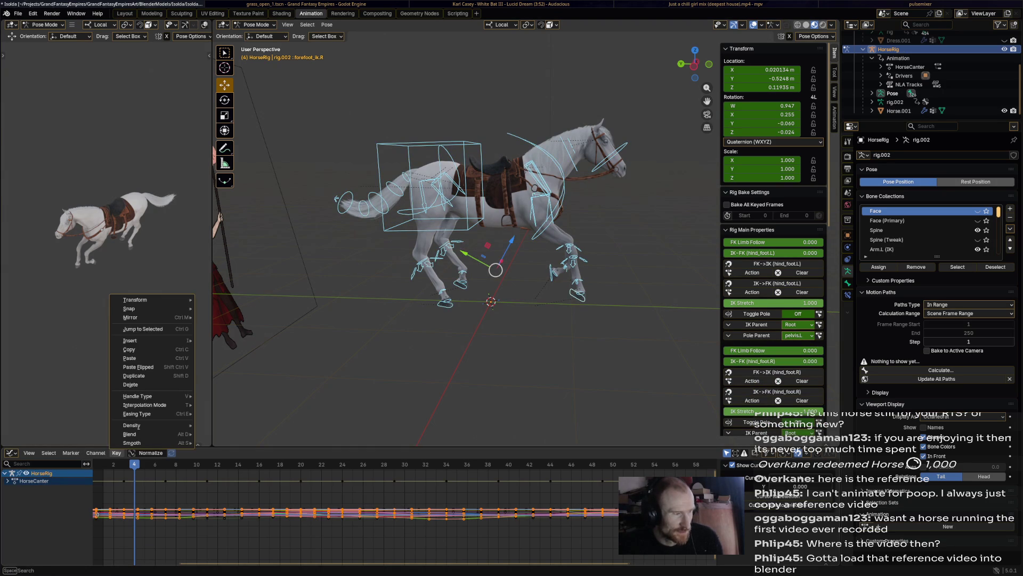
key("ctrl+Tab")
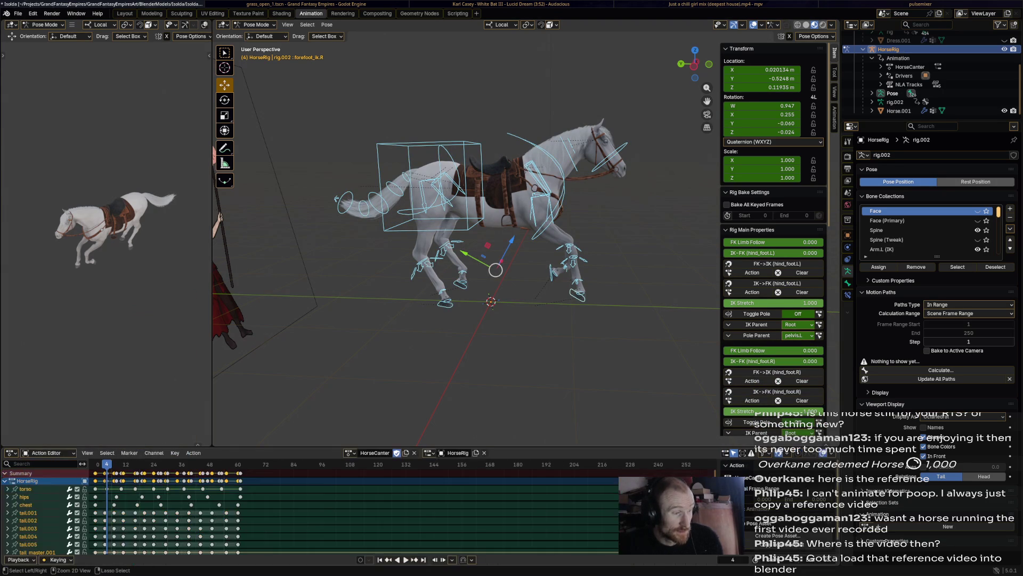
key("space")
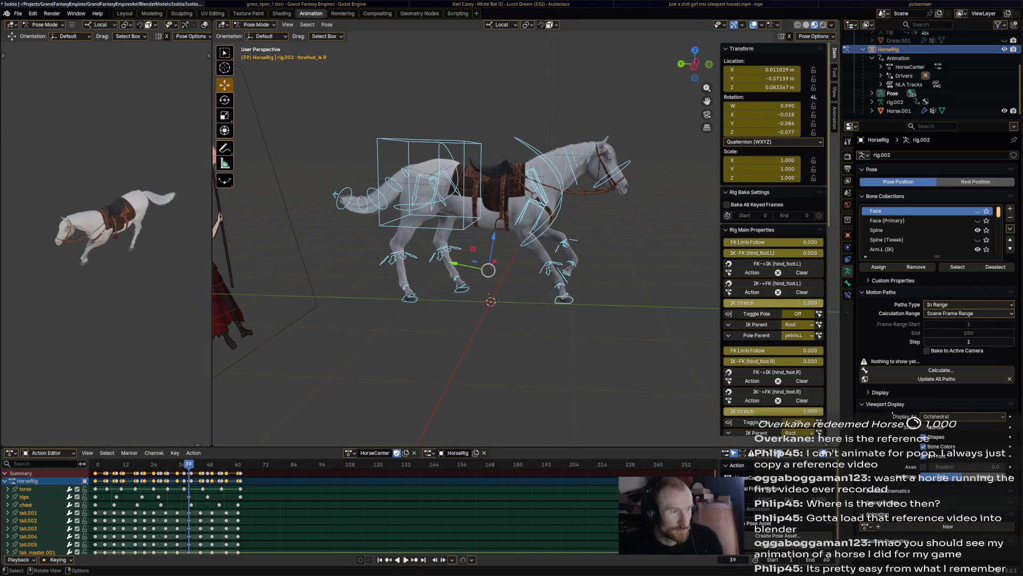
left_click(432, 183)
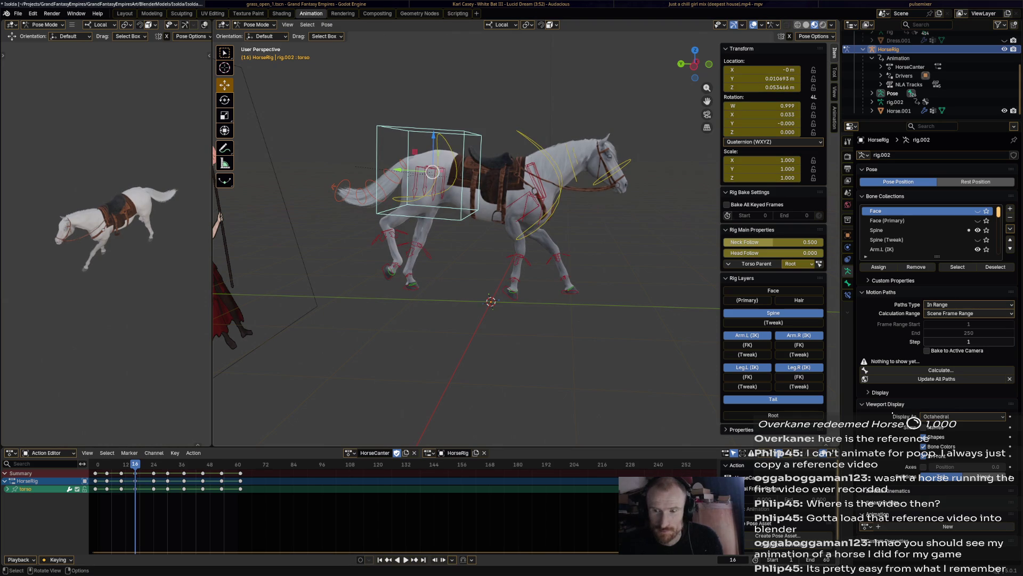
- Move and rotate the horse's torso control at frame 16 and keyframe All Channels
key("g")
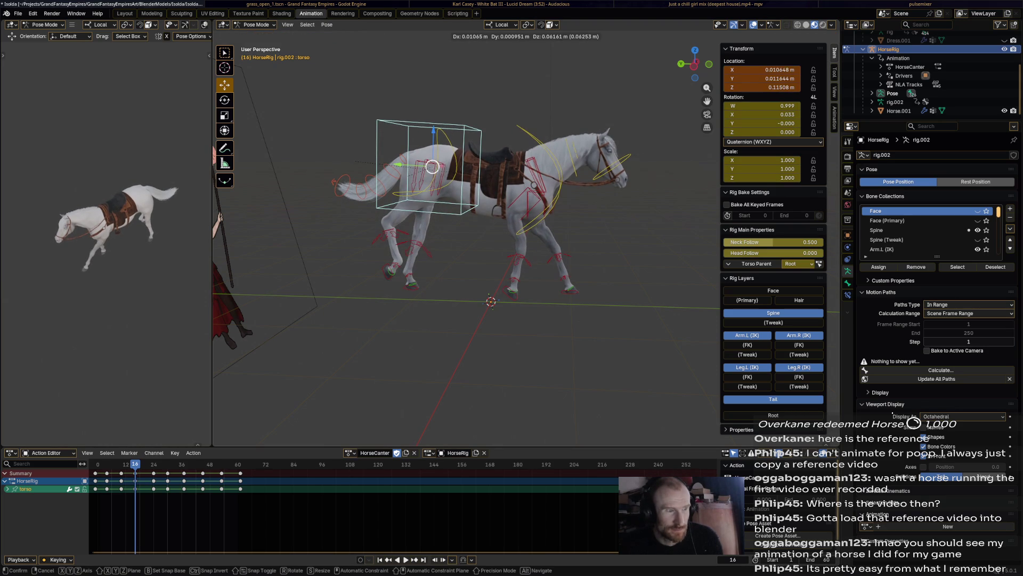
left_click(432, 167)
key("r")
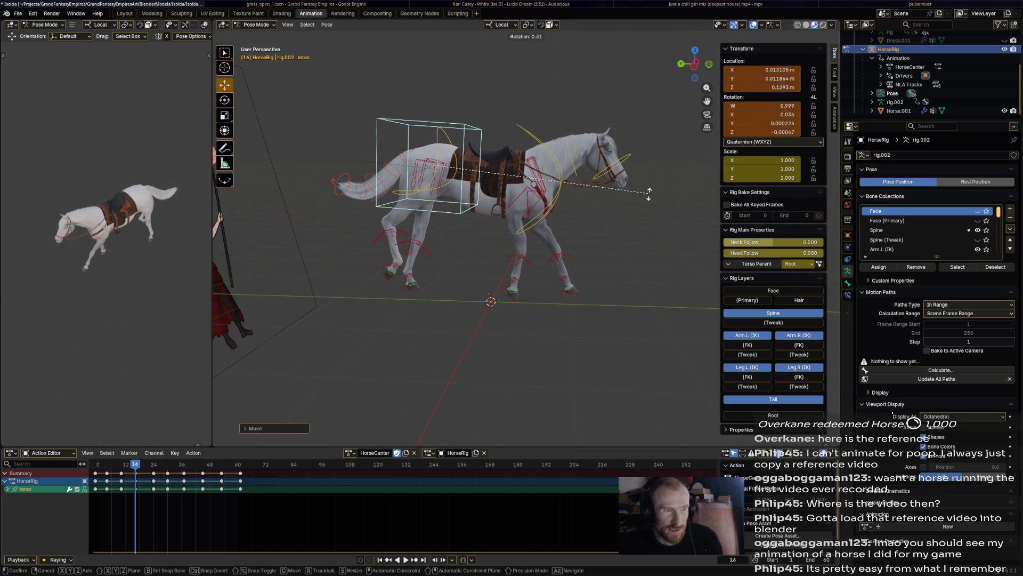
left_click(432, 166)
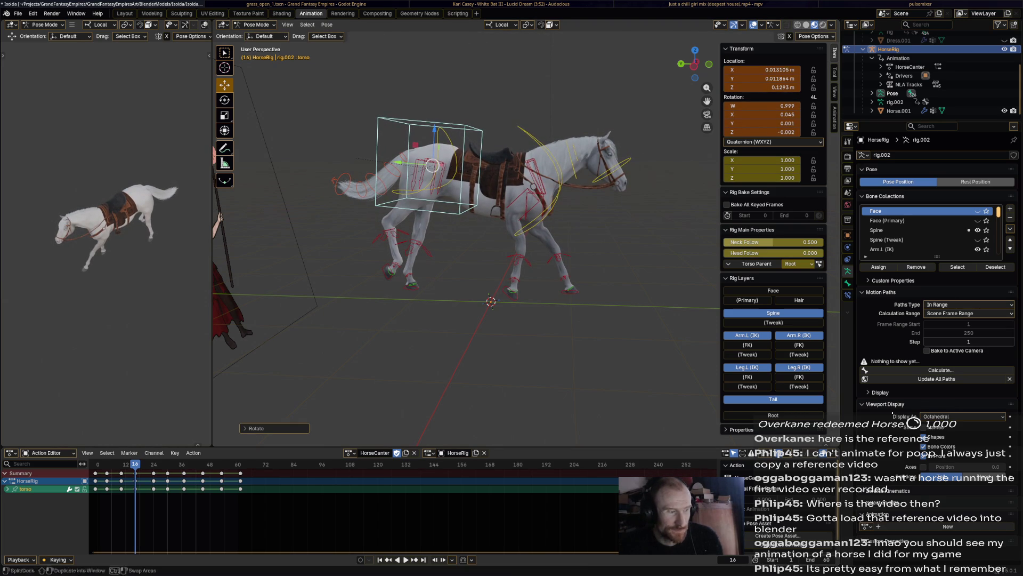
key("i")
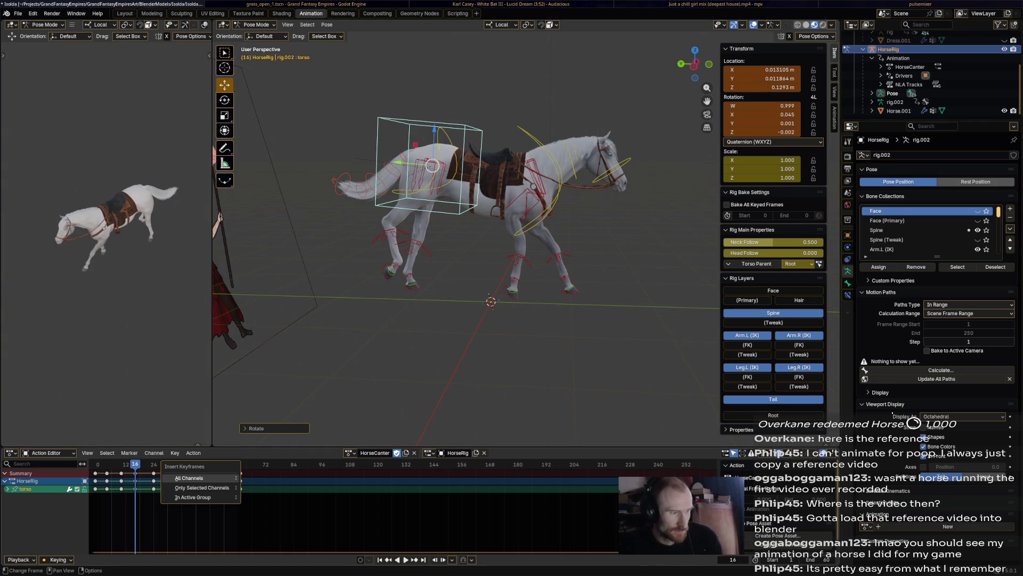
left_click(189, 477)
- Step back to frame 13, play the HorseCanter action to review the torso, then reset the bone selection
key("Left")
key("Left")
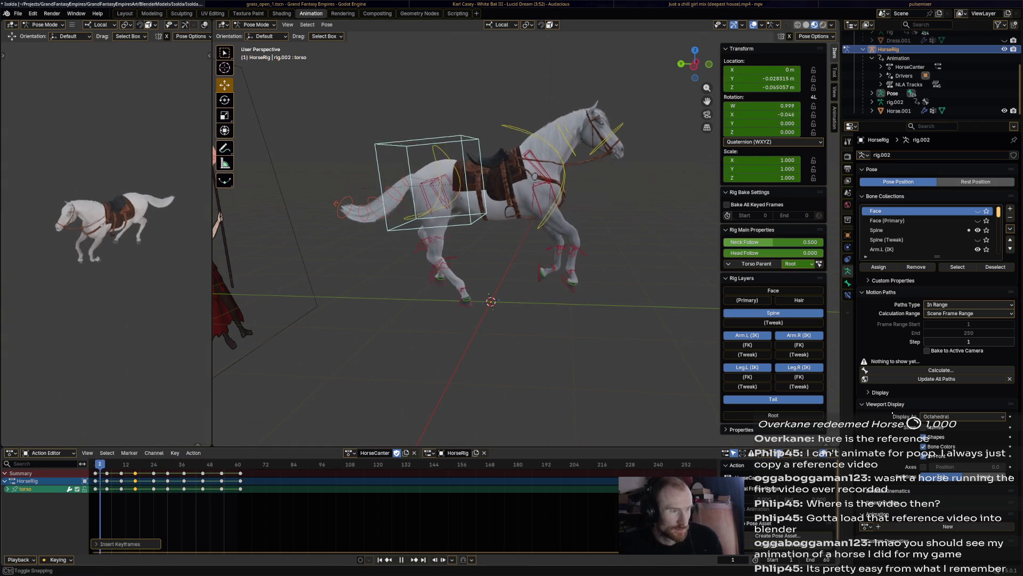
key("Left")
key("space")
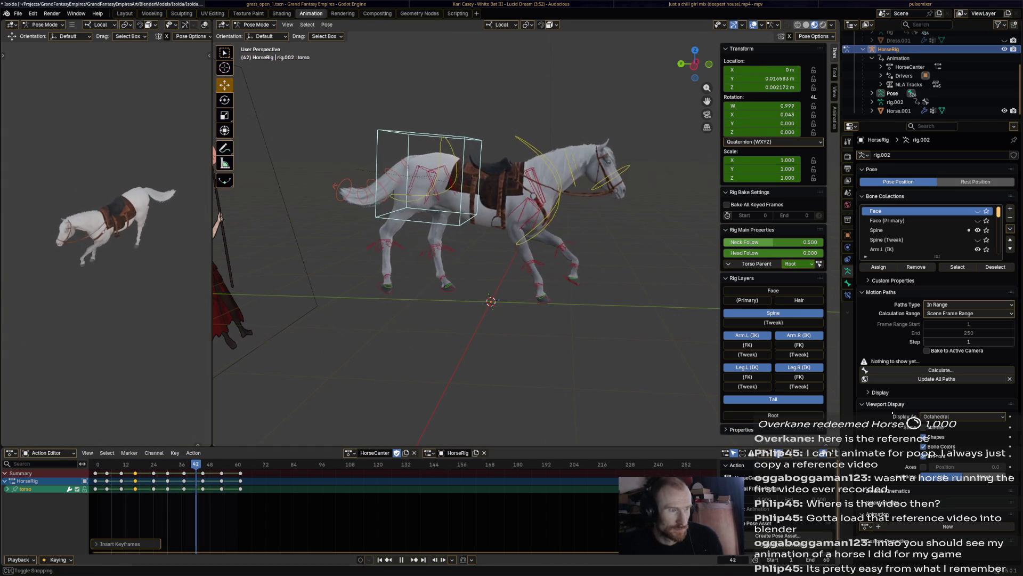
key("space")
key("a")
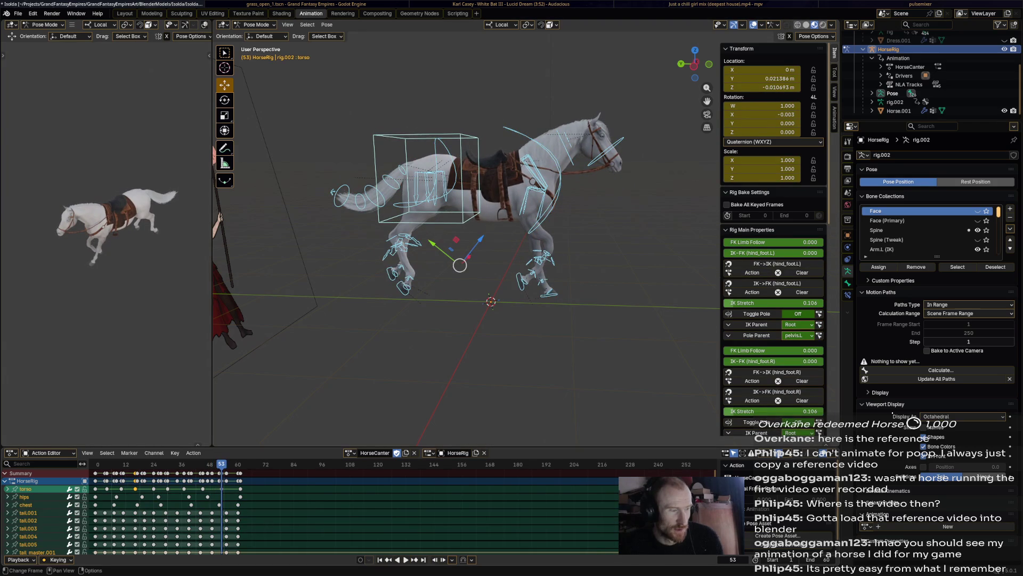
key("alt+a")
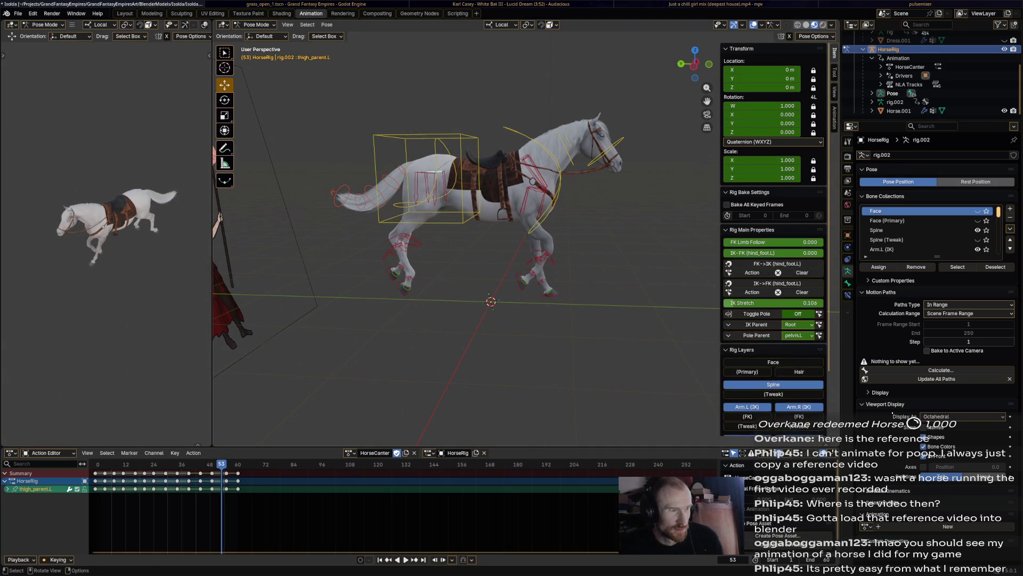
left_click(40, 453)
left_click(48, 480)
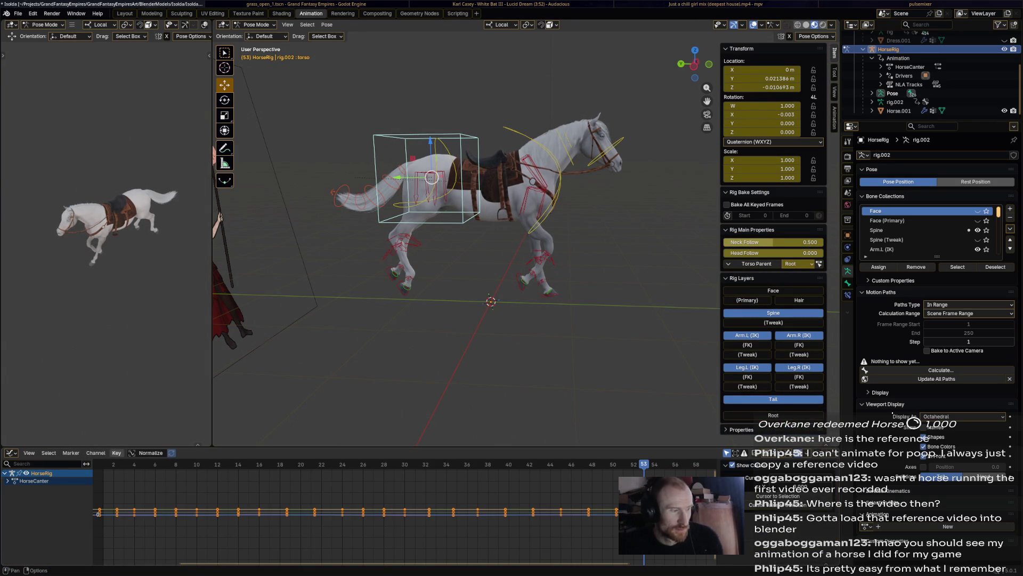
left_click(117, 453)
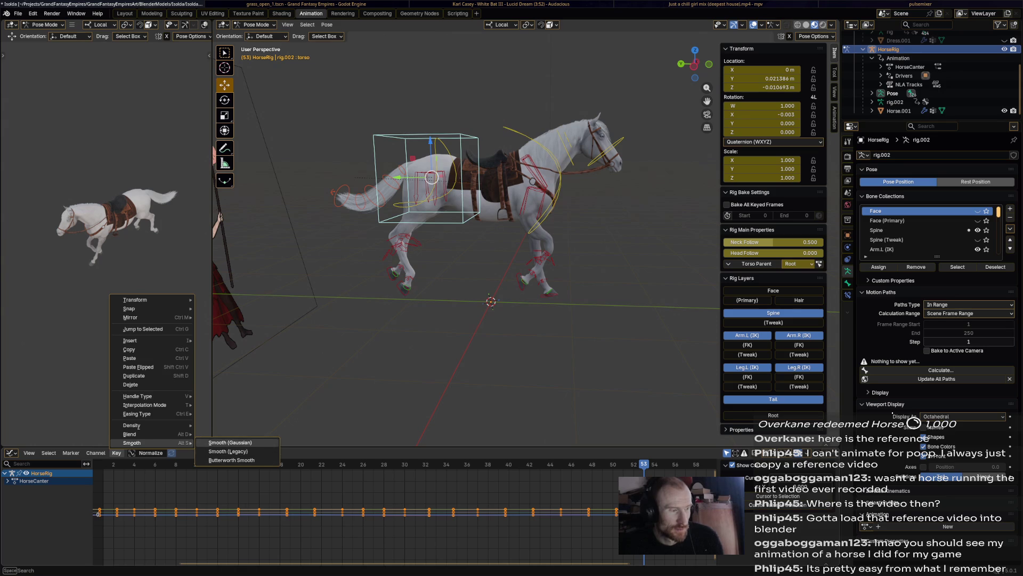
left_click(230, 443)
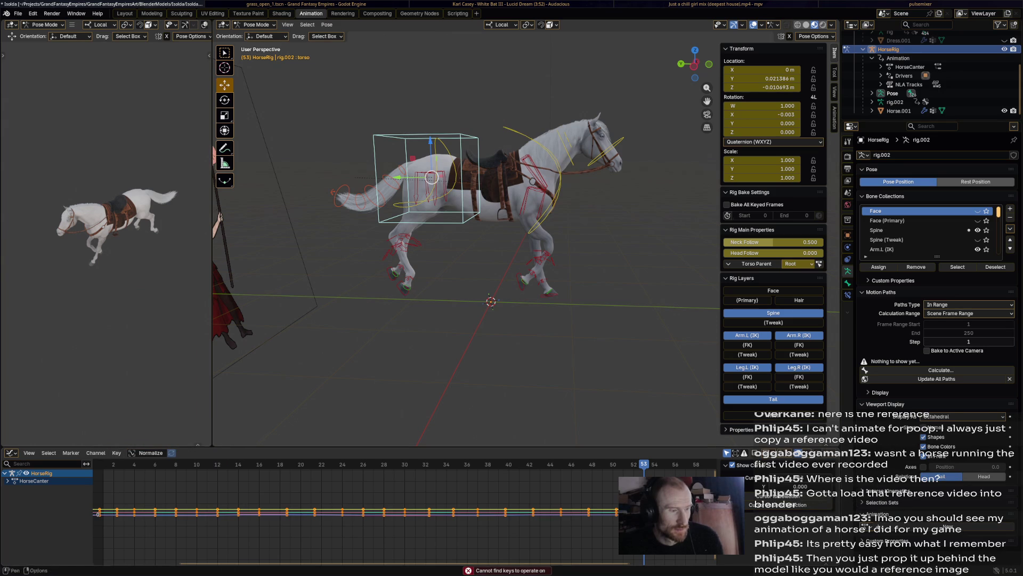
left_click(117, 452)
mouse_move(133, 443)
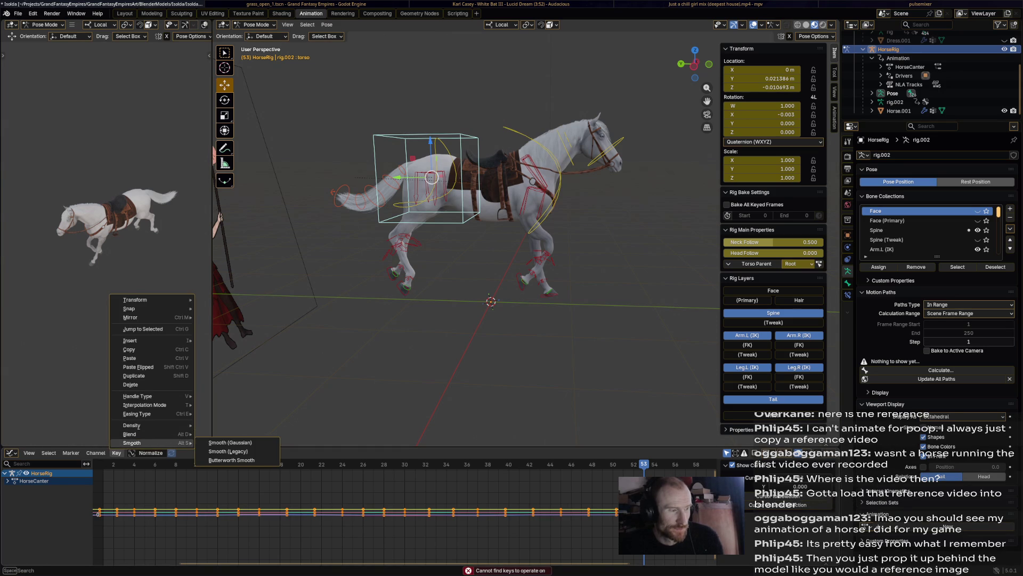
left_click(230, 442)
key("a")
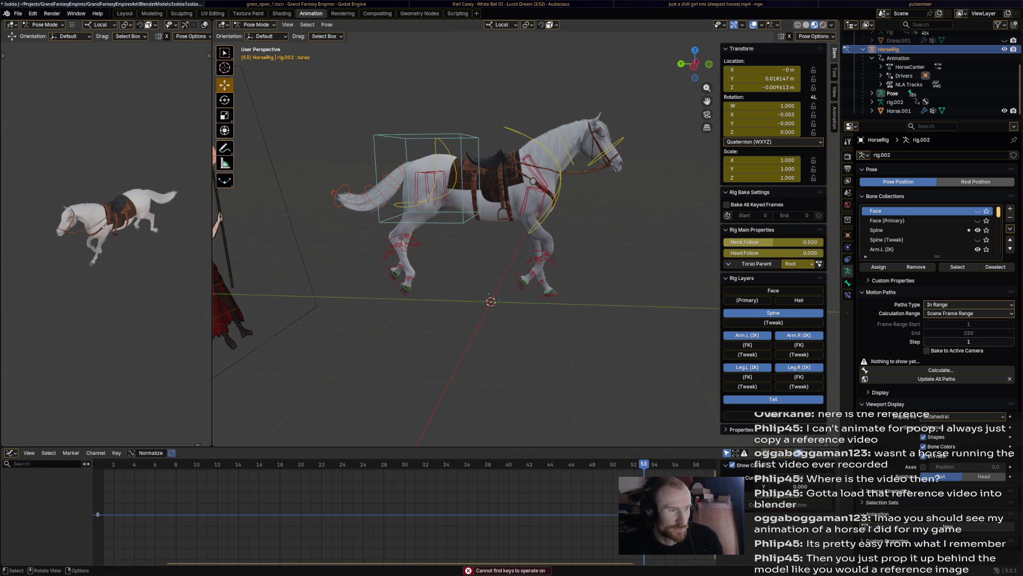
key("space")
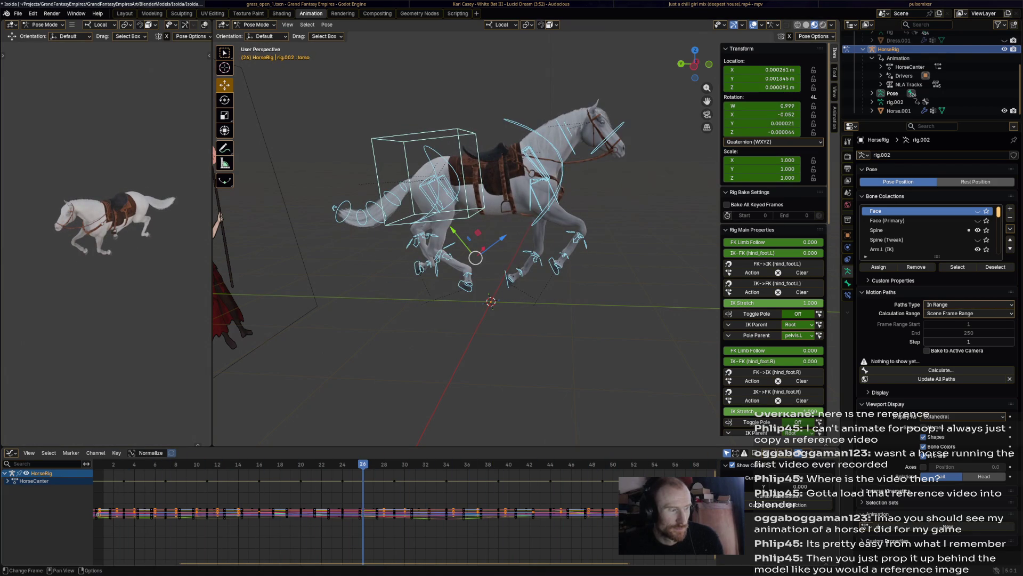
key("ctrl+Tab")
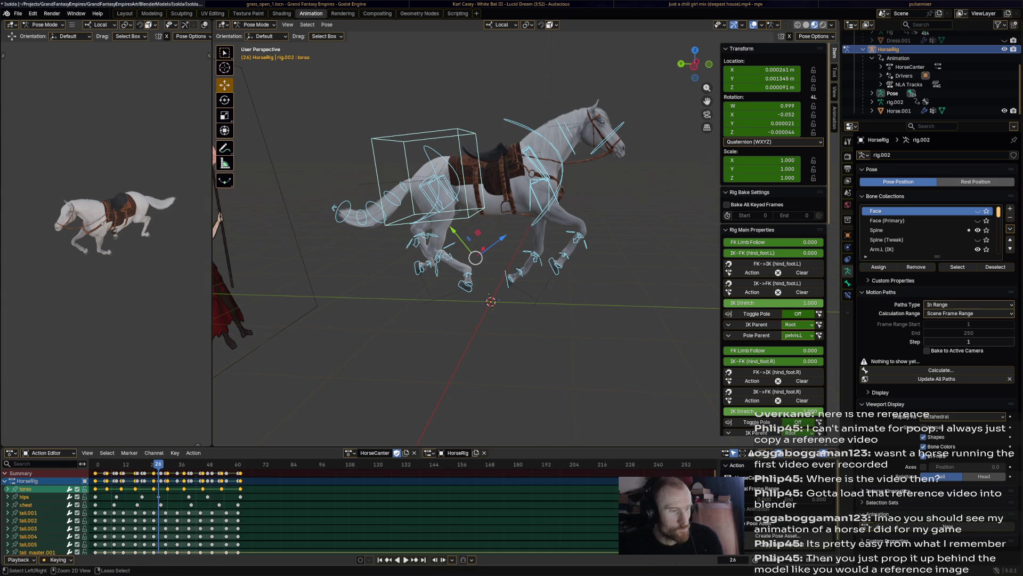
- At frame -1, rotate the horse's head upward on the neck bone and keyframe the pose
left_click(574, 140)
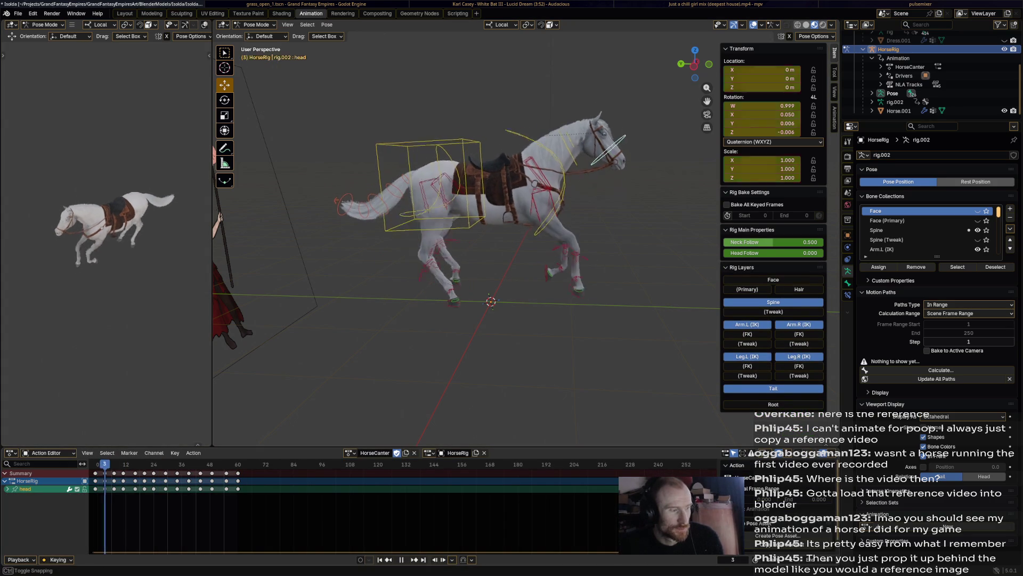
key("Left")
key("Left")
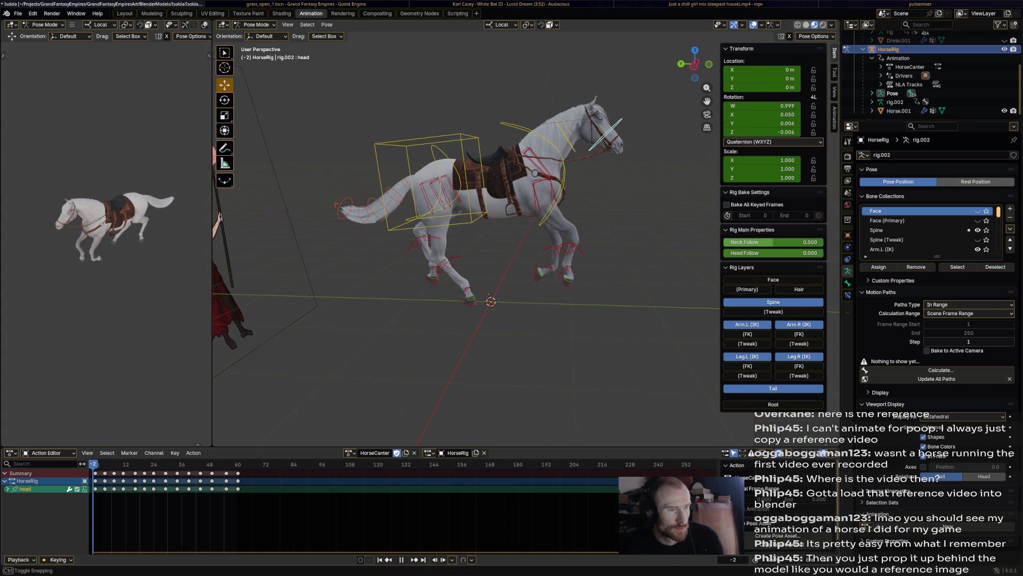
key("space")
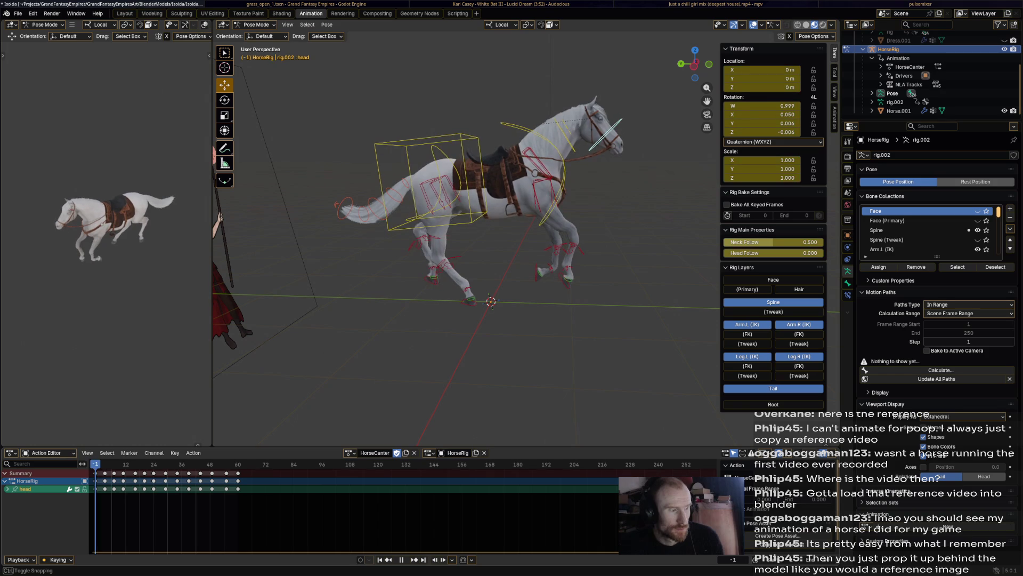
key("Left")
key("Left")
key("Left")
left_click(596, 120)
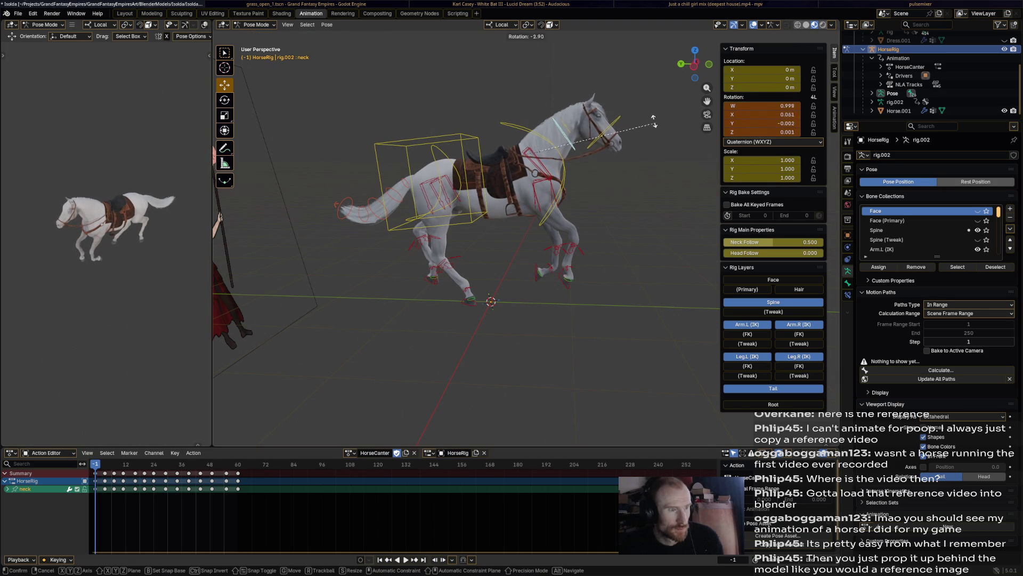
key("r")
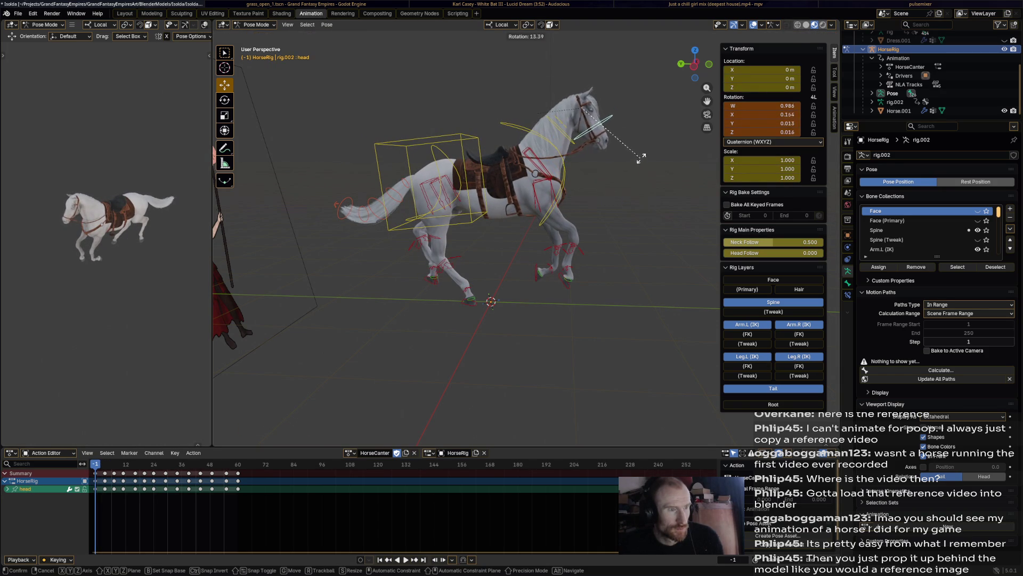
left_click(649, 151)
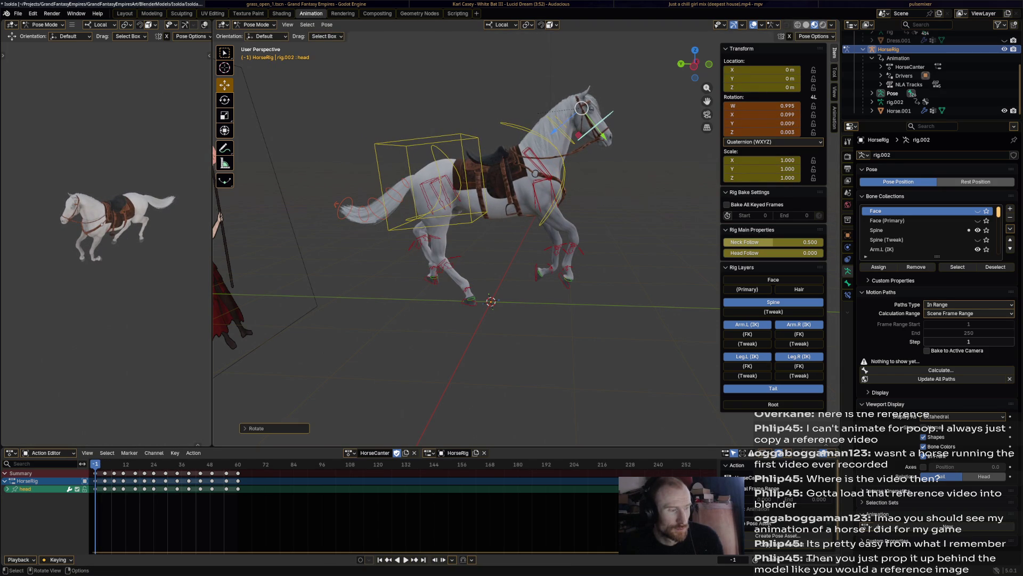
key("i")
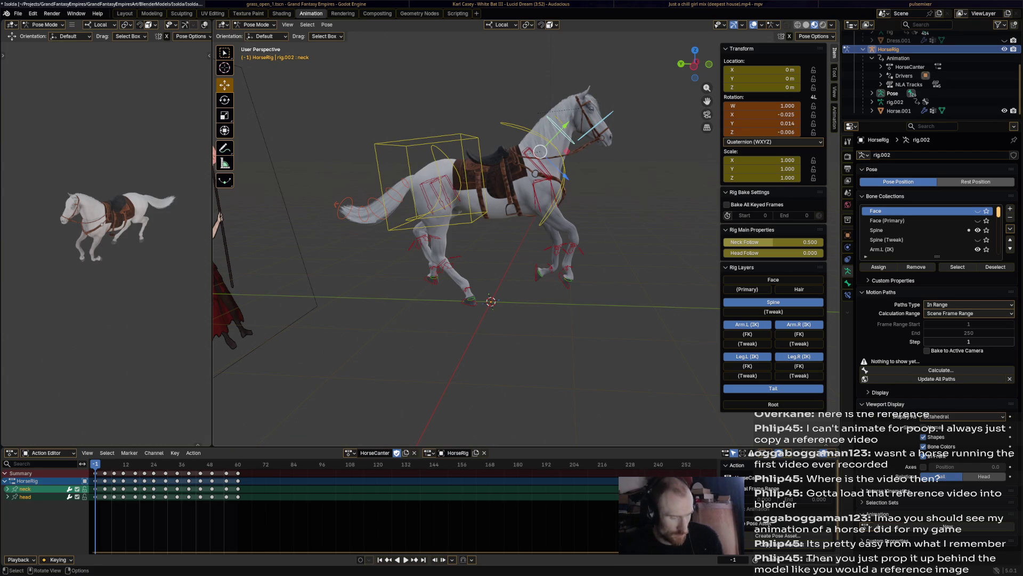
- Delete every neck and head keyframe after frame -1
left_click(564, 128)
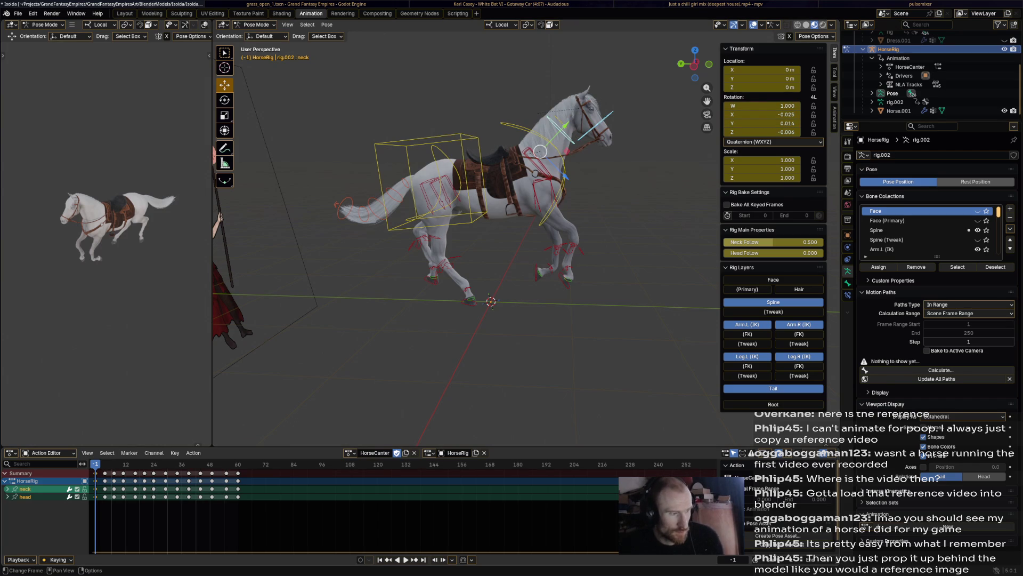
left_click_drag(105, 472, 304, 512)
key("x")
left_click(264, 479)
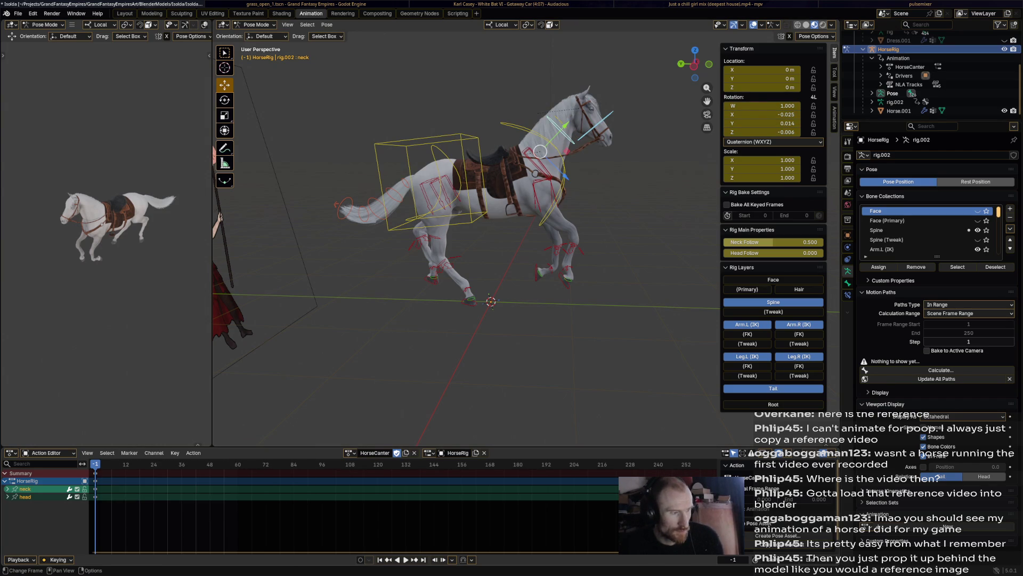
- Rotate the neck and head bones at frame 11 and keyframe the neck pose
key("space")
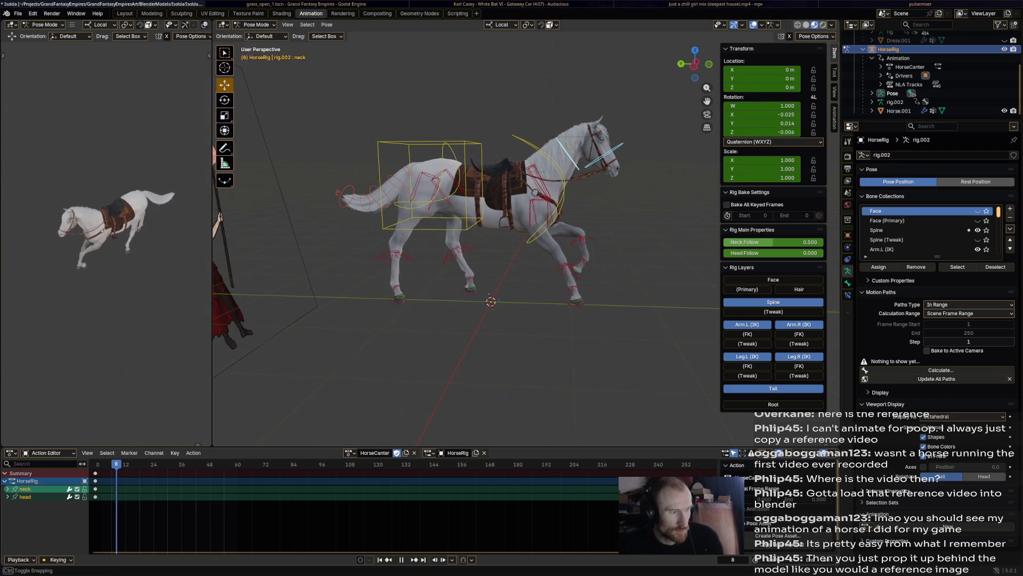
left_click(572, 151)
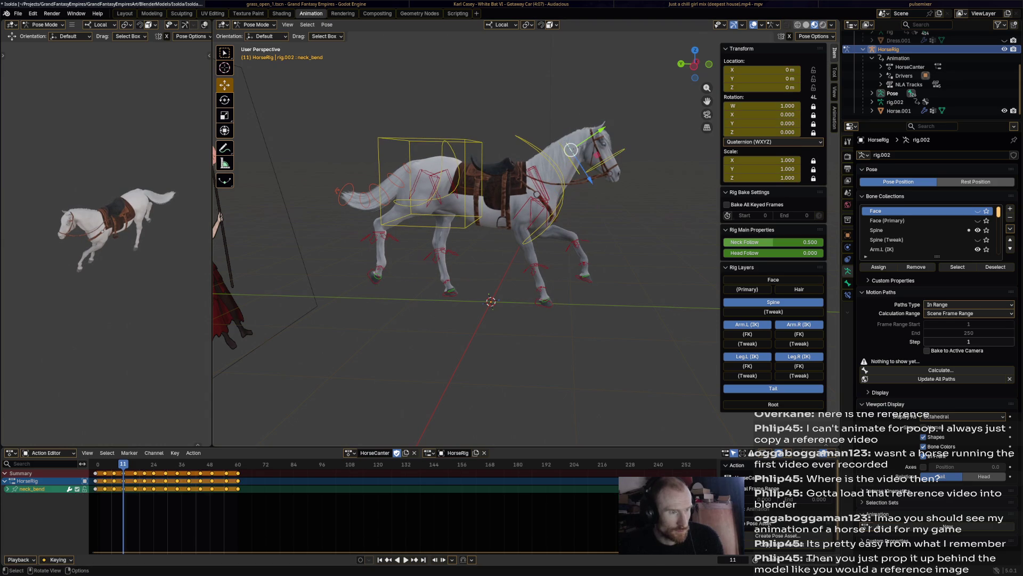
left_click(559, 172)
key("r")
left_click(544, 174)
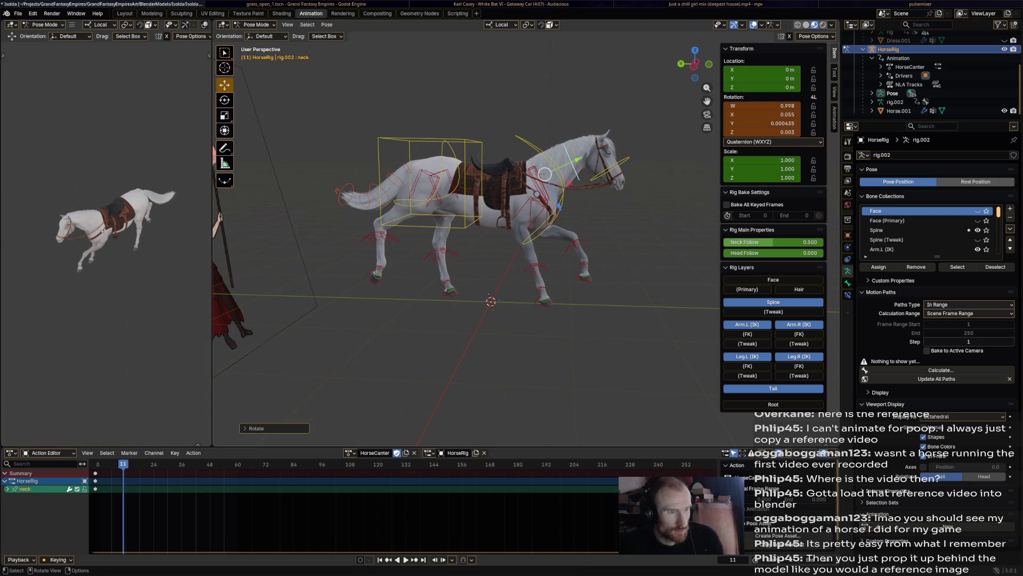
left_click(599, 149)
key("r")
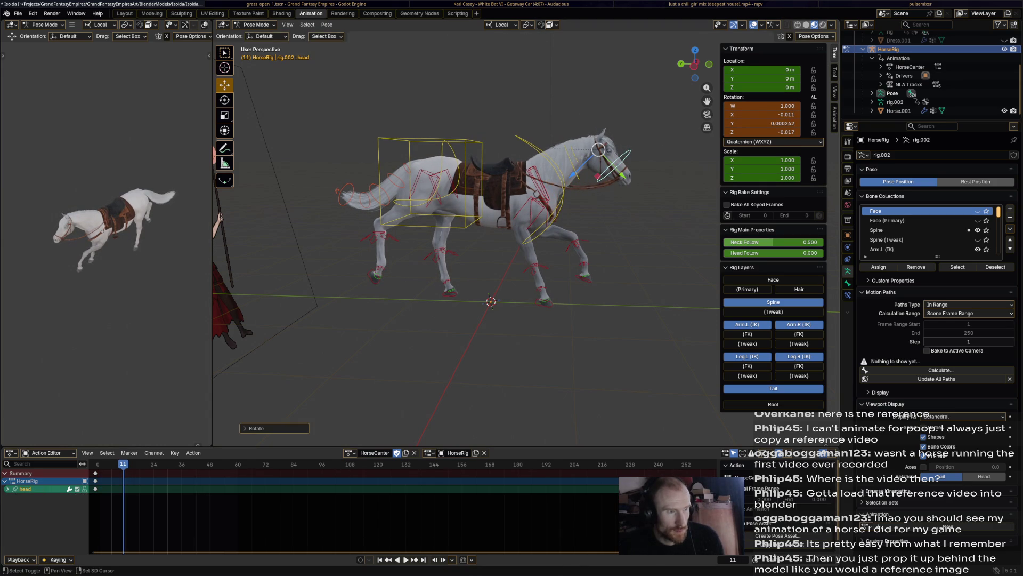
left_click(543, 173)
key("i")
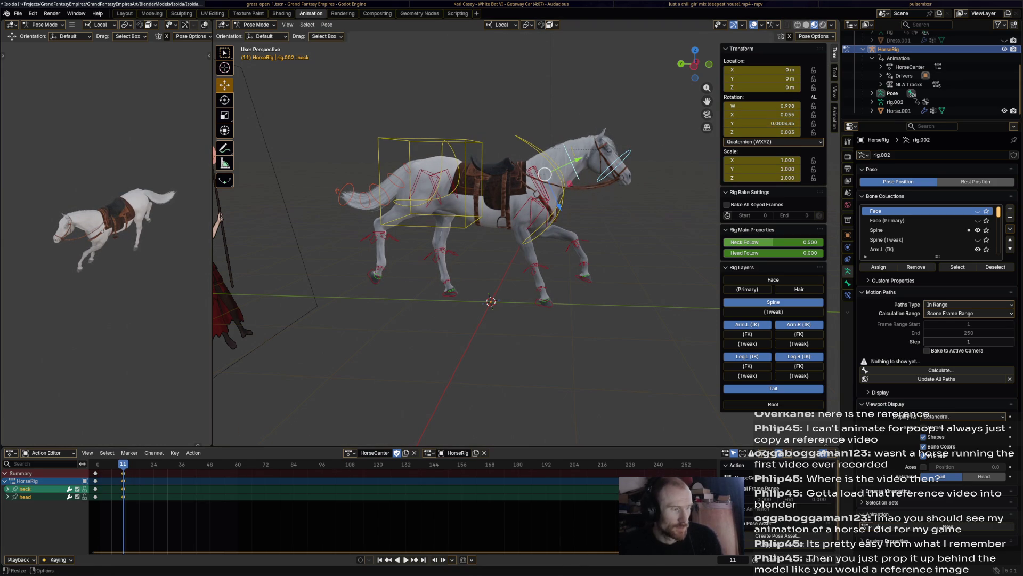
- A few frames later, rotate the neck and head again and keyframe both bones
key("Right")
key("Right")
key("Right")
key("Right")
key("Right")
key("Right")
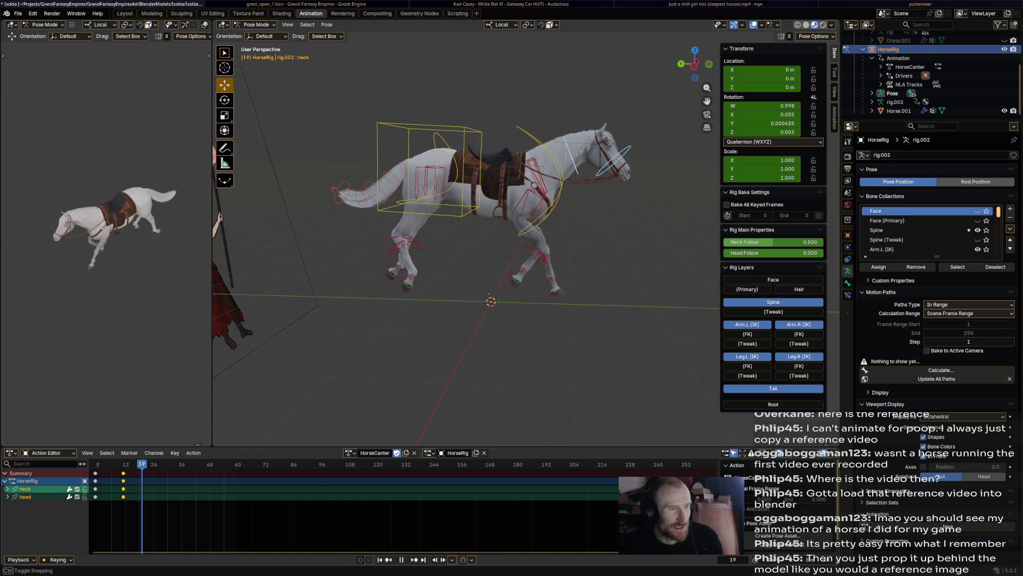
key("Right")
key("Right")
key("Right")
key("r")
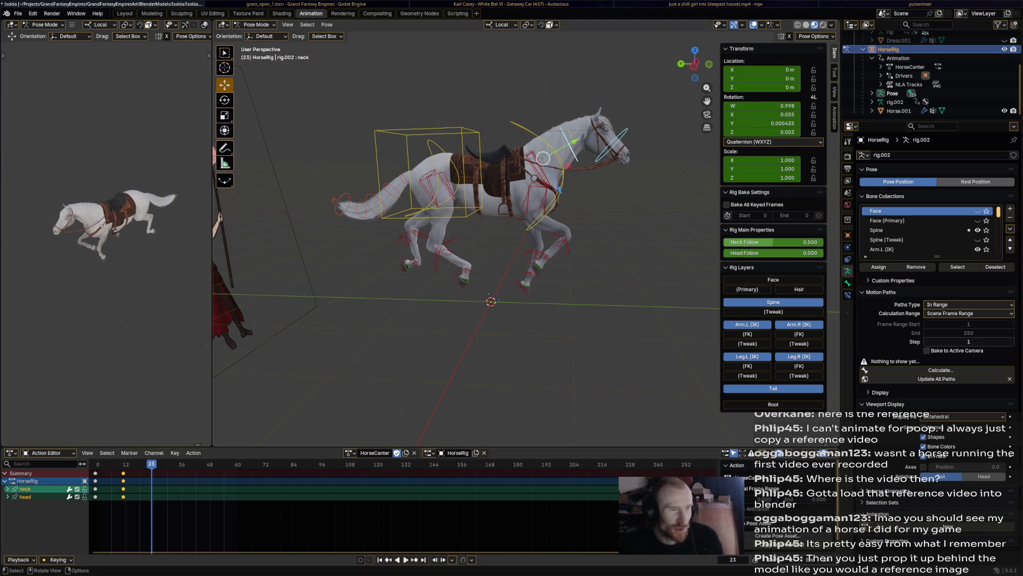
left_click(576, 143)
left_click(592, 128)
key("r")
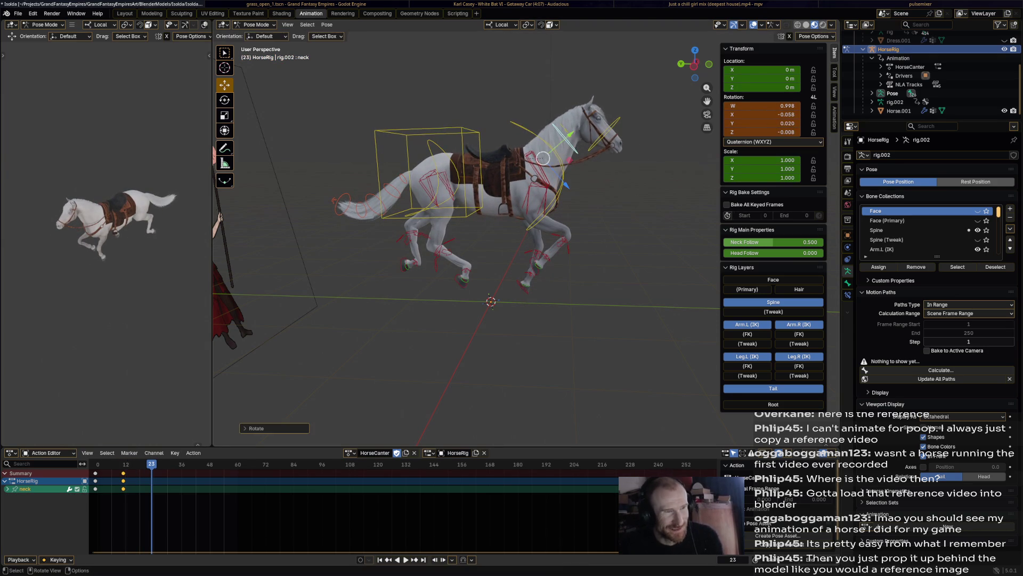
left_click(644, 156)
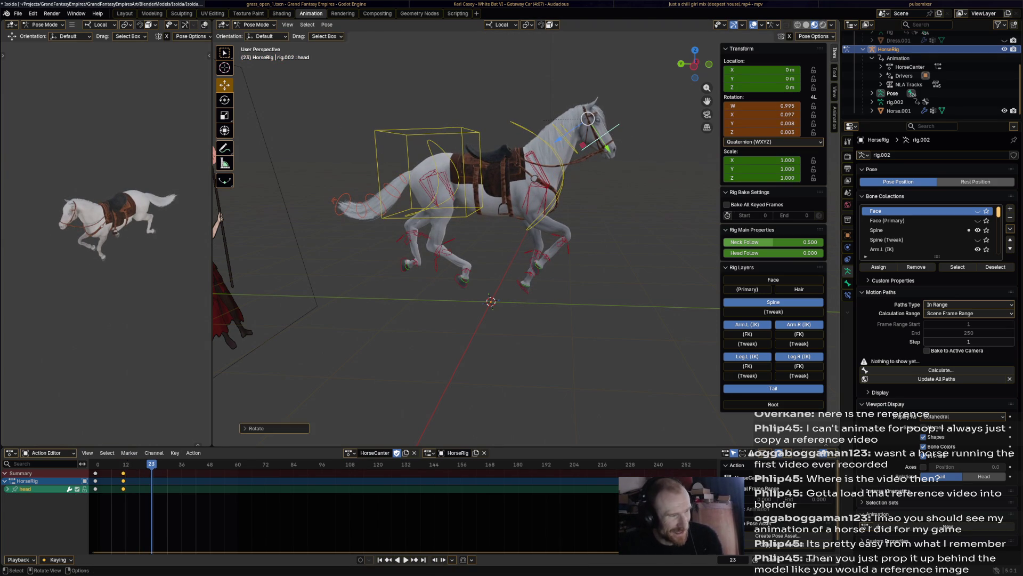
key("a")
key("alt+a")
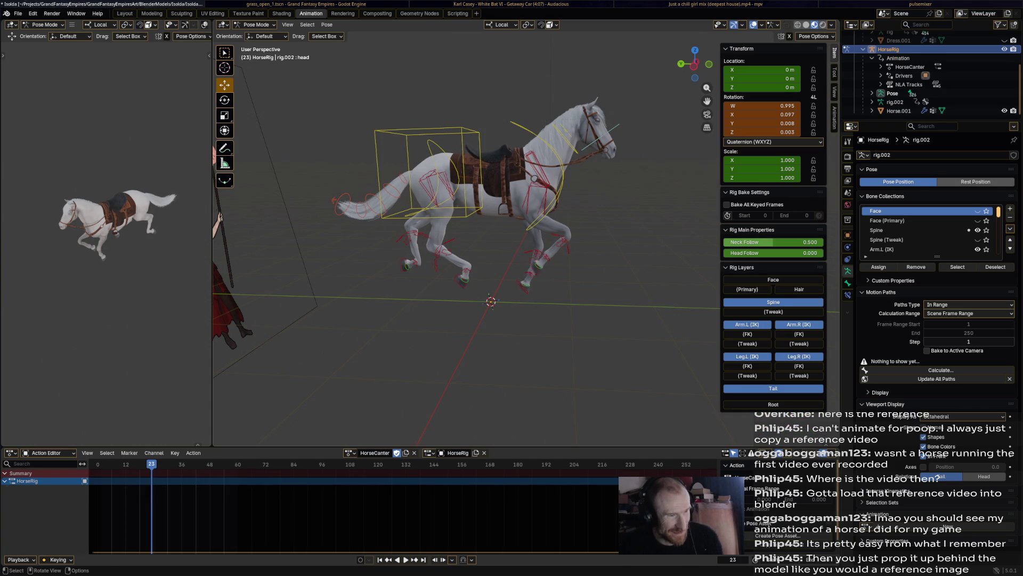
left_click(600, 133)
left_click(557, 146, "shift")
key("i")
- At frame 40, tilt the head, keyframe the rotations, and copy the neck keys
key("space")
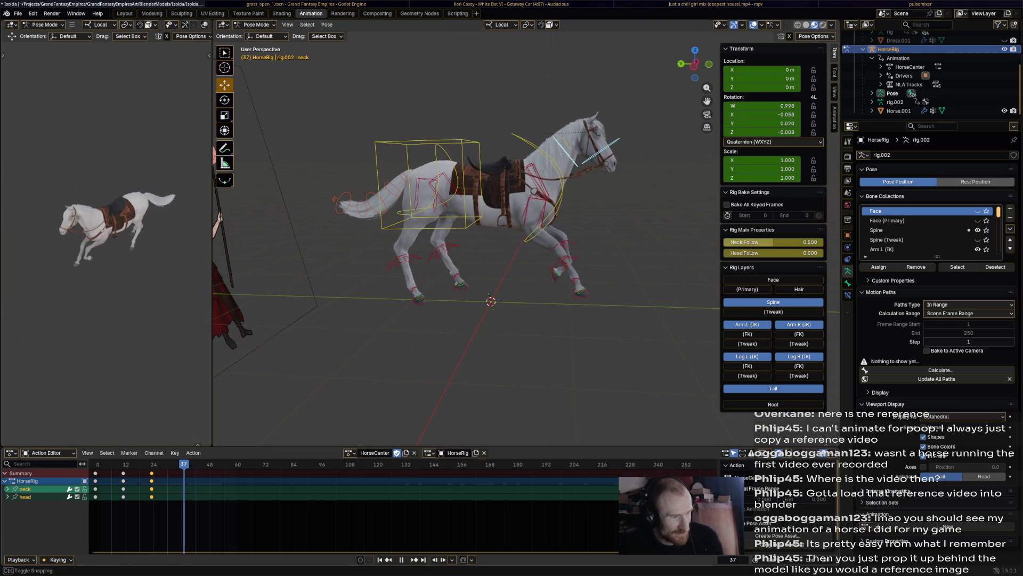
key("space")
left_click(608, 164)
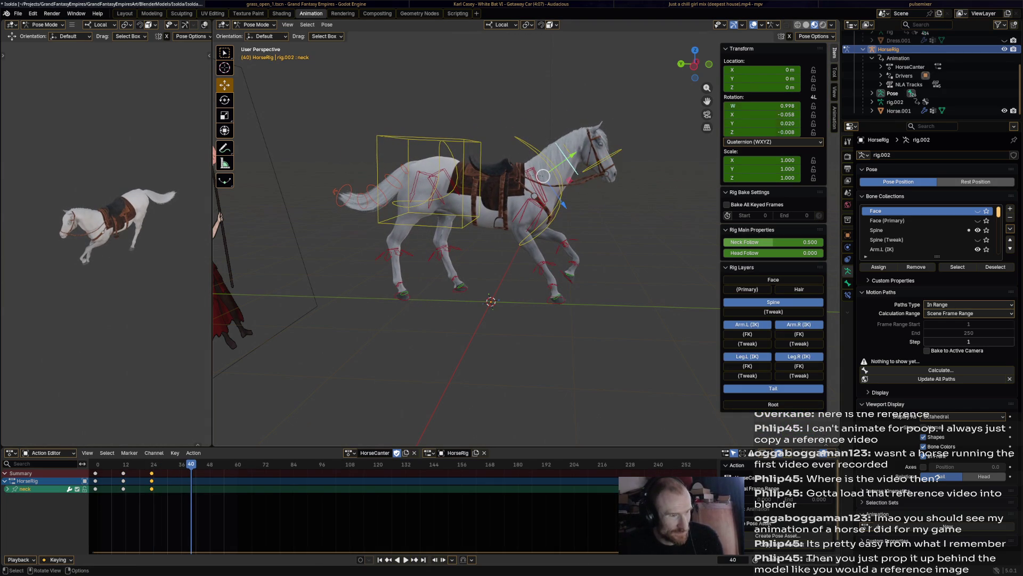
key("r")
left_click(656, 144)
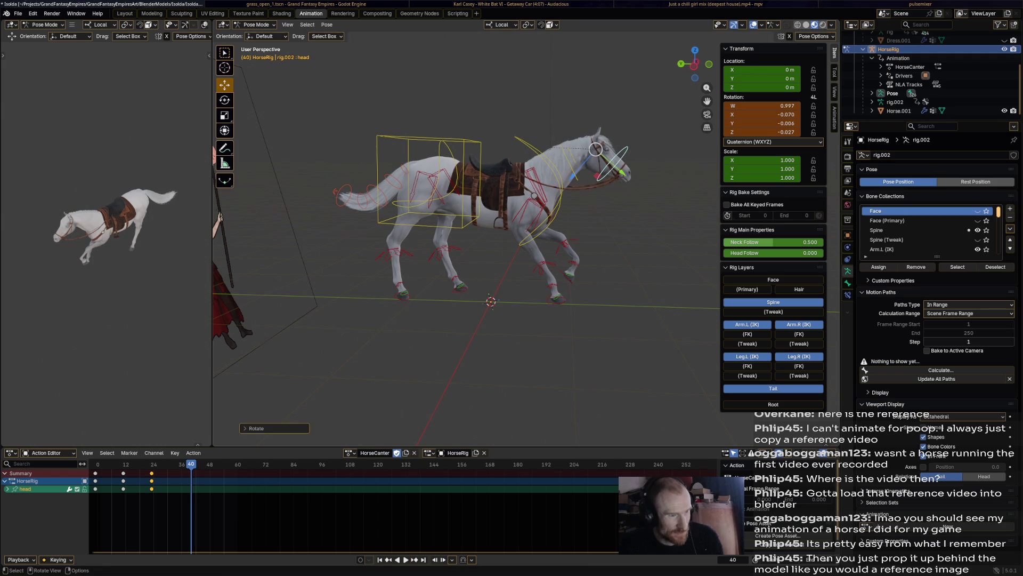
key("i")
left_click(543, 175)
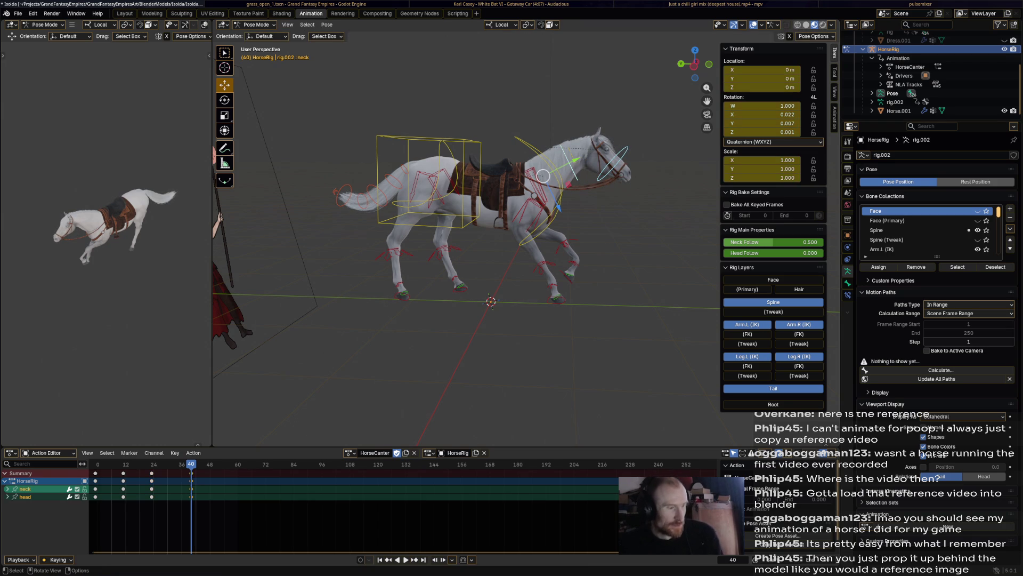
key("i")
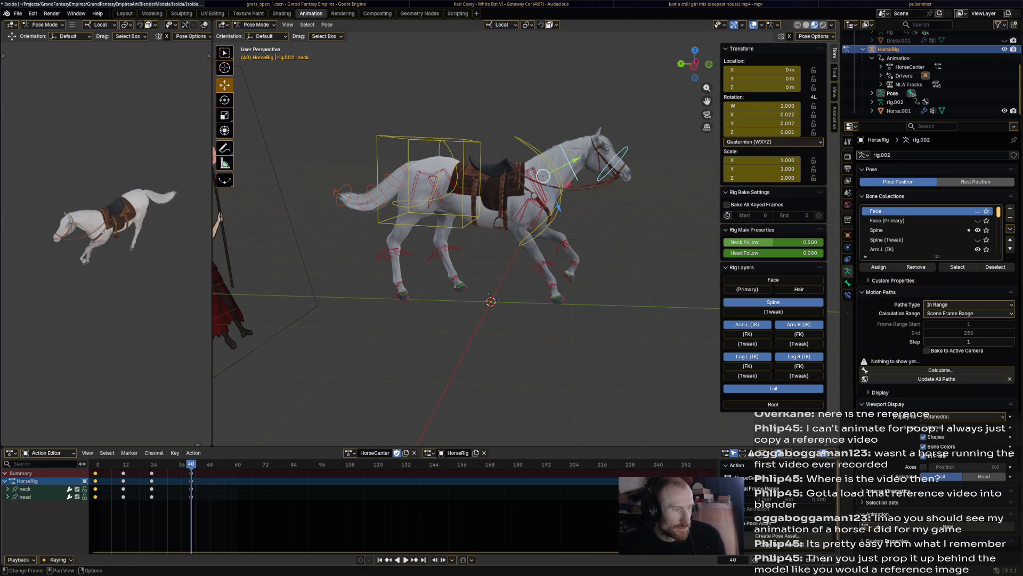
- Paste the copied keys at frame 48 and play the gallop back to review the neck motion
key("Right")
key("Right")
key("Right")
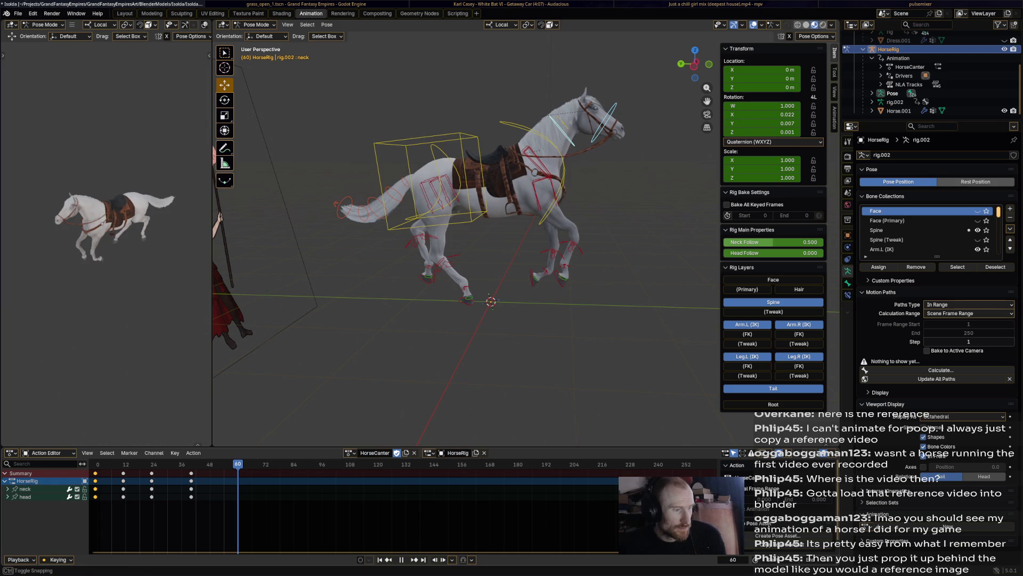
key("ctrl+v")
key("space")
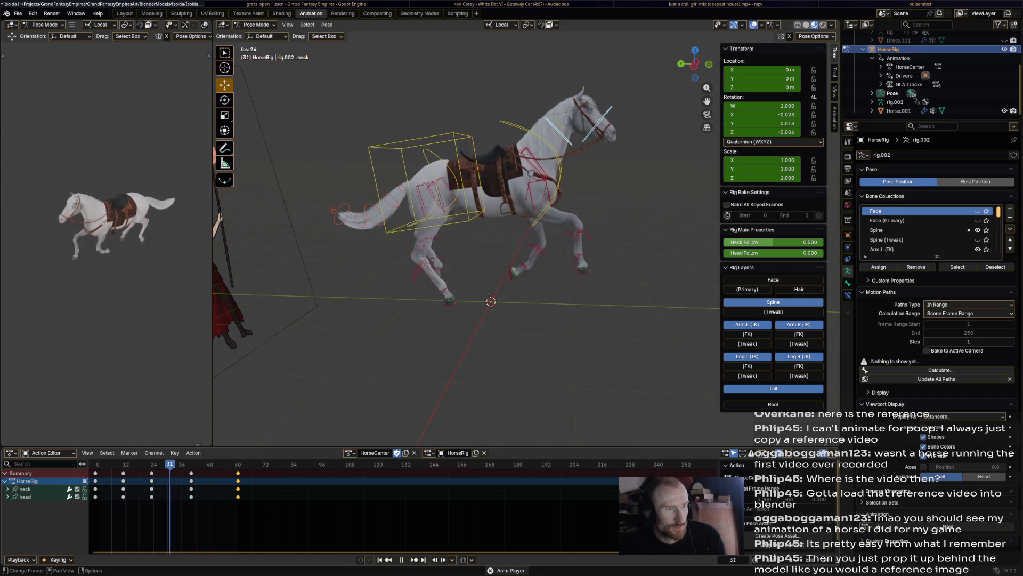
key("space")
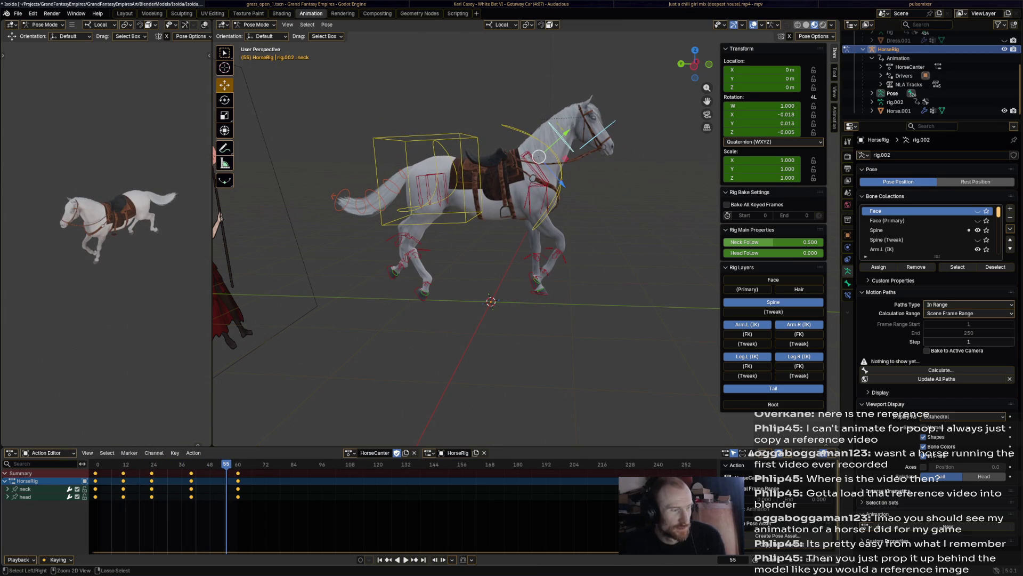
key("ctrl+Tab")
- Apply Key > Smooth (Gaussian) to the neck and head curves and play back the result
left_click(117, 453)
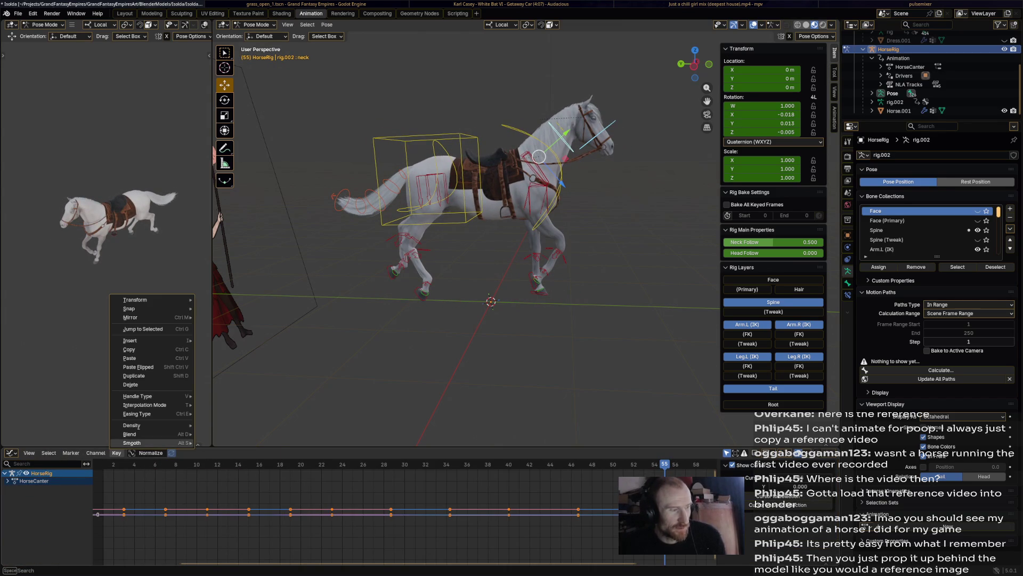
left_click(132, 443)
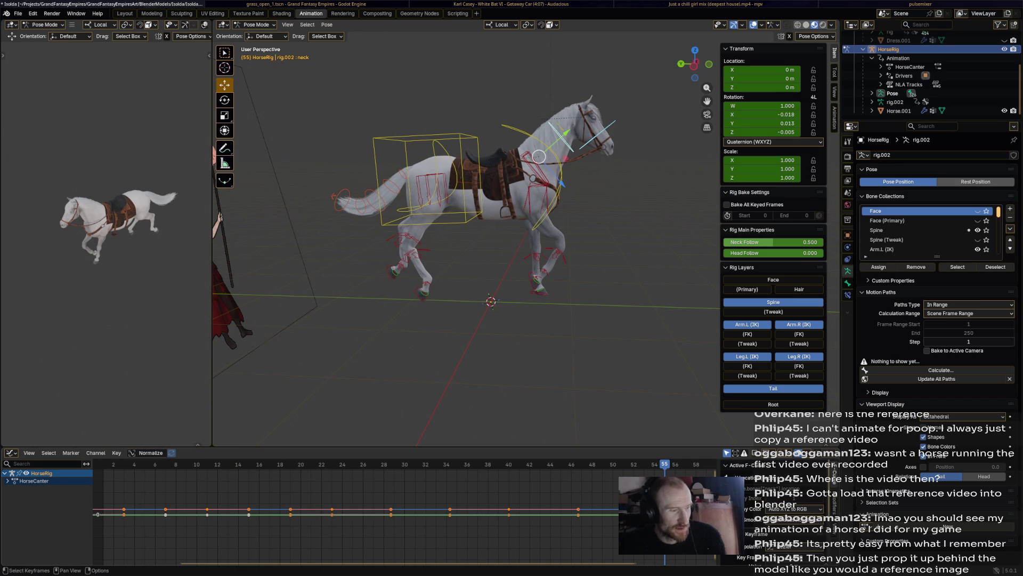
left_click(117, 452)
mouse_move(132, 442)
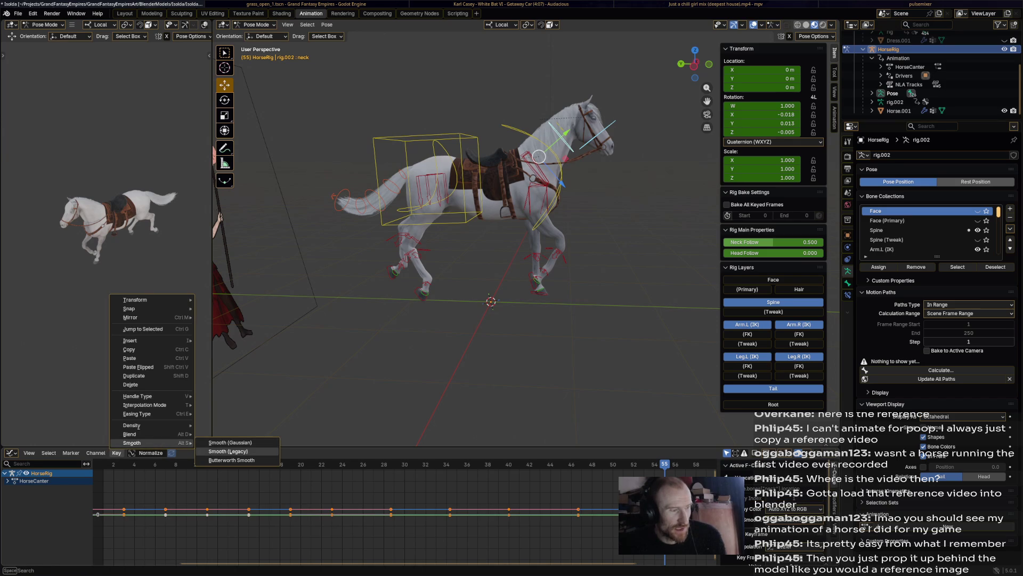
left_click(229, 442)
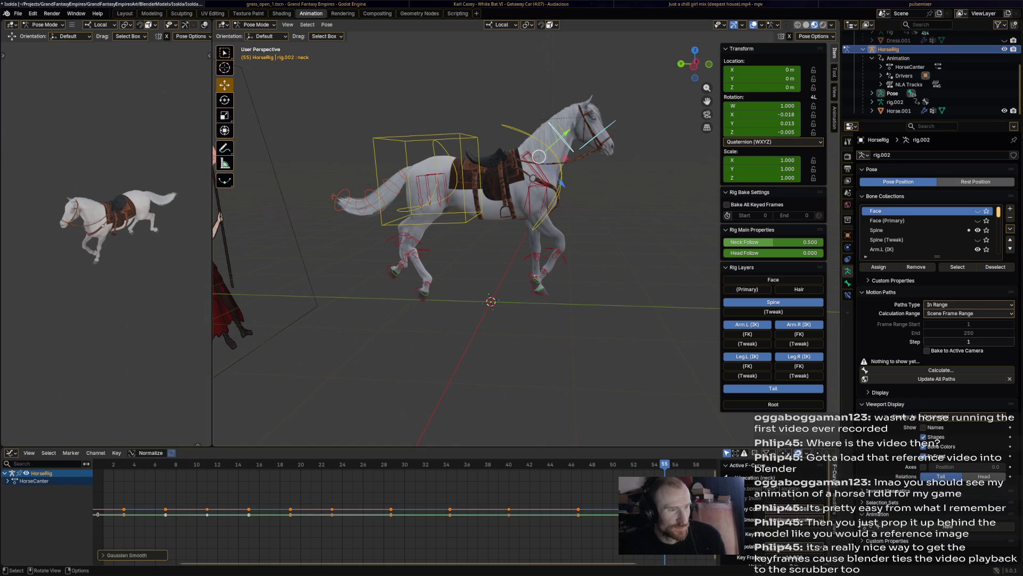
key("space")
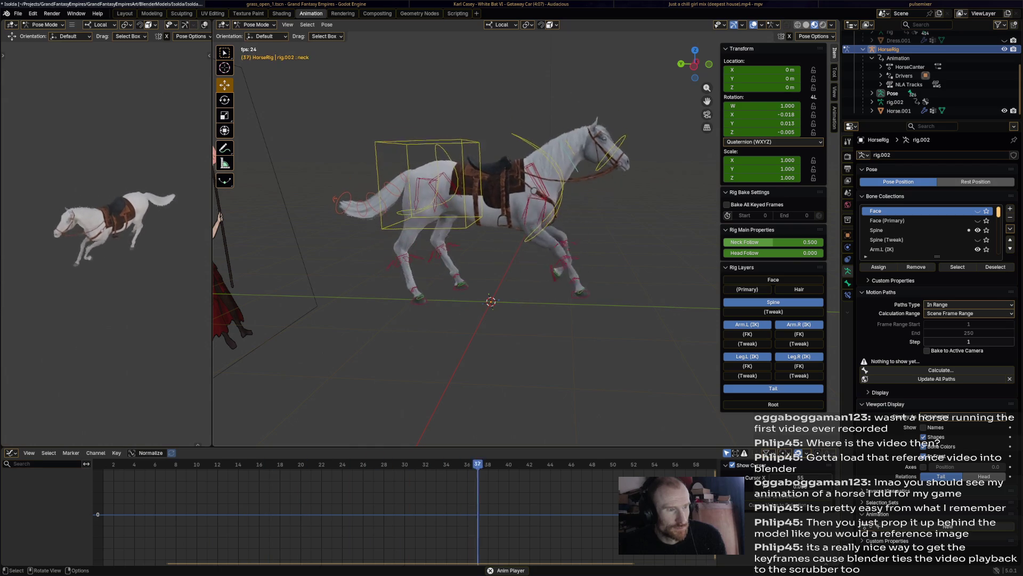
- Zoom out to frame the rider beside the horse and select all of the horse rig's bones
middle_click_drag(480, 240, 432, 264)
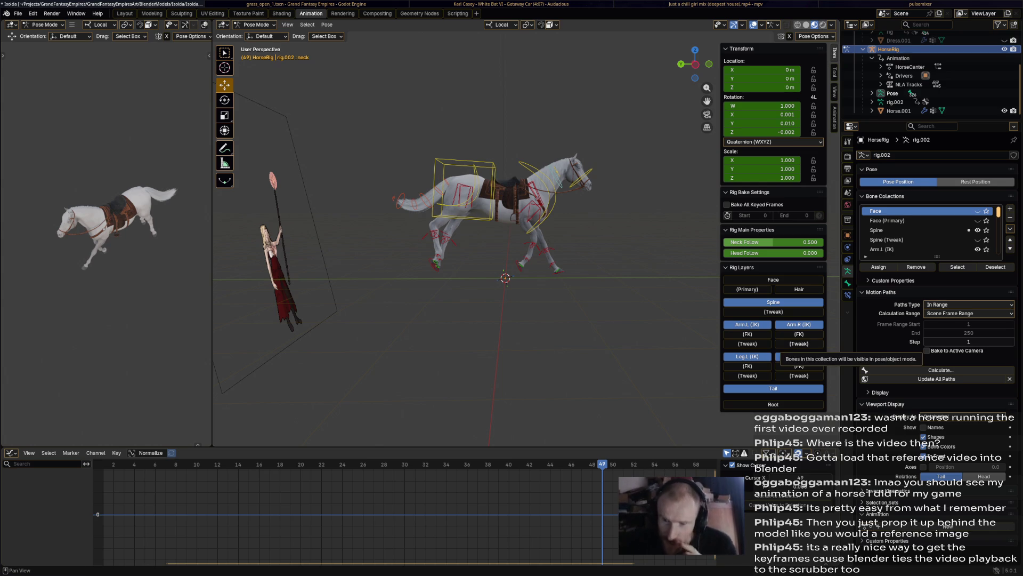
middle_click_drag(448, 255, 459, 260)
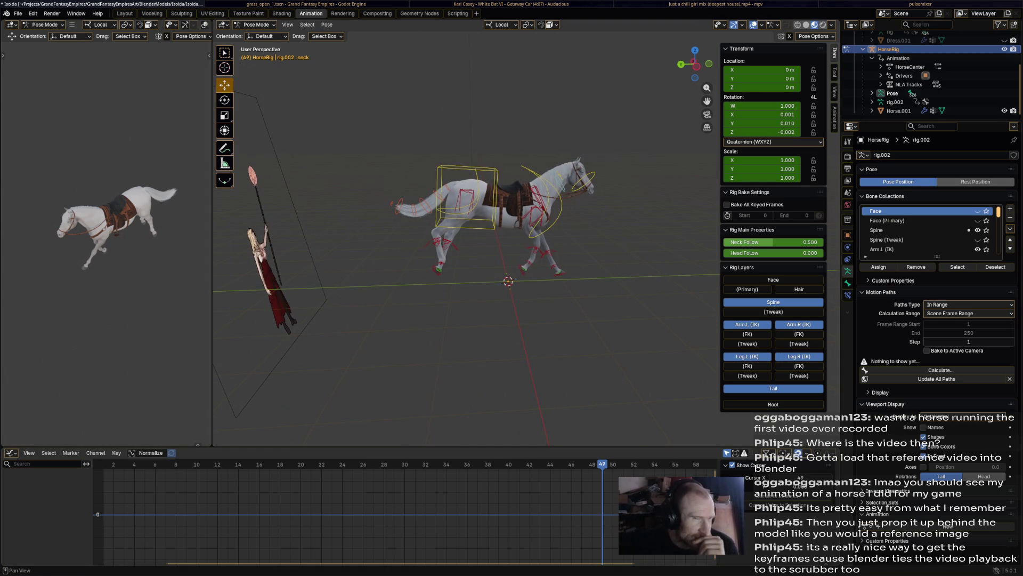
key("a")
left_click(118, 453)
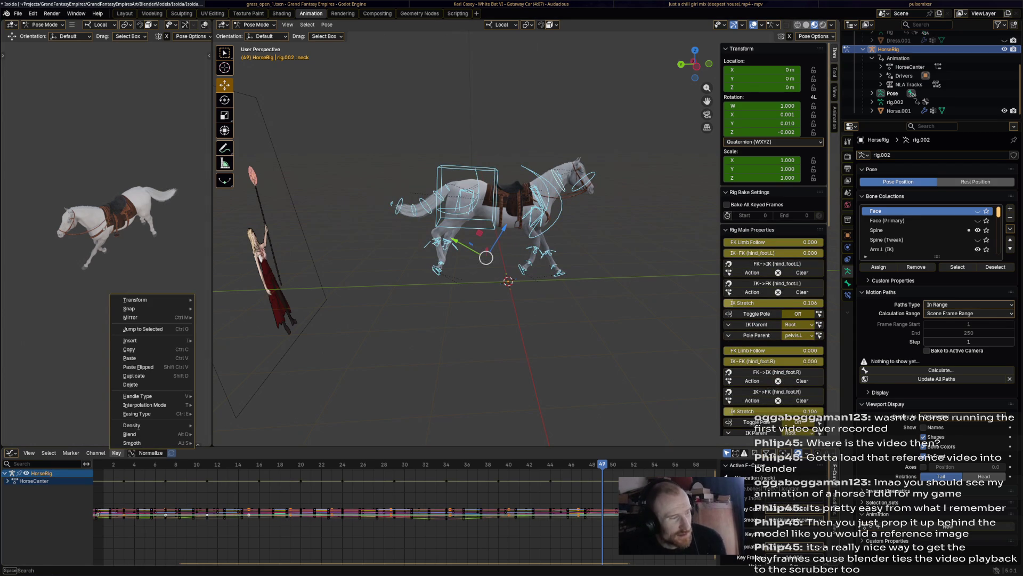
- Switch the bottom editor back to the Action Editor and collapse the HorseRig bone channels into one row
key("Escape")
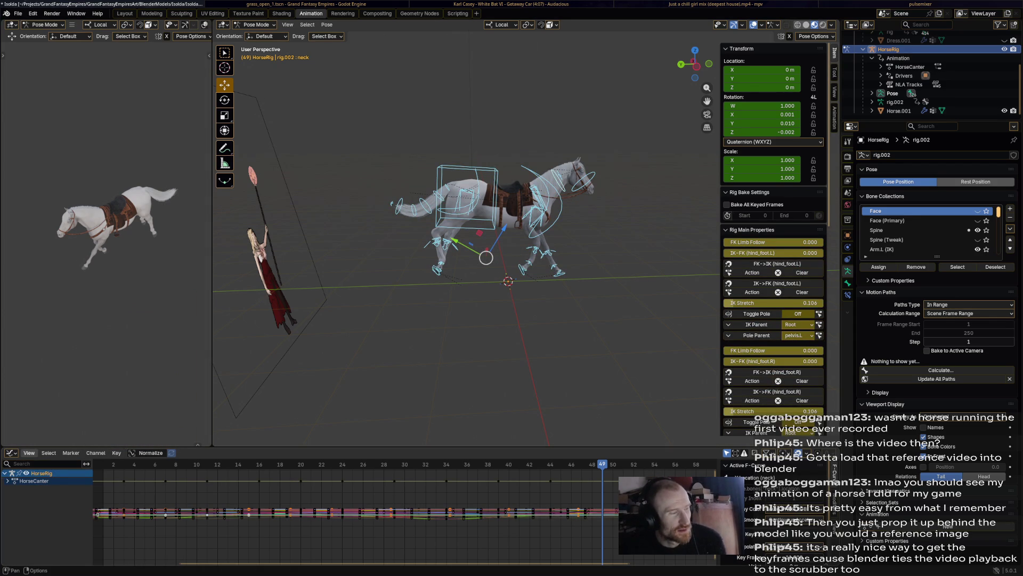
key("shift+F12")
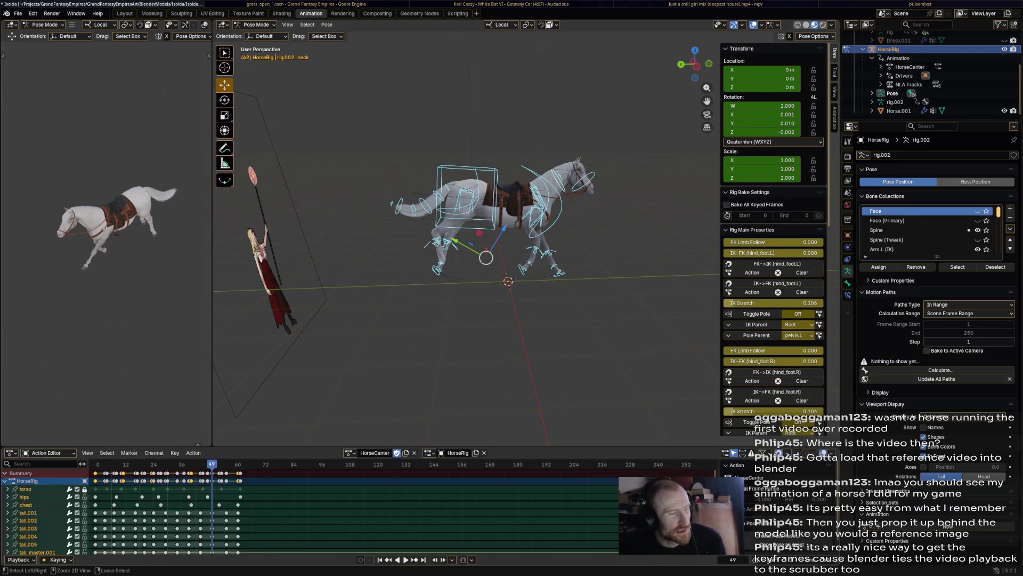
middle_click_drag(508, 278, 501, 278)
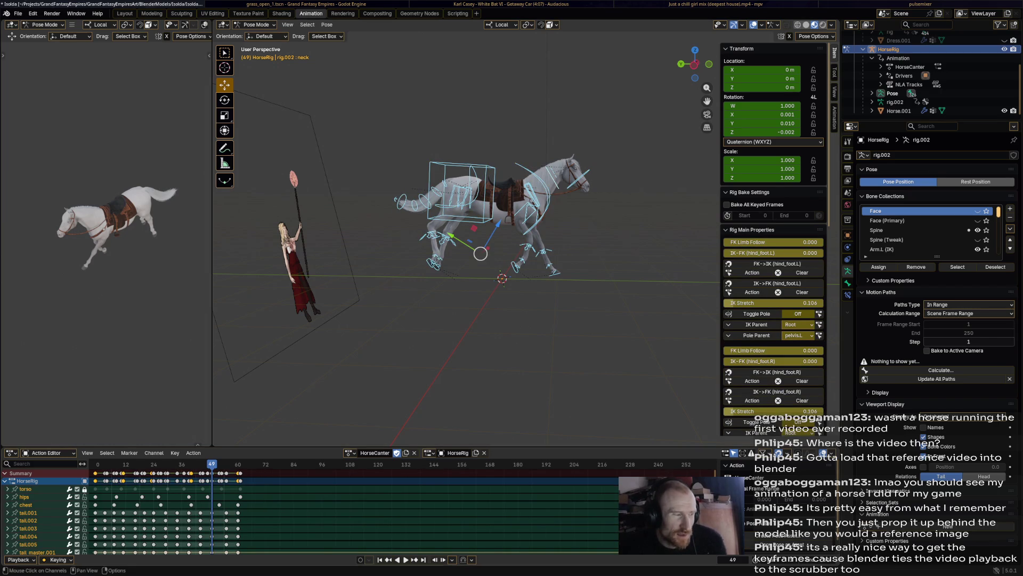
key("minus")
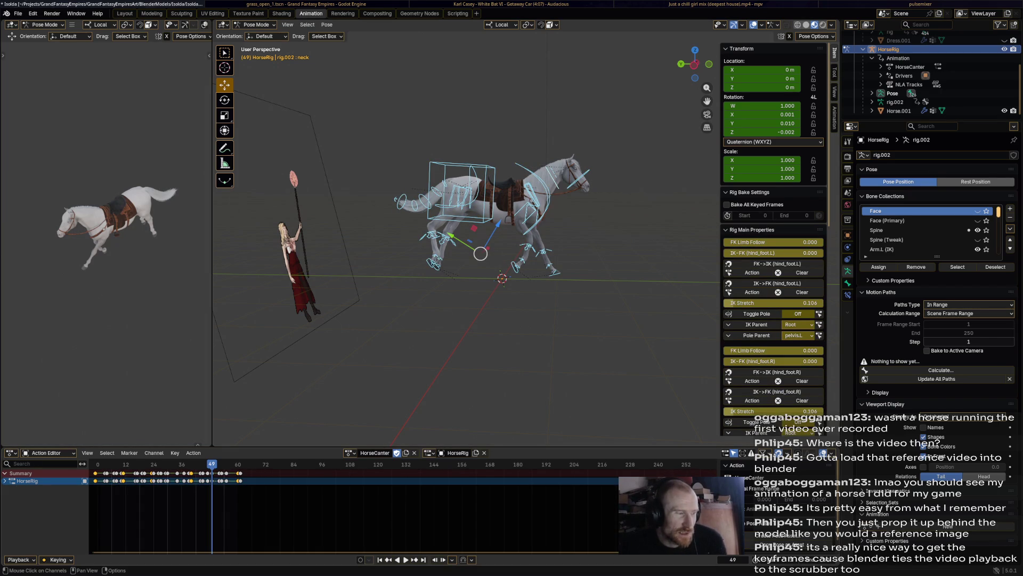
right_click(32, 480)
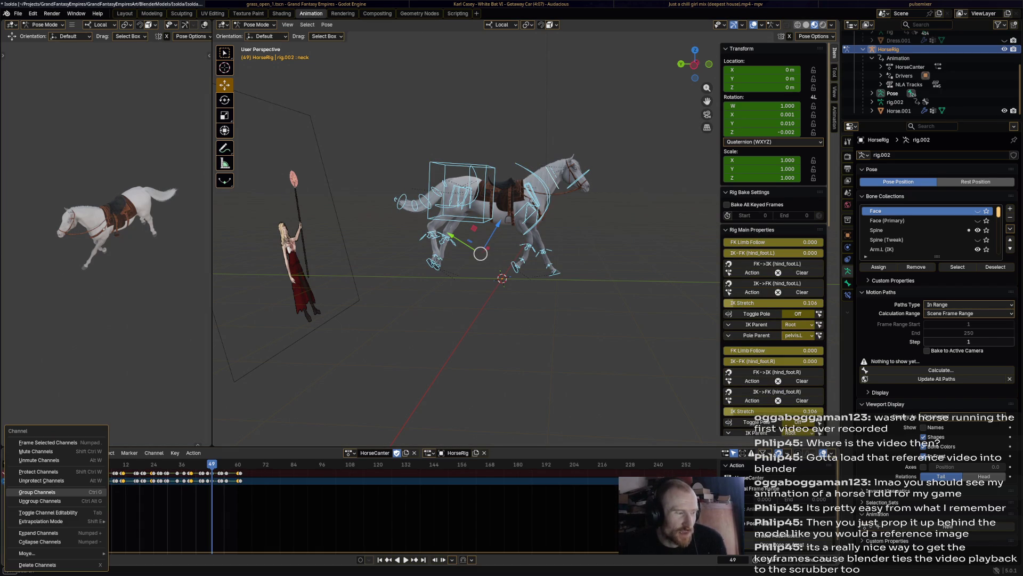
key("Escape")
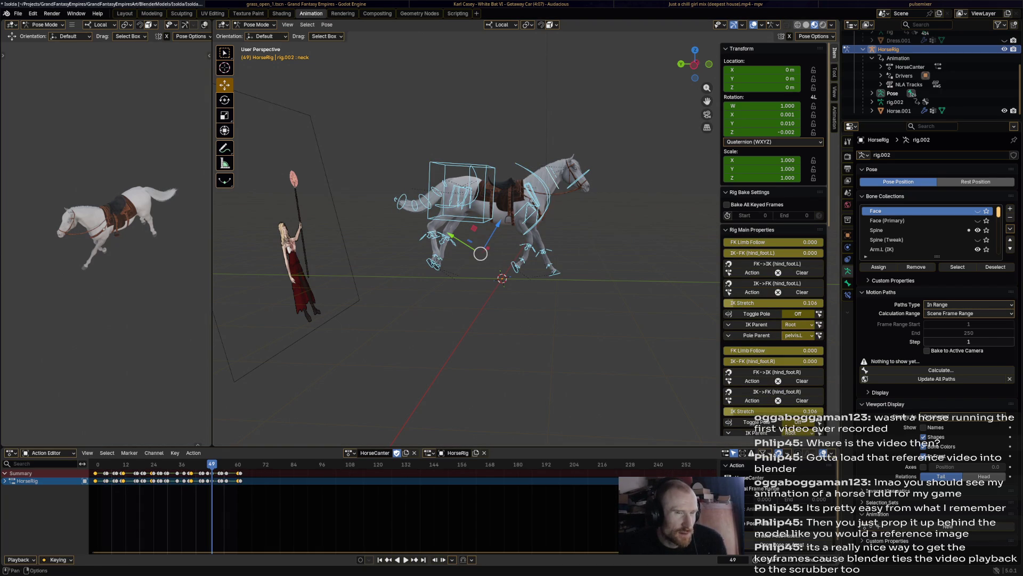
scroll(919, 87, "up", 1)
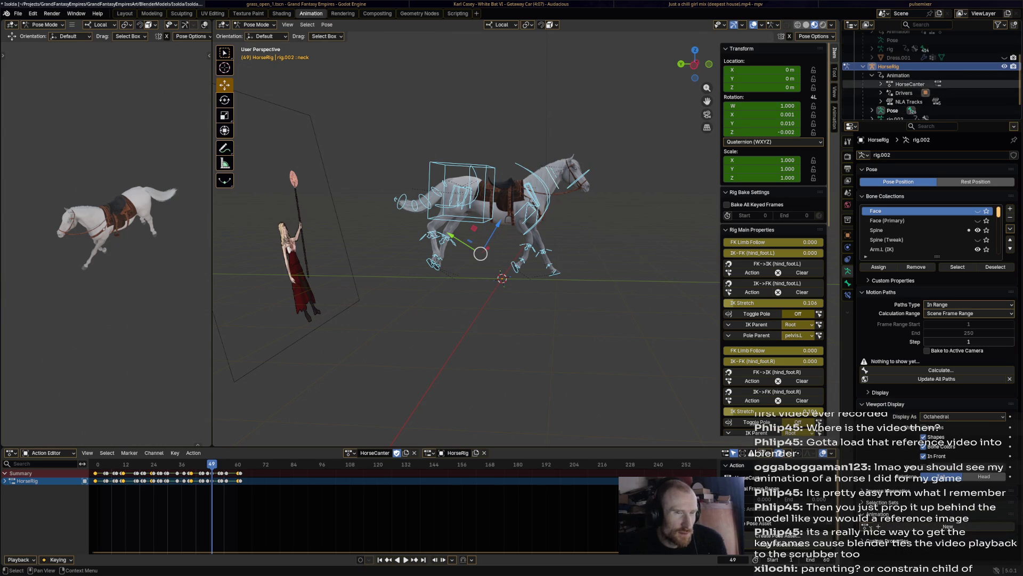
- Unhide the cleric's Dress.001 in the Outliner
left_click(888, 83)
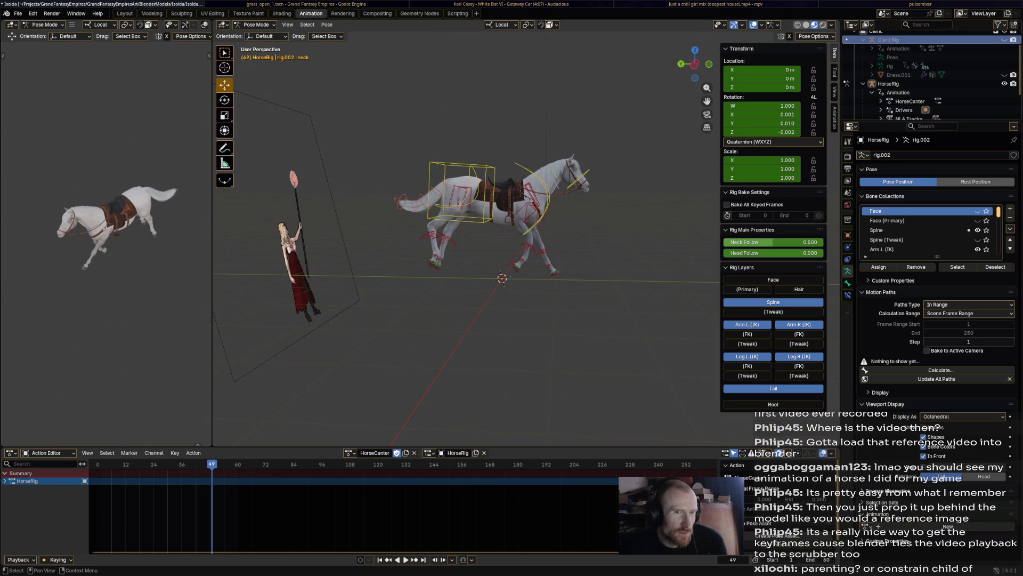
scroll(481, 224, "up", 2)
scroll(480, 224, "up", 2)
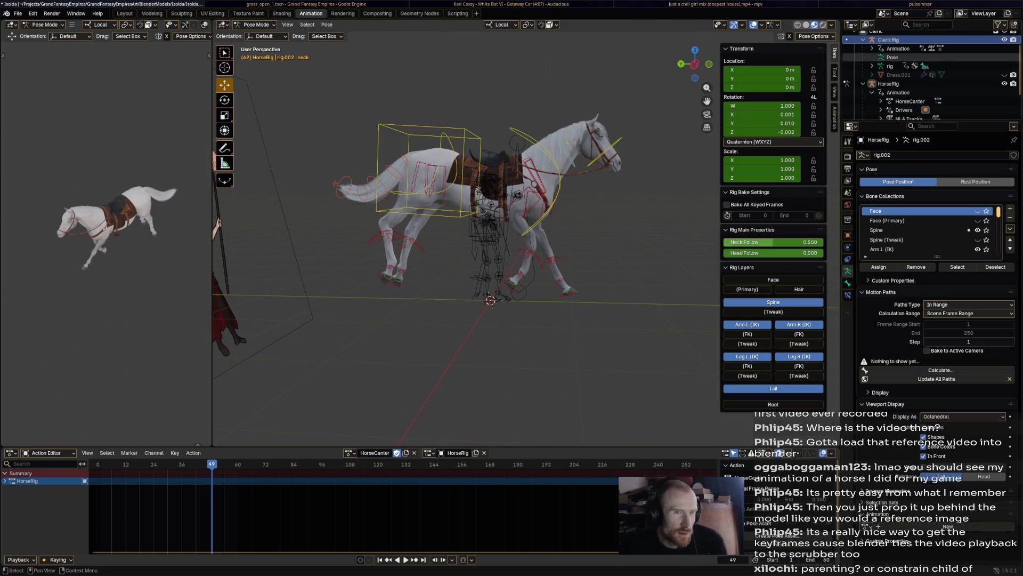
left_click(1005, 75)
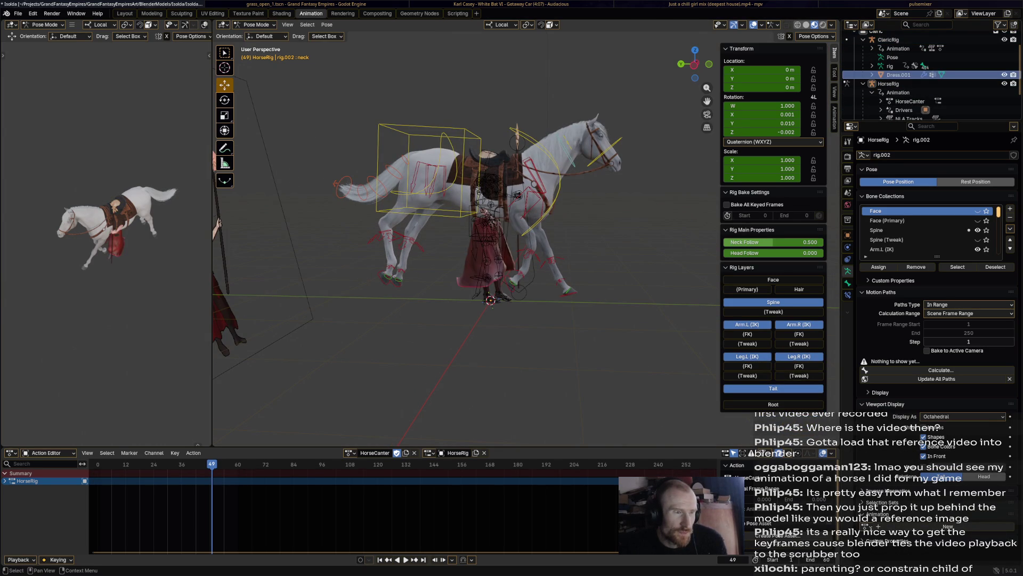
middle_click_drag(480, 240, 496, 232)
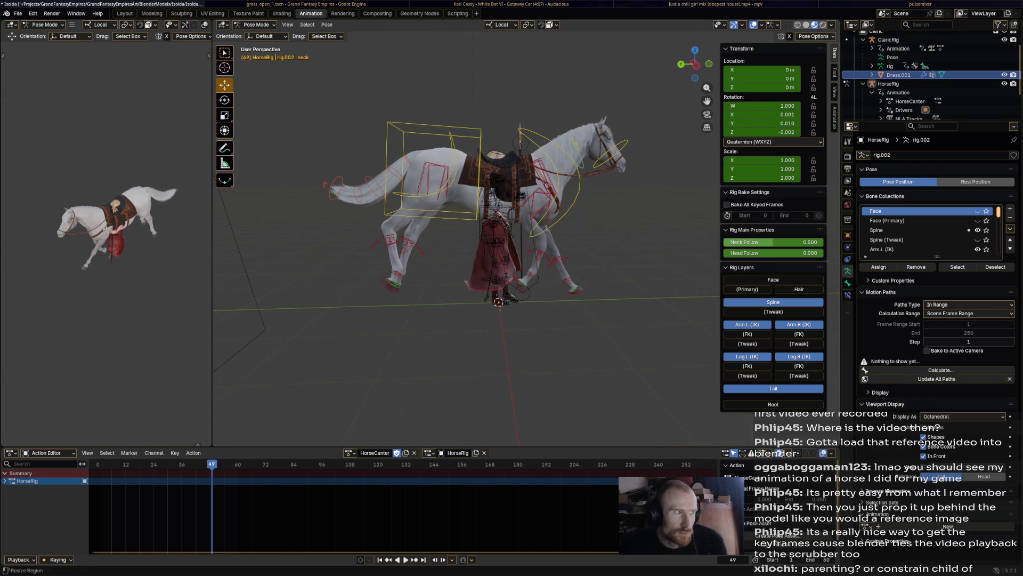
- Switch to Object Mode, make ClericRig active, and enter Pose Mode on it
left_click(258, 24)
left_click(259, 34)
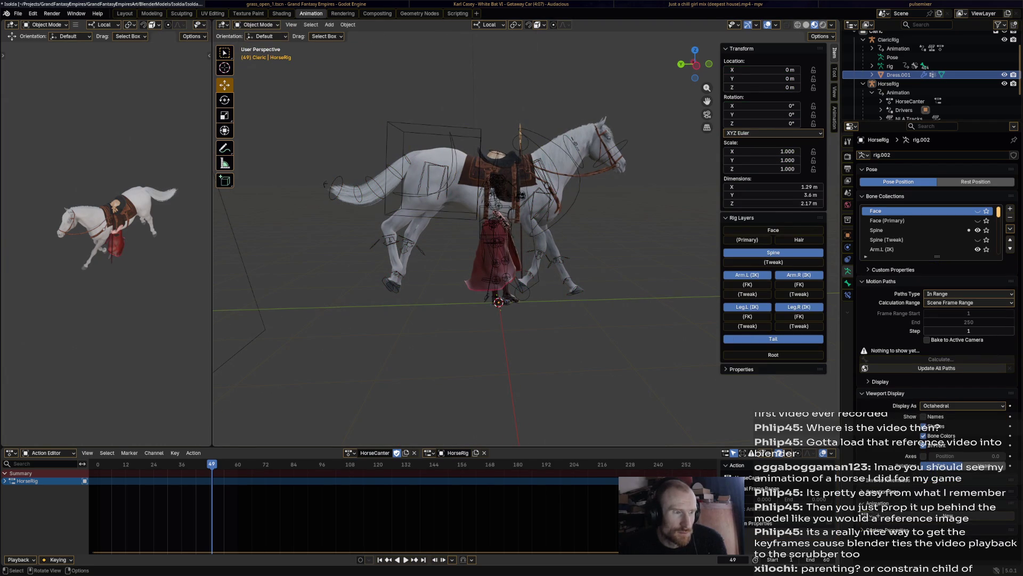
left_click(497, 224)
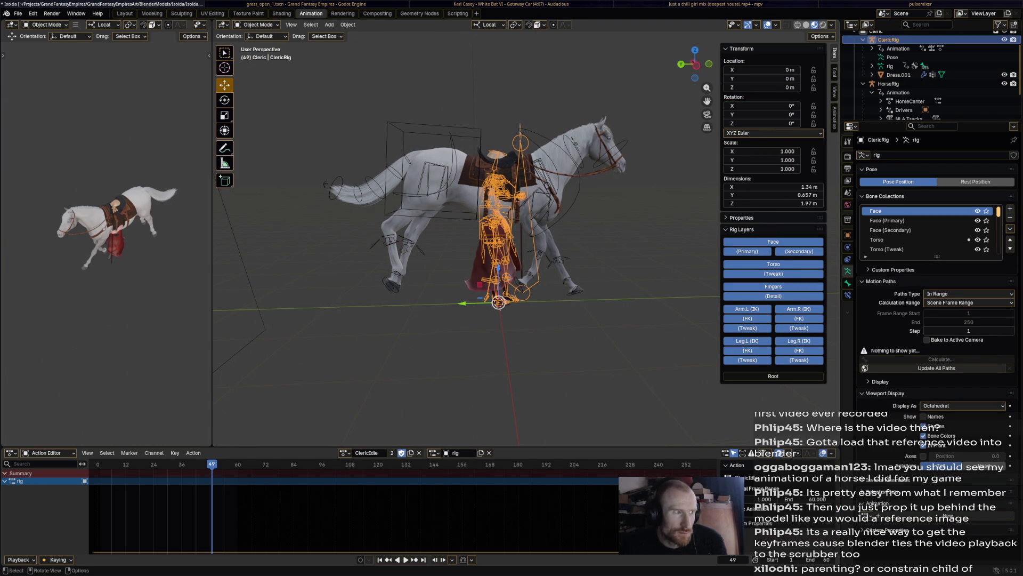
left_click(258, 24)
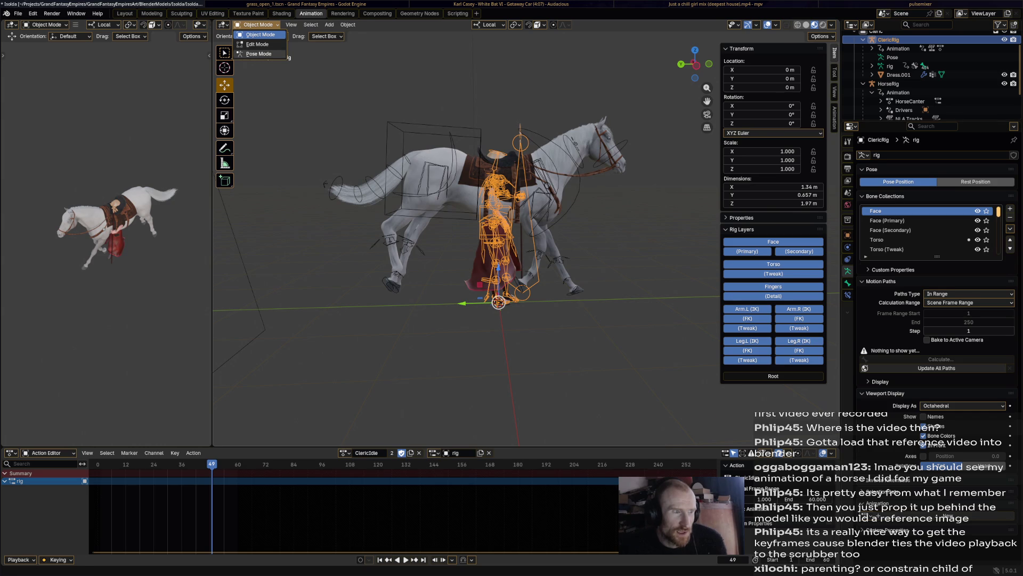
left_click(258, 53)
middle_click_drag(496, 208, 481, 204)
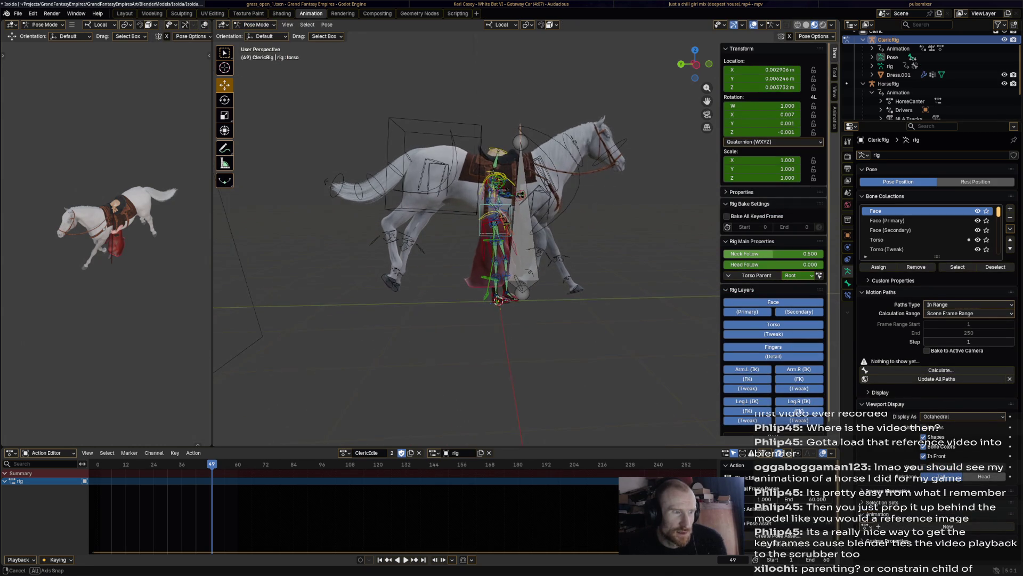
- Select all cleric bones, assign the HorseIdle action in place of ClericIdle, and jump back to frame 0
key("a")
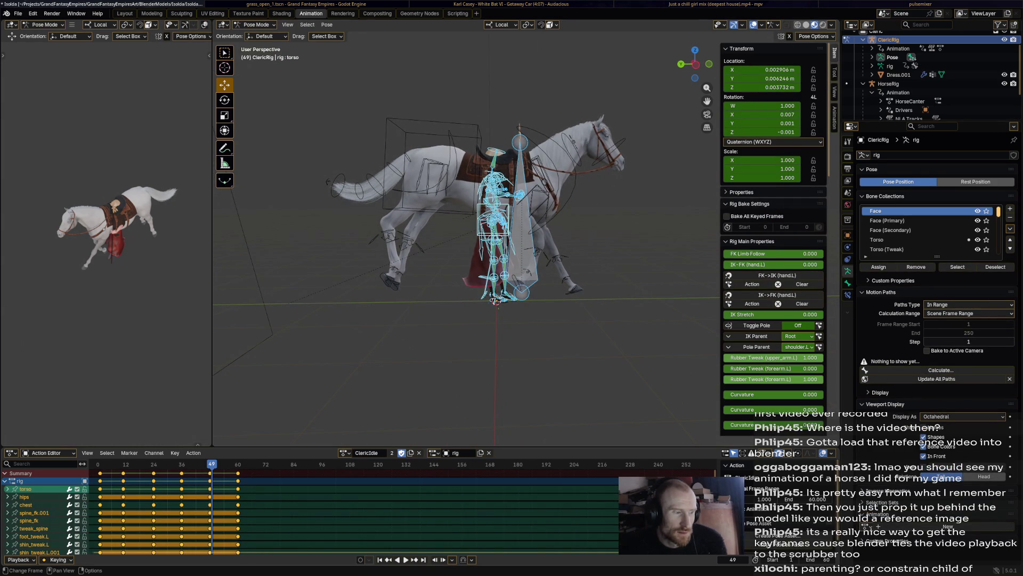
left_click(344, 453)
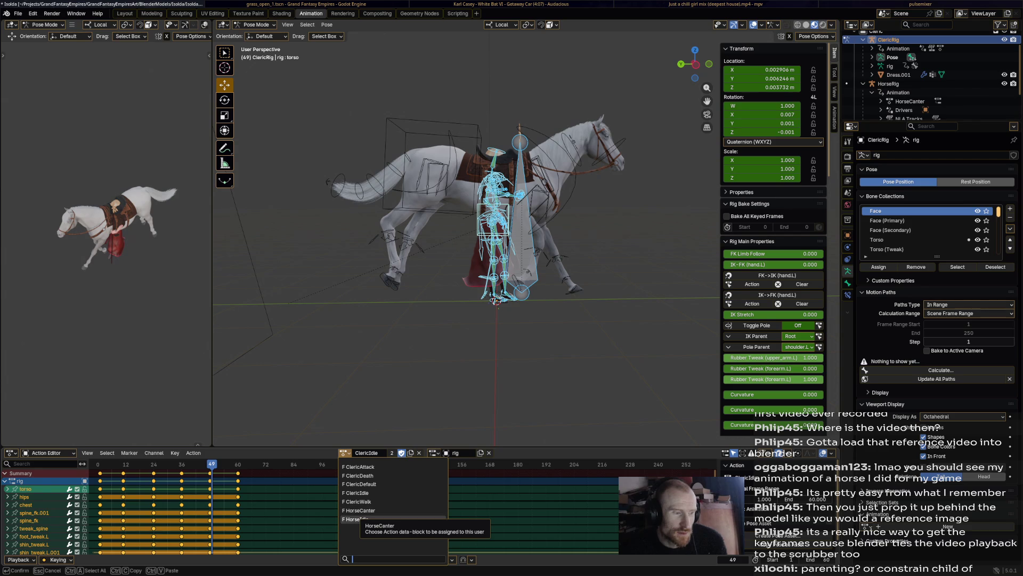
left_click(360, 519)
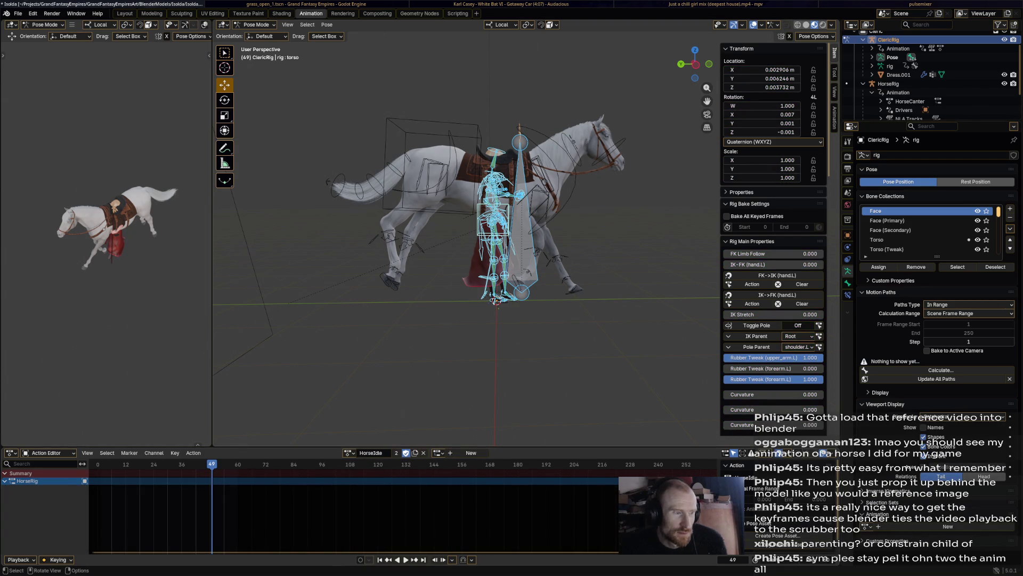
key("shift+ctrl+space")
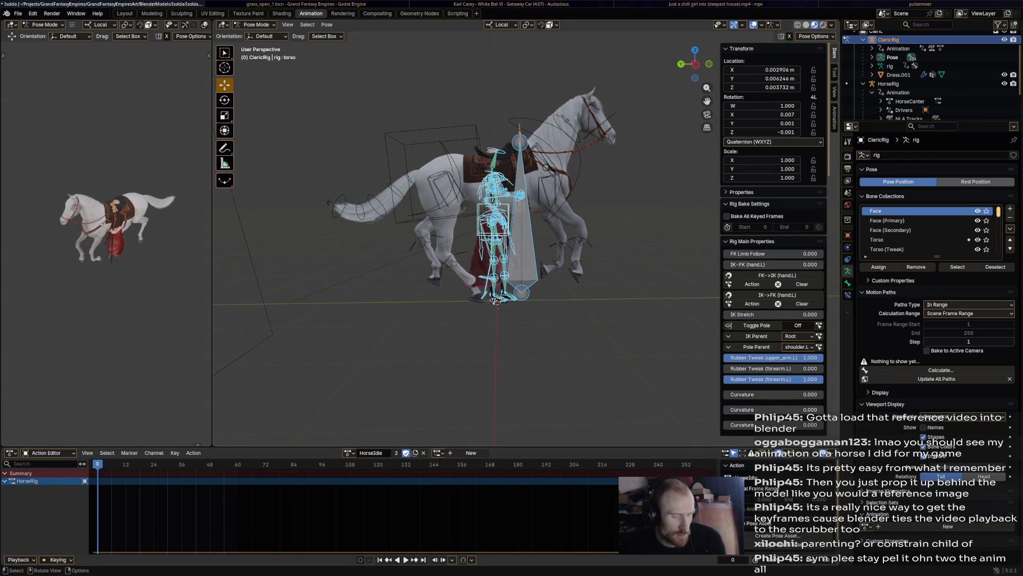
- Lift all of the cleric rig's bones straight up along Z so she sits on the saddle
key("a")
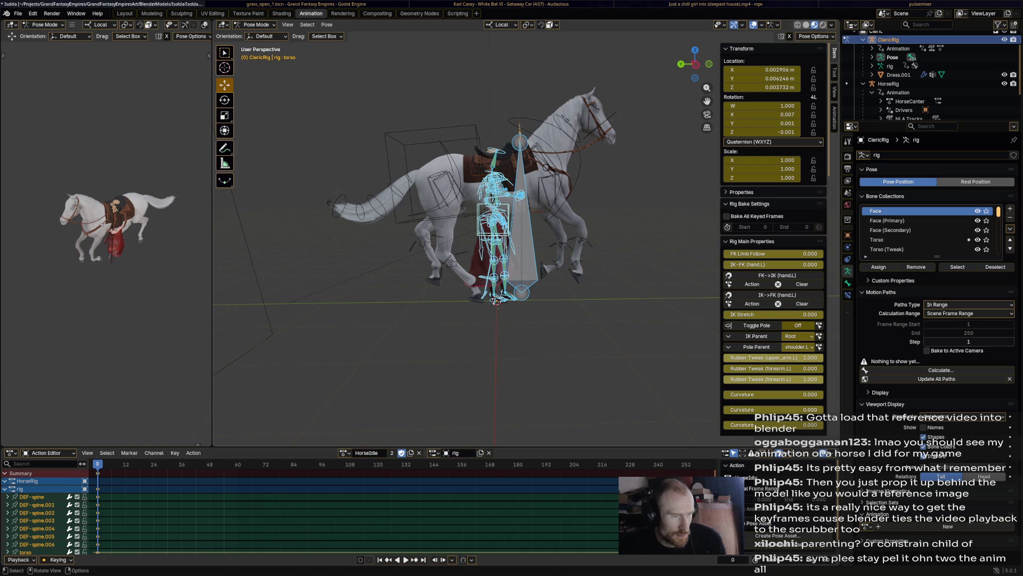
key("g")
key("z")
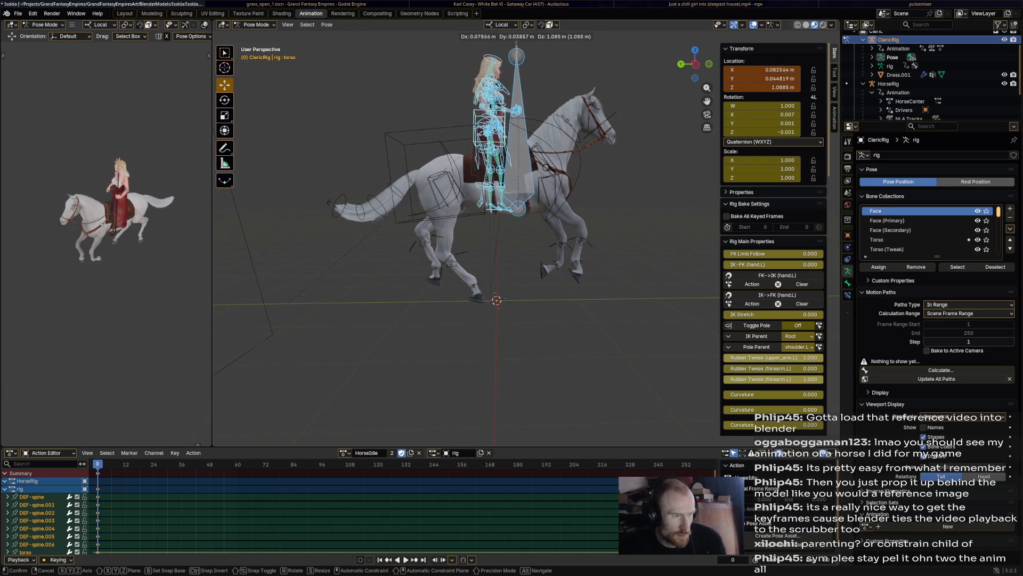
left_click(496, 200)
- Check the seated rider from behind and the side, then play the animation
middle_click_drag(480, 201, 360, 201)
middle_click_drag(439, 241, 416, 240)
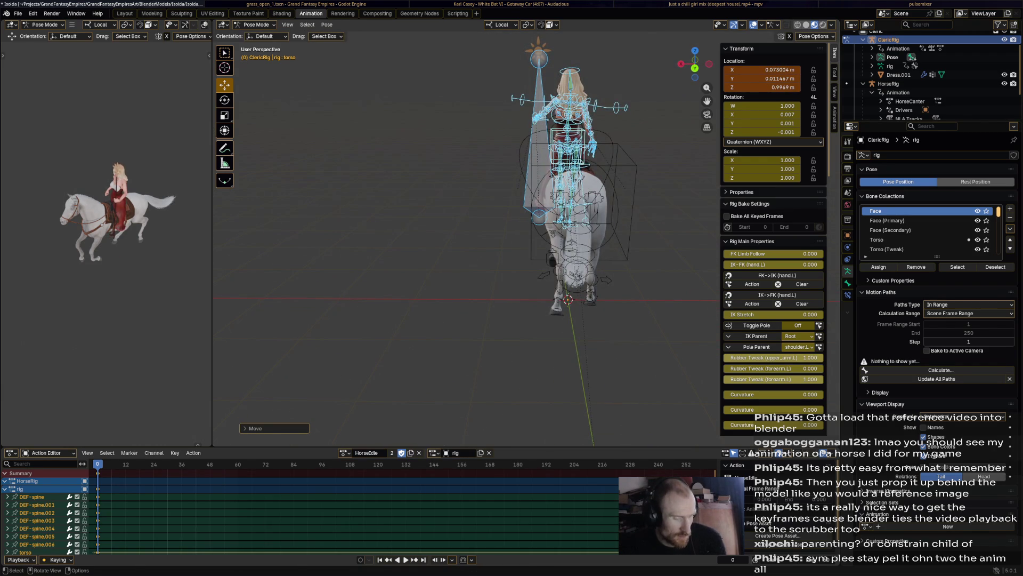
mouse_move(520, 200)
middle_mouse_down()
mouse_move(400, 200)
mouse_move(448, 201)
middle_mouse_up()
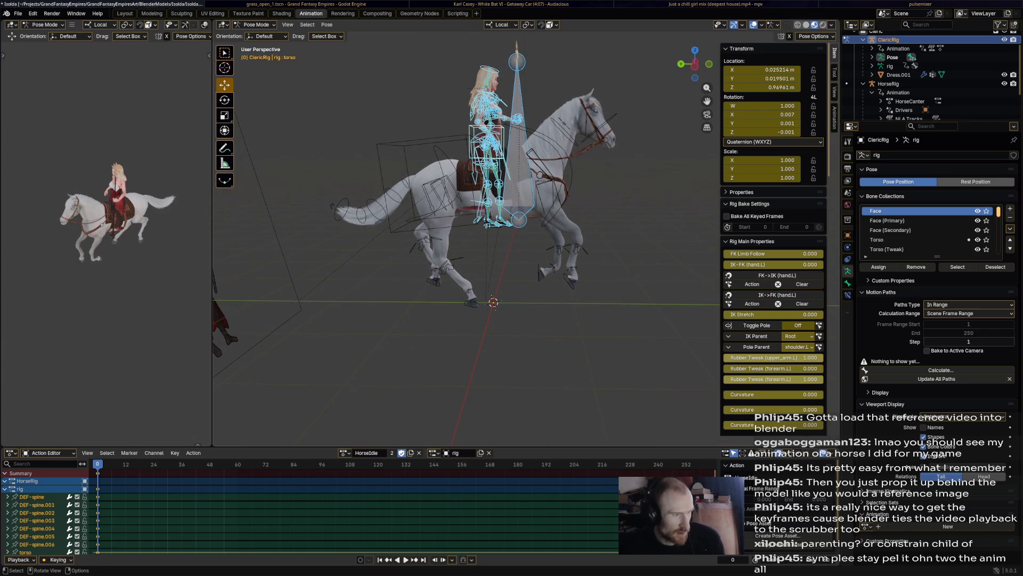
key("space")
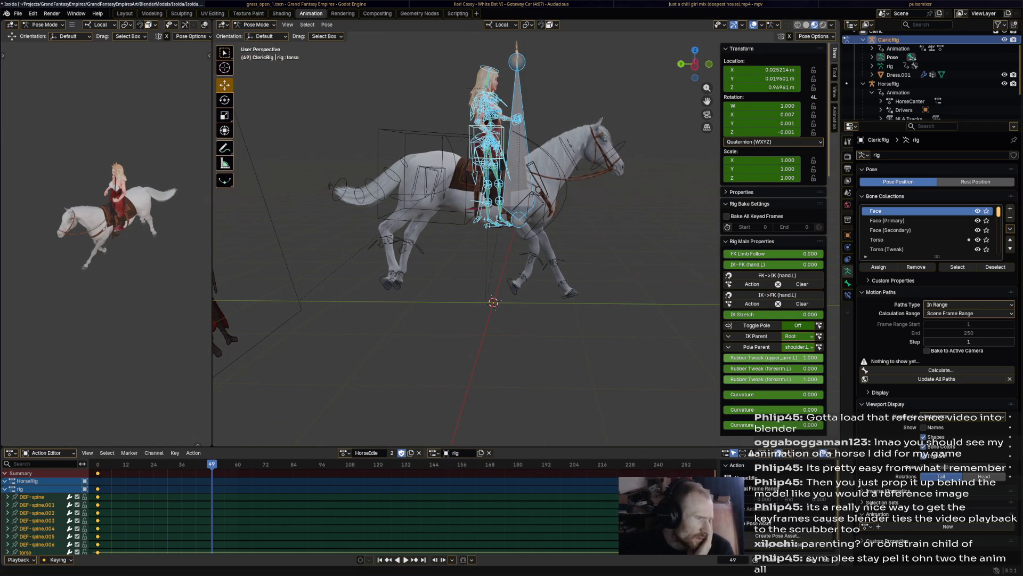
left_click(10, 488)
- Switch to Object Mode and assign the HorseIdle action to HorseRig in the Action Editor
key("a")
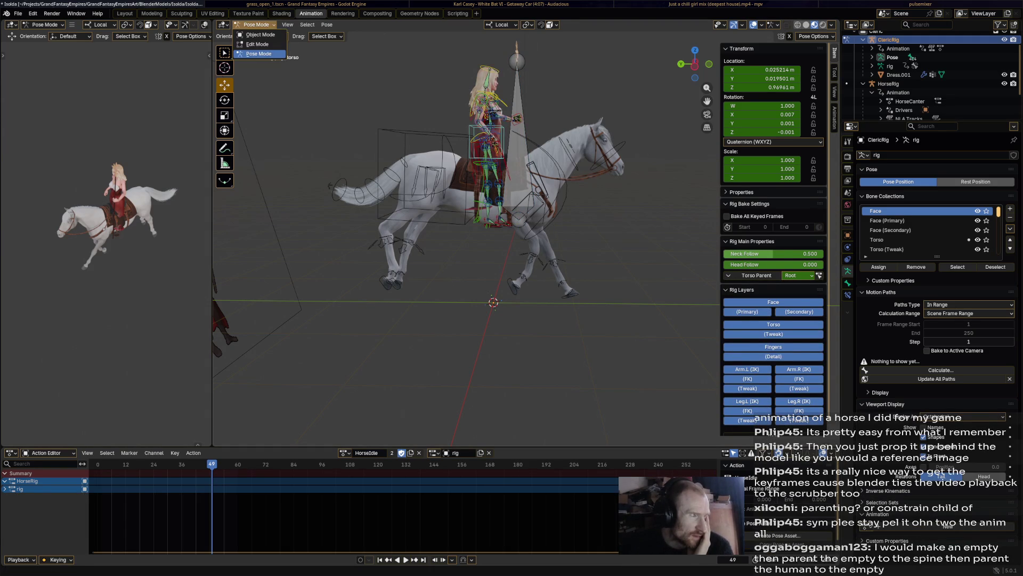
key("ctrl+Tab")
left_click(416, 184)
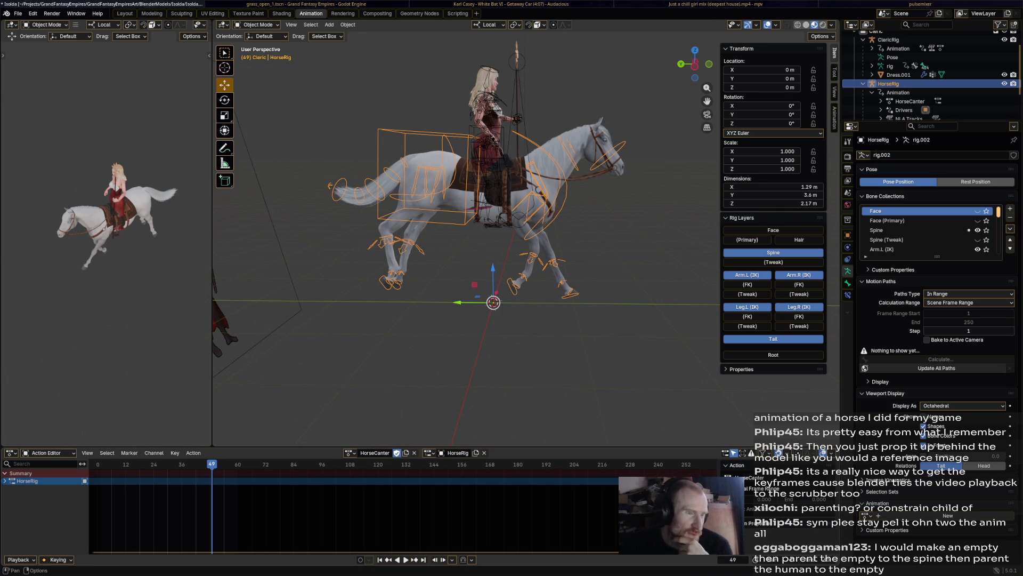
left_click(351, 453)
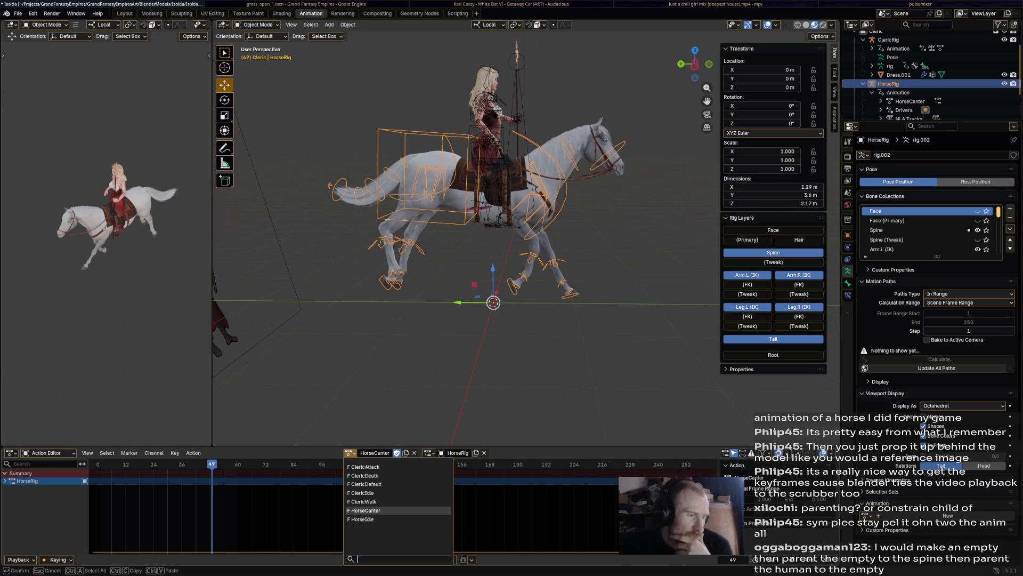
left_click(362, 519)
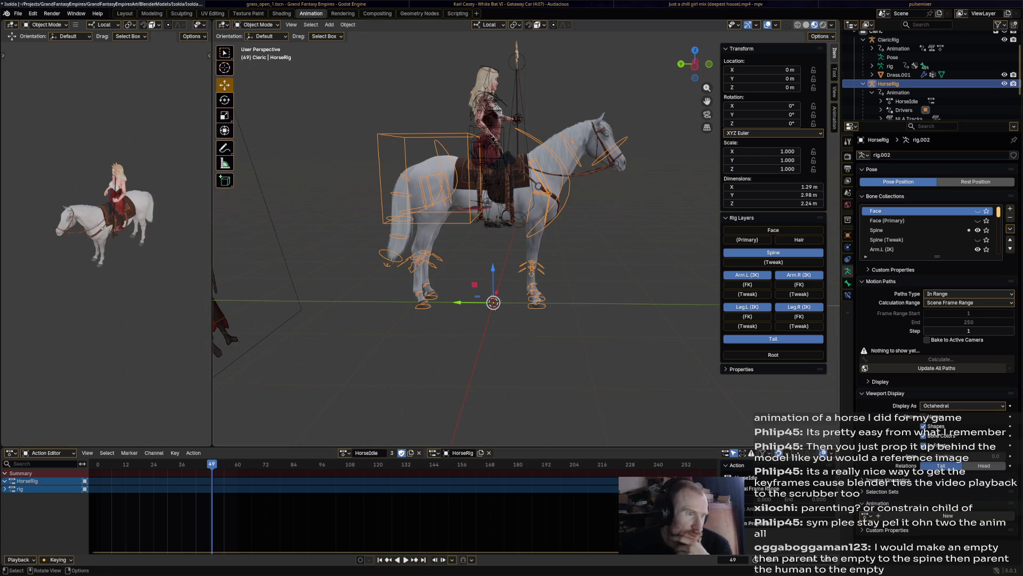
- Make ClericRig the active object again, ready to change its interaction mode
middle_click_drag(480, 240, 472, 240)
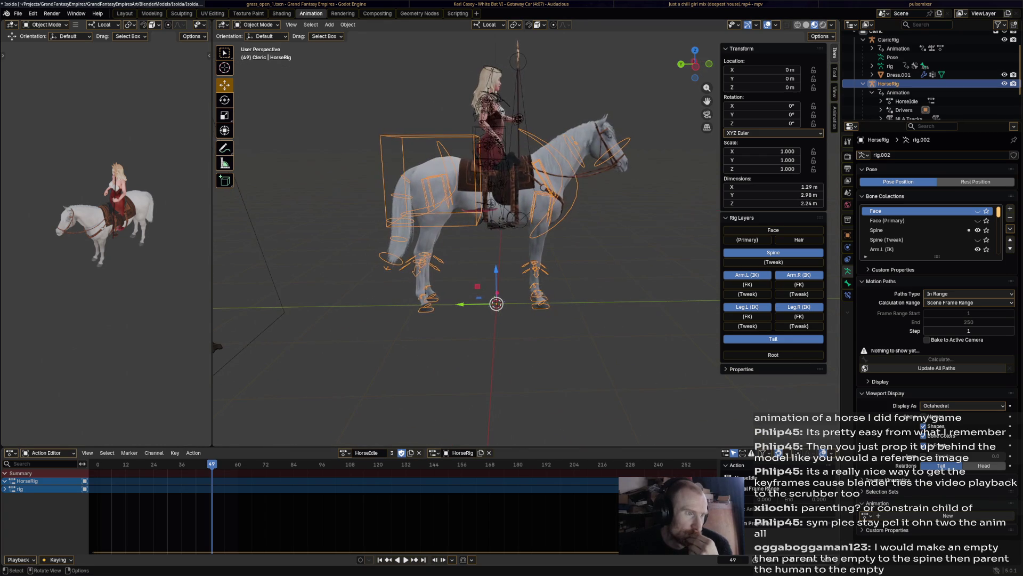
left_click(503, 145)
left_click(259, 25)
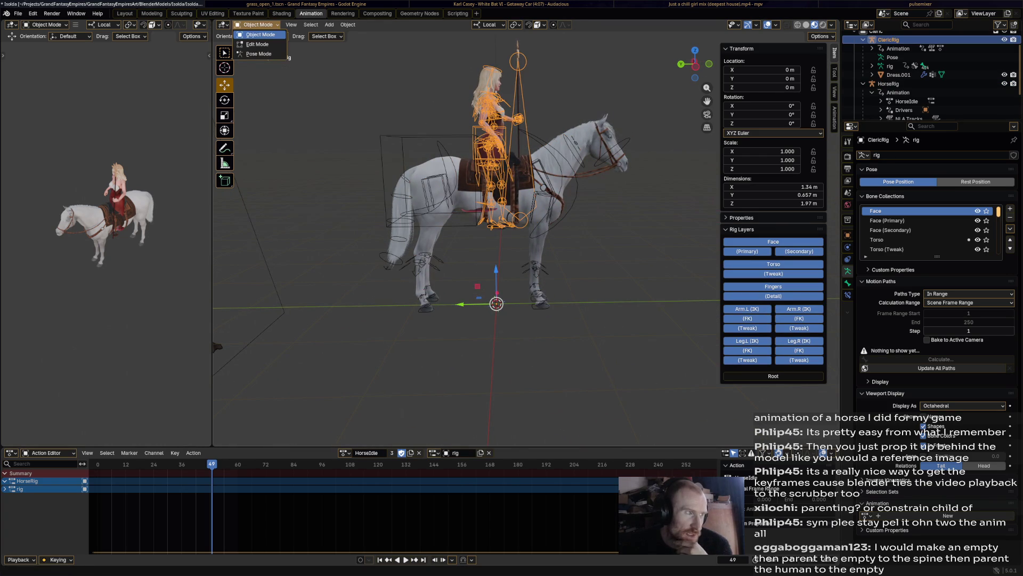
- Return the cleric rig to Pose Mode with all of its bones selected
left_click(259, 53)
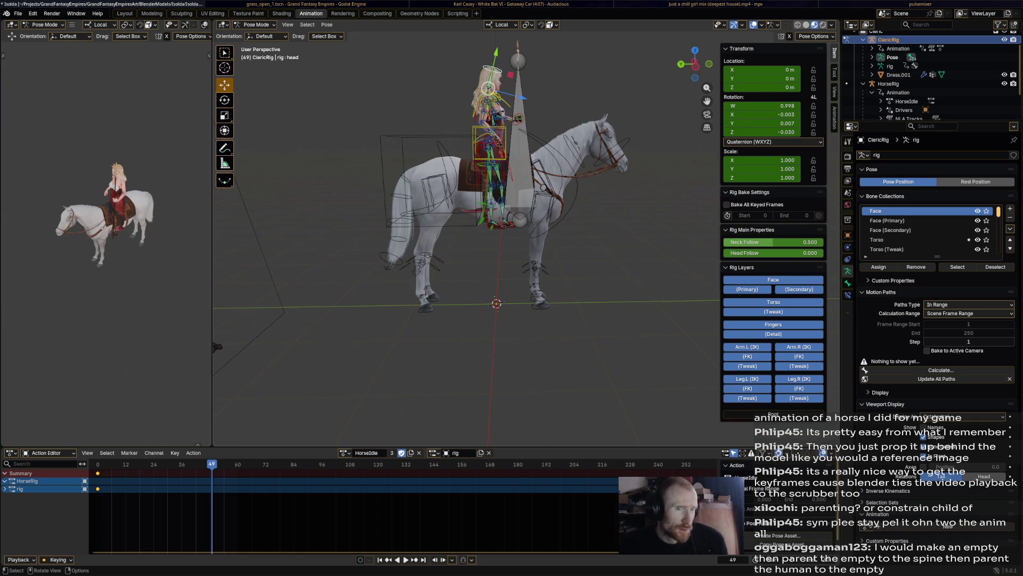
key("a")
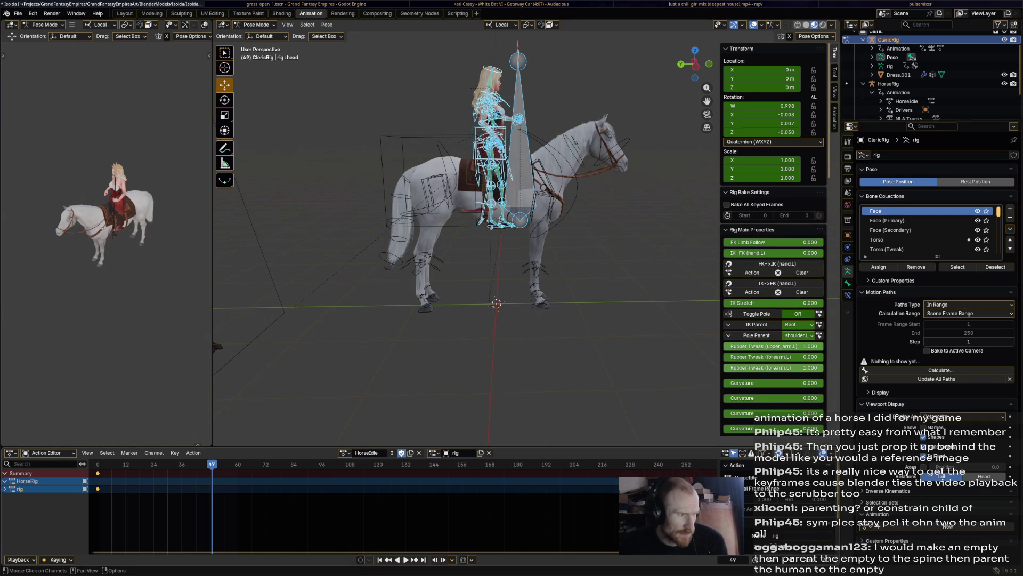
mouse_move(481, 239)
middle_mouse_down()
mouse_move(448, 240)
mouse_move(511, 241)
mouse_move(560, 225)
middle_mouse_up()
scroll(480, 240, "up", 4)
left_click(480, 240)
middle_click_drag(480, 240, 519, 240)
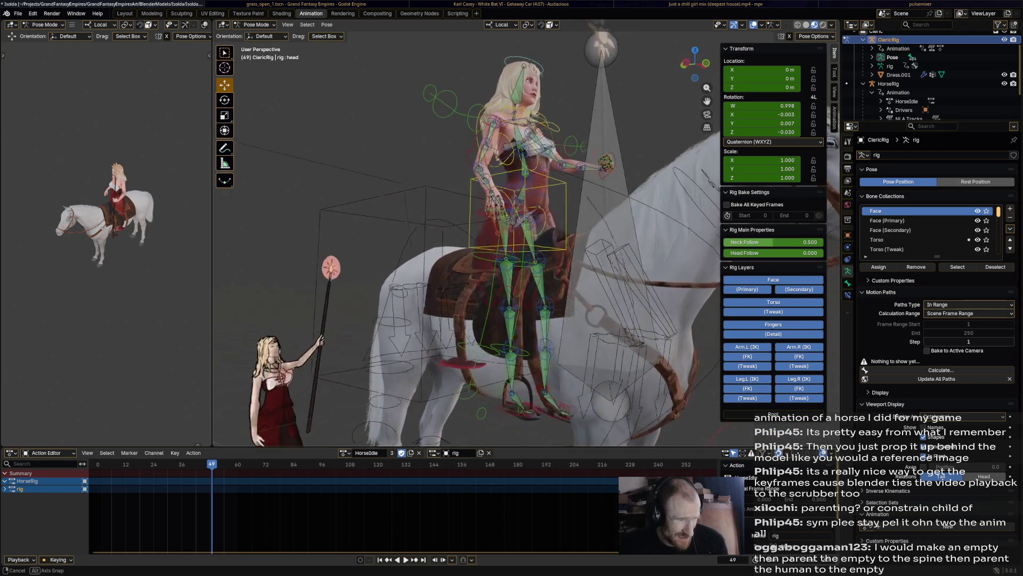
- Reposition the right foot IK control, shifting it along X and raising it along Z
left_click(509, 394)
mouse_move(508, 320)
middle_mouse_down()
mouse_move(527, 320)
mouse_move(520, 335)
middle_mouse_up()
key("g")
left_click(468, 380)
middle_click_drag(482, 382, 559, 395)
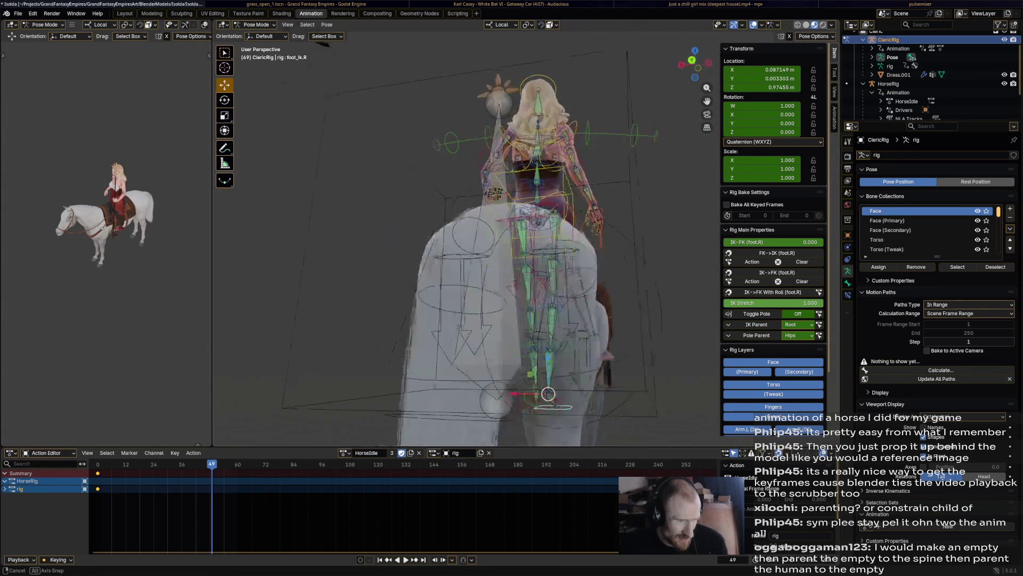
key("g")
key("x")
left_click(608, 399)
key("g")
key("z")
left_click(608, 383)
- Shift the left foot IK control sideways along local X
middle_click_drag(512, 384, 453, 366)
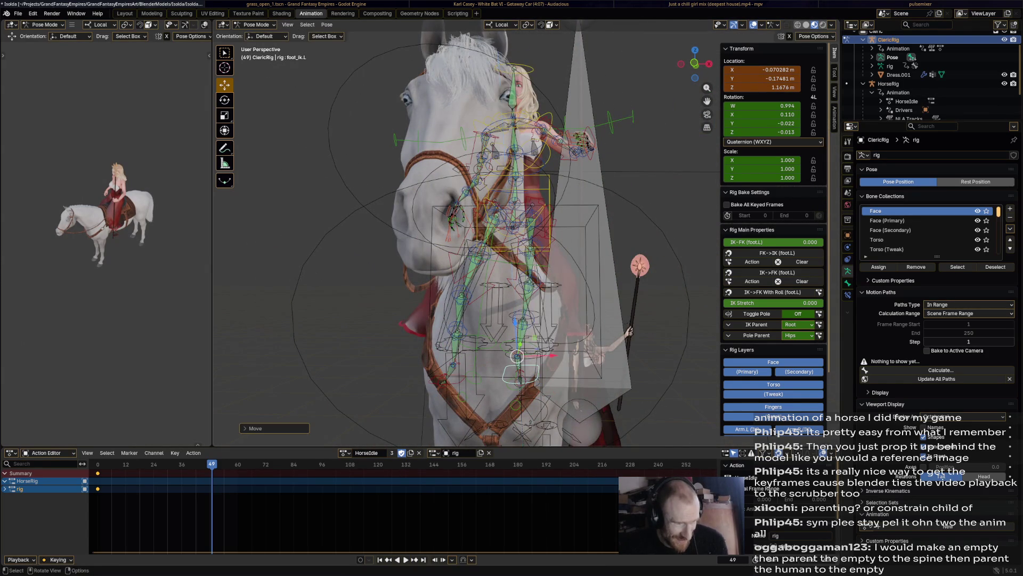
middle_click_drag(452, 365, 470, 338)
scroll(470, 337, "up", 3)
key("g")
key("x")
left_click(489, 302)
mouse_move(471, 337)
middle_mouse_down()
mouse_move(489, 302)
mouse_move(577, 361)
mouse_move(468, 376)
mouse_move(471, 315)
middle_mouse_up()
scroll(489, 302, "down", 3)
- Move the right shin tweak control up and to the left
mouse_move(496, 239)
middle_mouse_down()
mouse_move(400, 240)
mouse_move(544, 240)
middle_mouse_up()
left_click(500, 284)
scroll(544, 240, "up", 3)
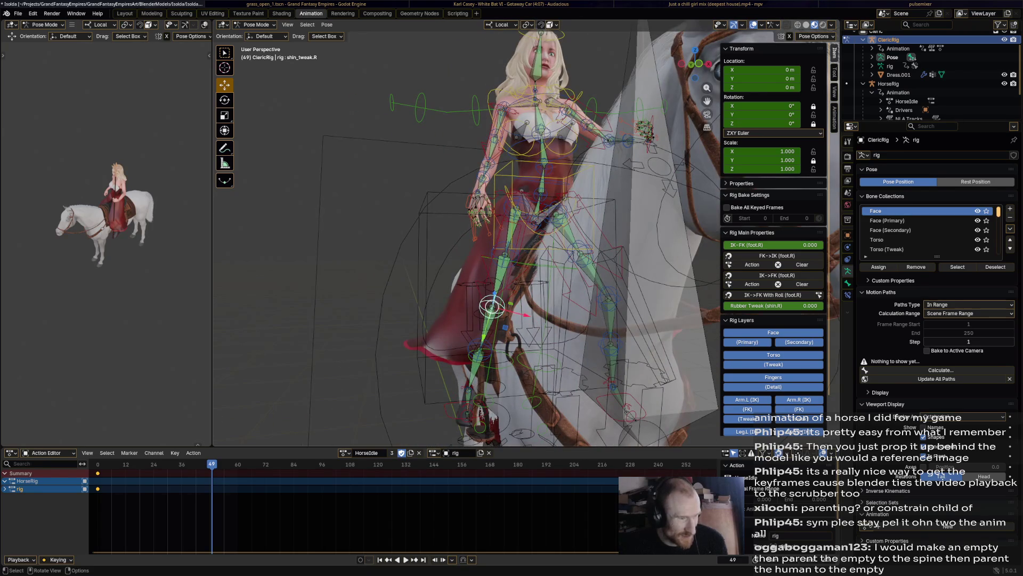
key("g")
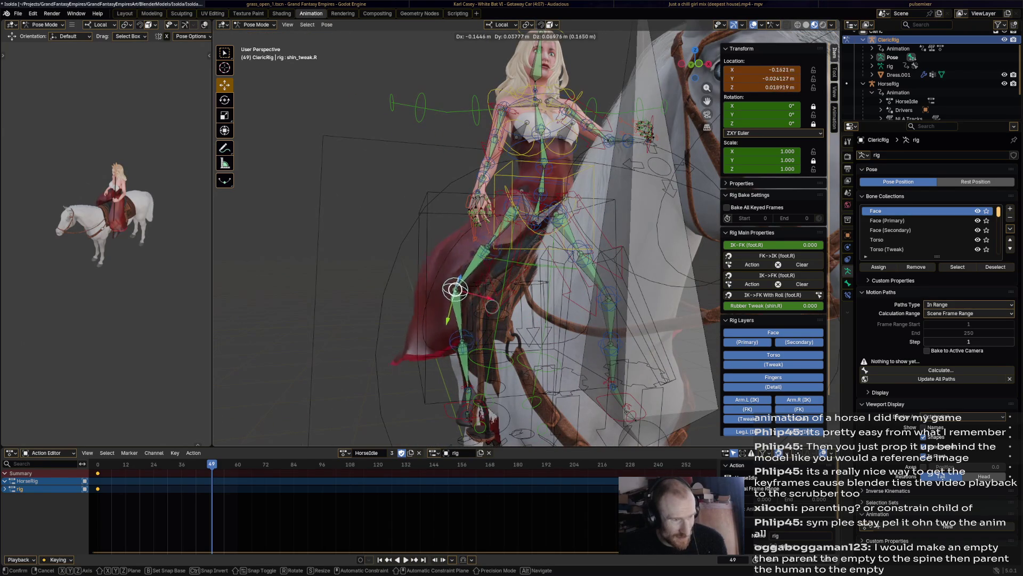
left_click(473, 295)
mouse_move(480, 240)
middle_mouse_down()
mouse_move(360, 200)
mouse_move(560, 160)
mouse_move(401, 280)
mouse_move(320, 200)
mouse_move(240, 240)
mouse_move(359, 280)
mouse_move(440, 240)
middle_mouse_up()
- Nudge the left shin tweak control twice so the leg sits against the horse
left_click(536, 234)
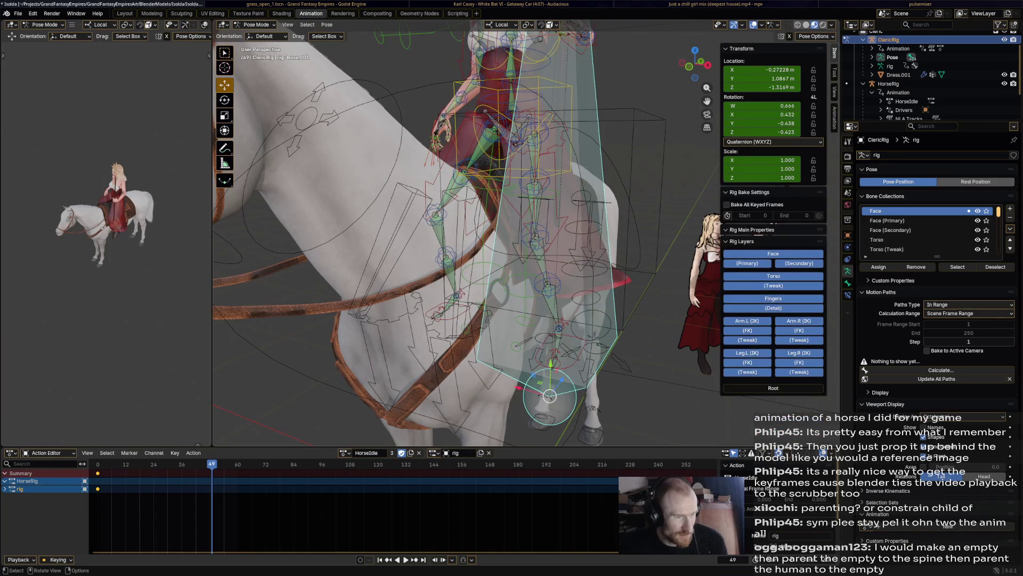
key("g")
left_click(552, 240)
mouse_move(519, 240)
middle_mouse_down()
mouse_move(400, 201)
mouse_move(320, 240)
middle_mouse_up()
mouse_move(479, 240)
middle_mouse_down()
mouse_move(401, 225)
mouse_move(335, 240)
middle_mouse_up()
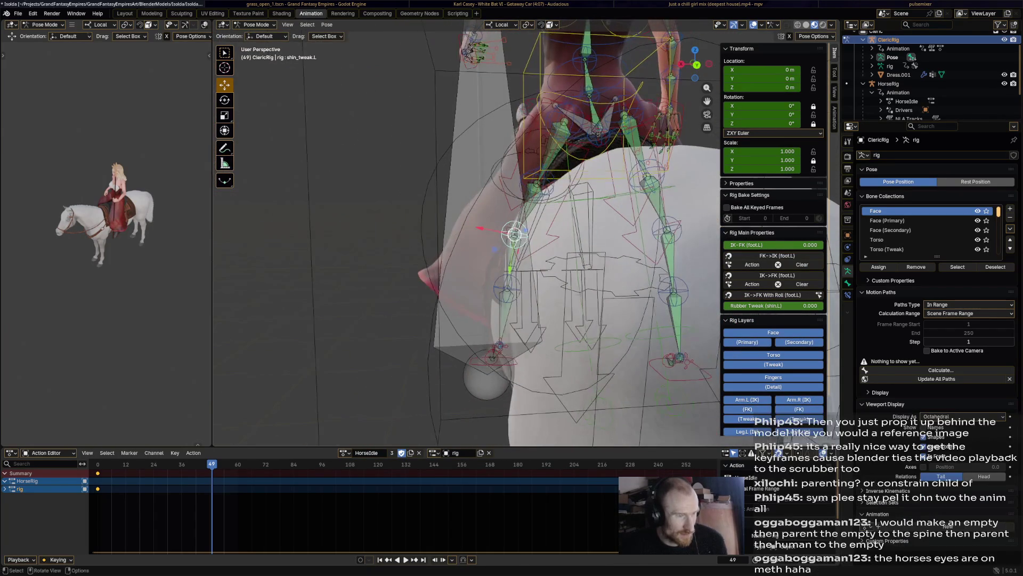
key("g")
left_click(512, 240)
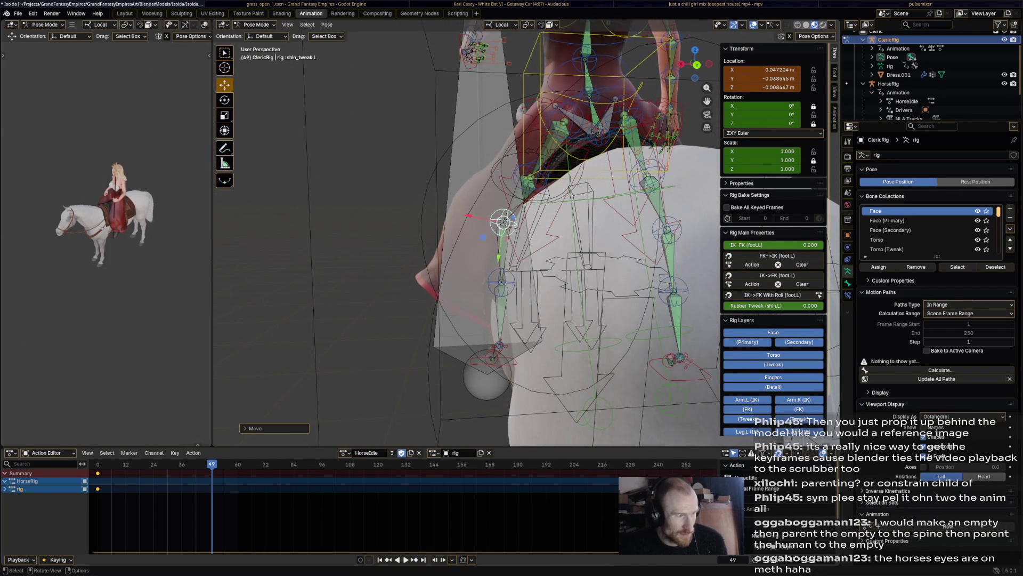
middle_click_drag(511, 240, 400, 239)
mouse_move(480, 240)
middle_mouse_down()
mouse_move(335, 241)
mouse_move(368, 239)
middle_mouse_up()
scroll(480, 240, "up", 3)
mouse_move(480, 240)
middle_mouse_down()
mouse_move(416, 241)
mouse_move(367, 256)
middle_mouse_up()
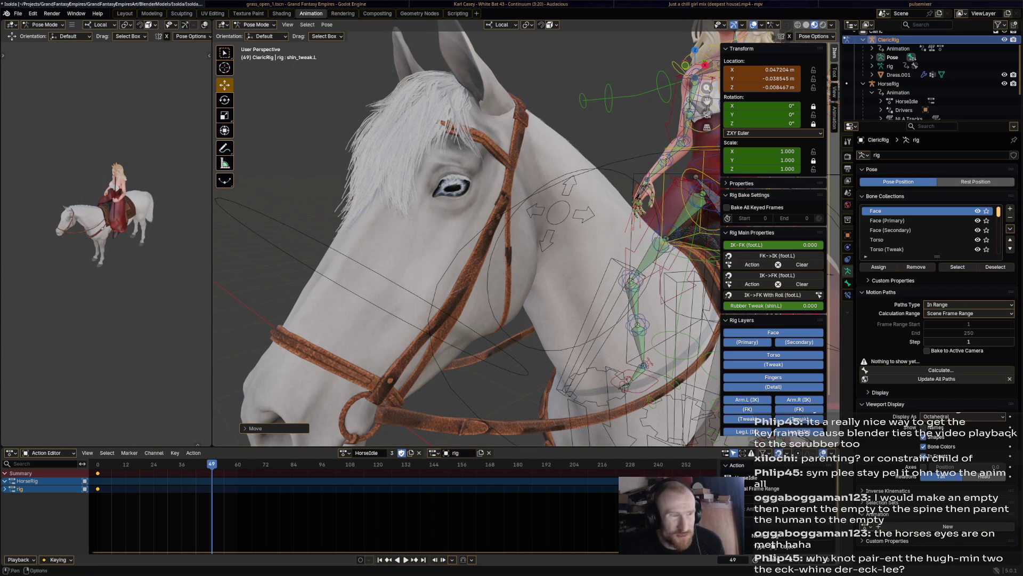
scroll(560, 240, "down", 5)
- Keyframe All Channels of the rider's rig at frame 60 and expand the channel list
mouse_move(560, 239)
middle_mouse_down()
mouse_move(586, 244)
mouse_move(457, 304)
mouse_move(516, 257)
middle_mouse_up()
scroll(586, 243, "up", 4)
scroll(457, 305, "up", 3)
scroll(505, 263, "up", 2)
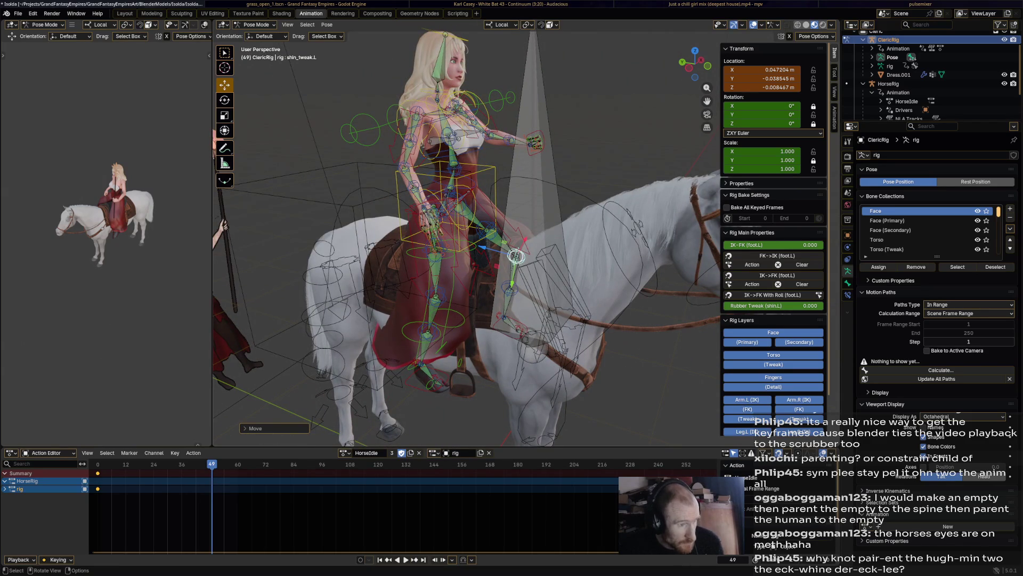
key("a")
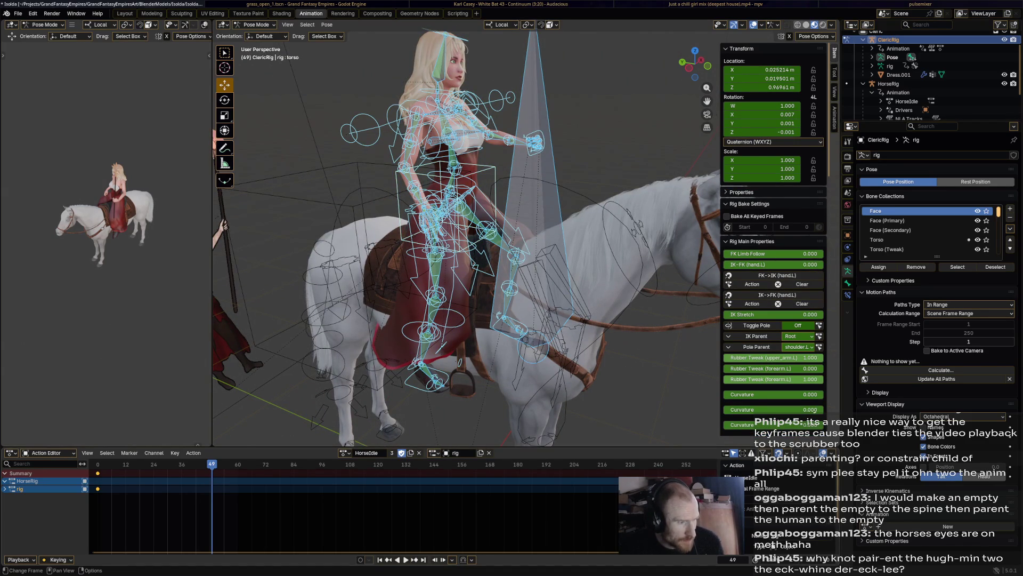
left_click_drag(211, 466, 238, 465)
key("i")
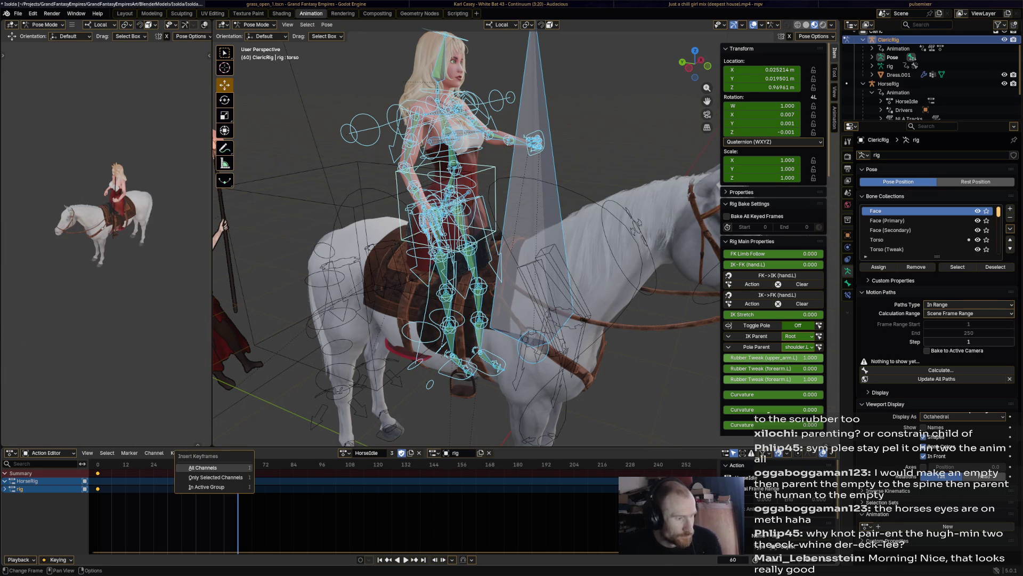
left_click(202, 467)
middle_click_drag(480, 240, 520, 240)
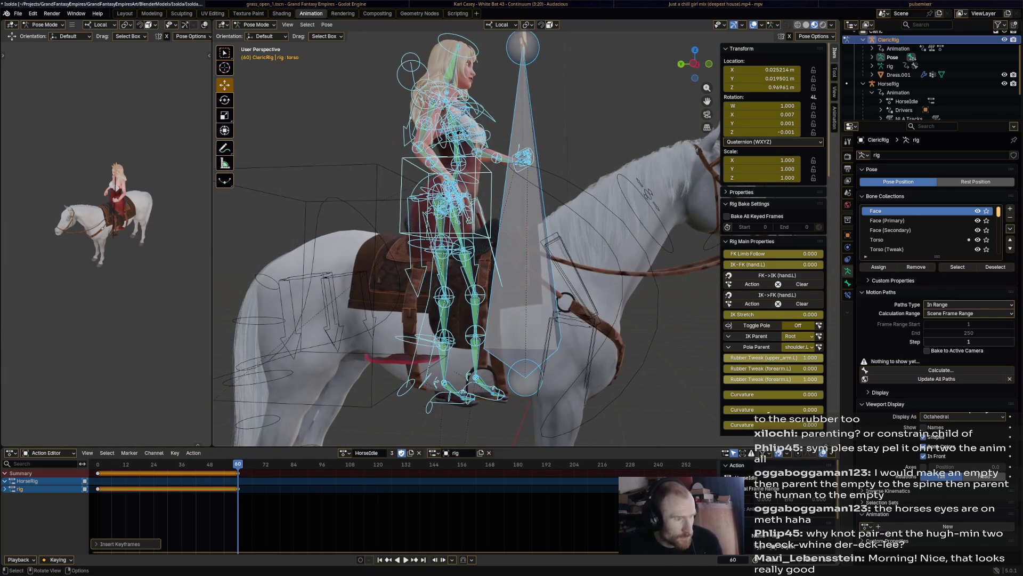
scroll(480, 241, "down", 2)
key("ctrl+KP_Add")
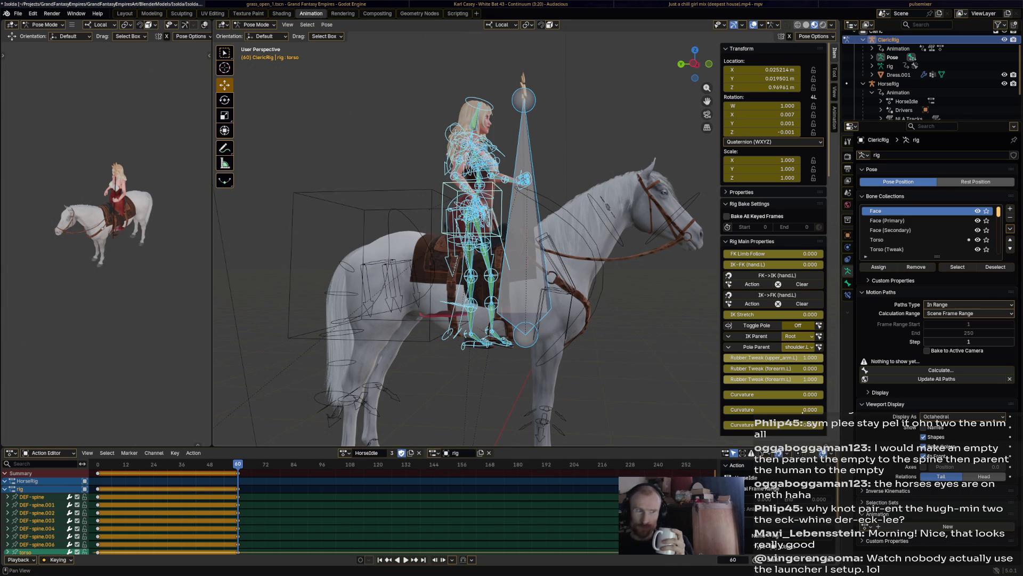
- From a framed side view, select the left hand IK control and rotate it
middle_click_drag(480, 240, 560, 256)
key("KP_3")
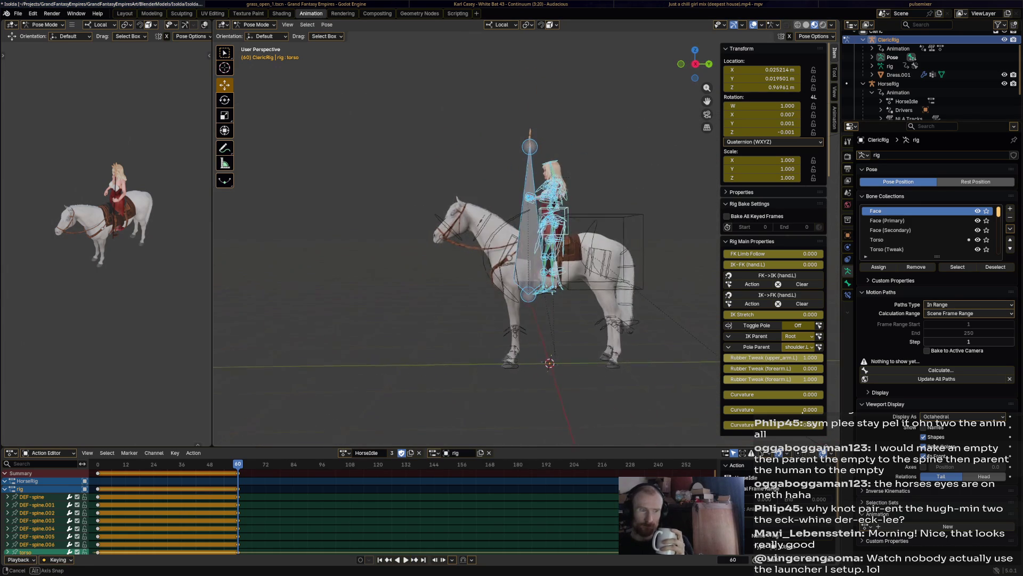
key("KP_Decimal")
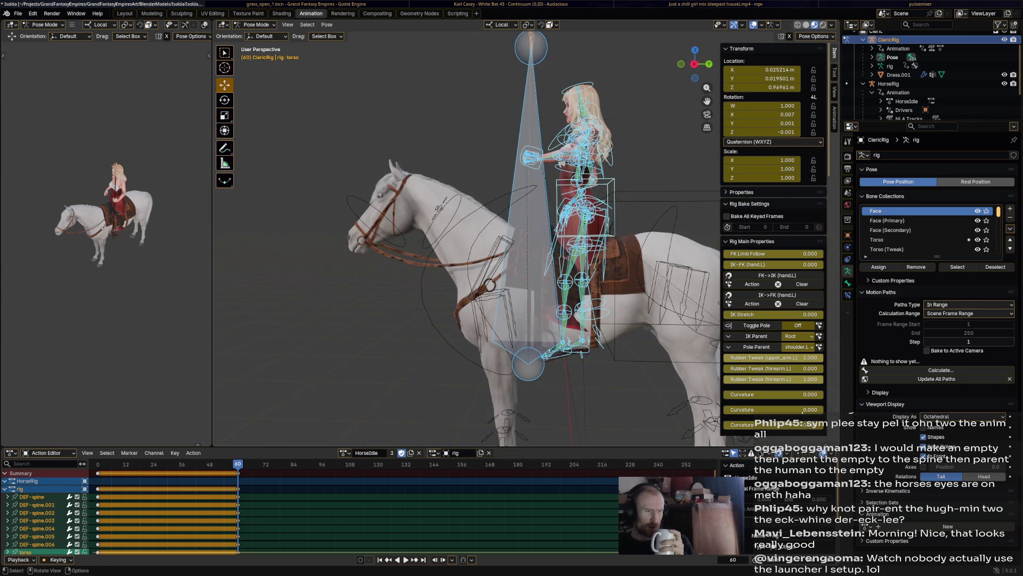
middle_click_drag(480, 239, 496, 240)
left_click(530, 364)
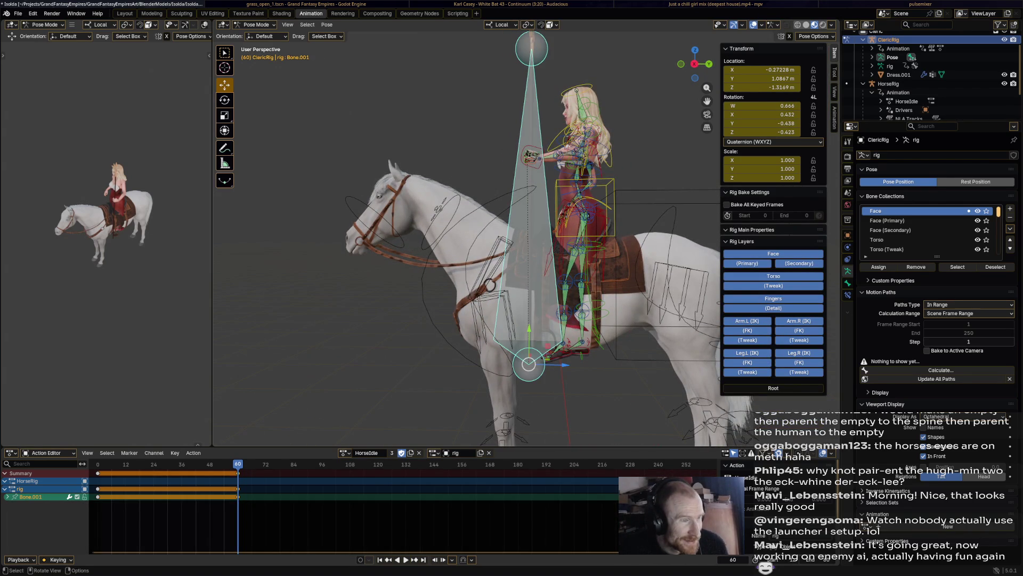
left_click(537, 157)
key("r")
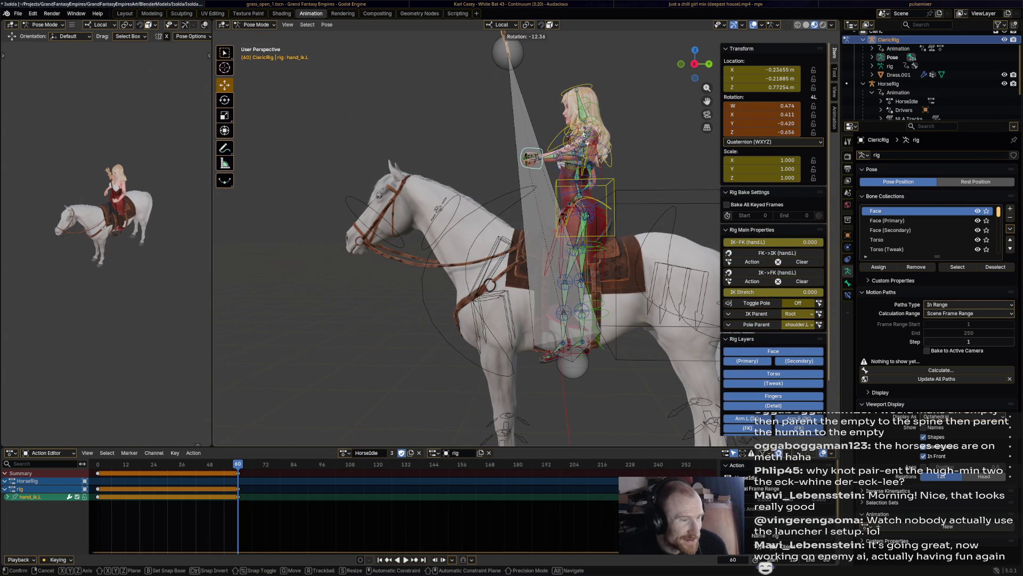
key("Return")
- Move the left hand and staff upward
middle_click_drag(560, 240, 448, 240)
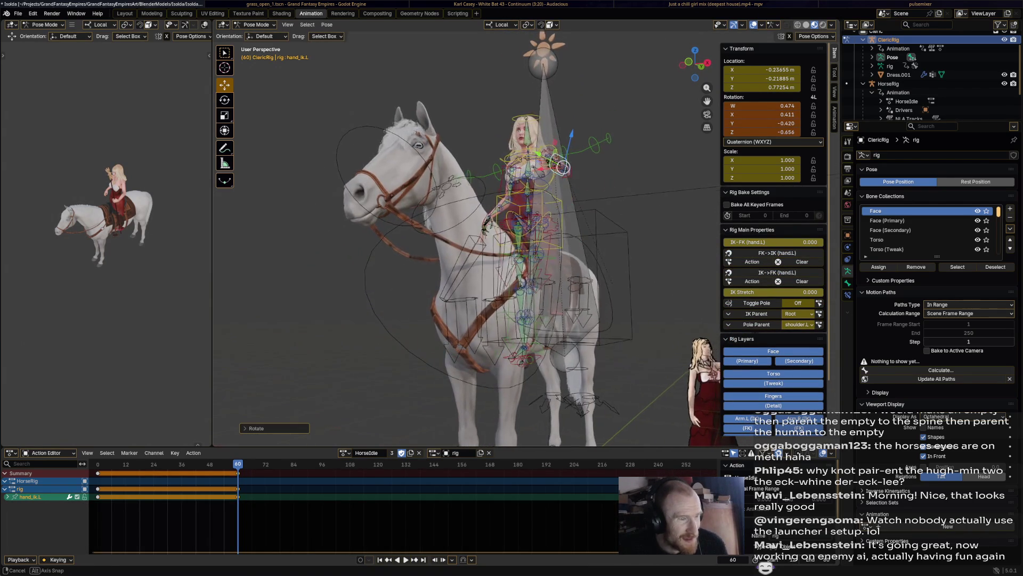
middle_click_drag(519, 240, 447, 257)
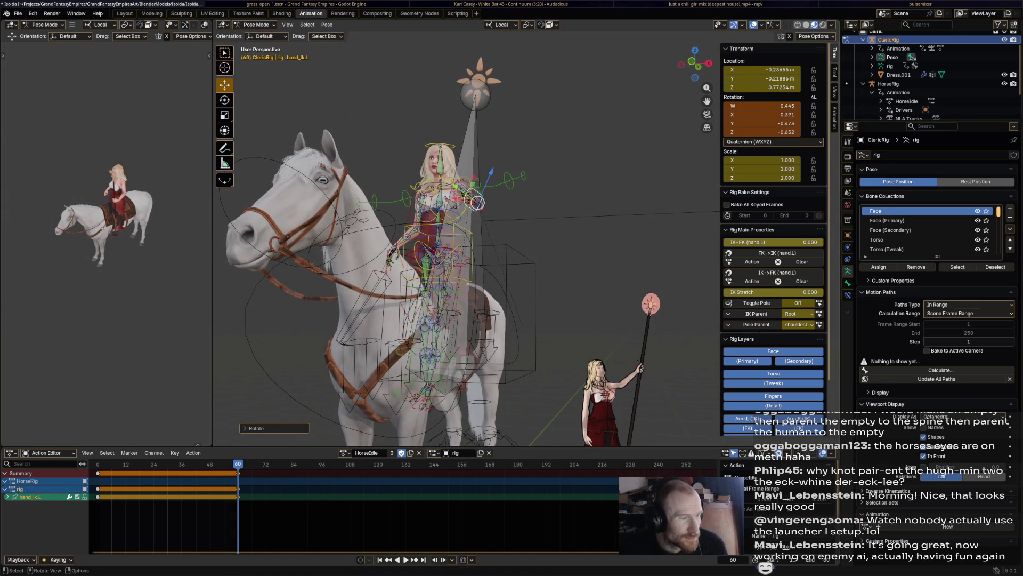
middle_click_drag(519, 256, 480, 208)
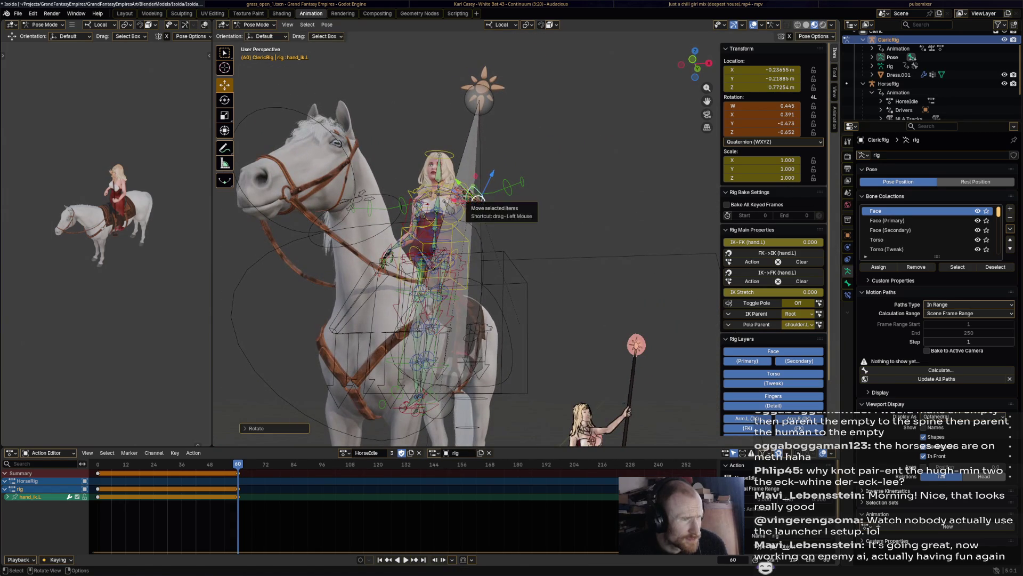
key("g")
left_click(491, 192)
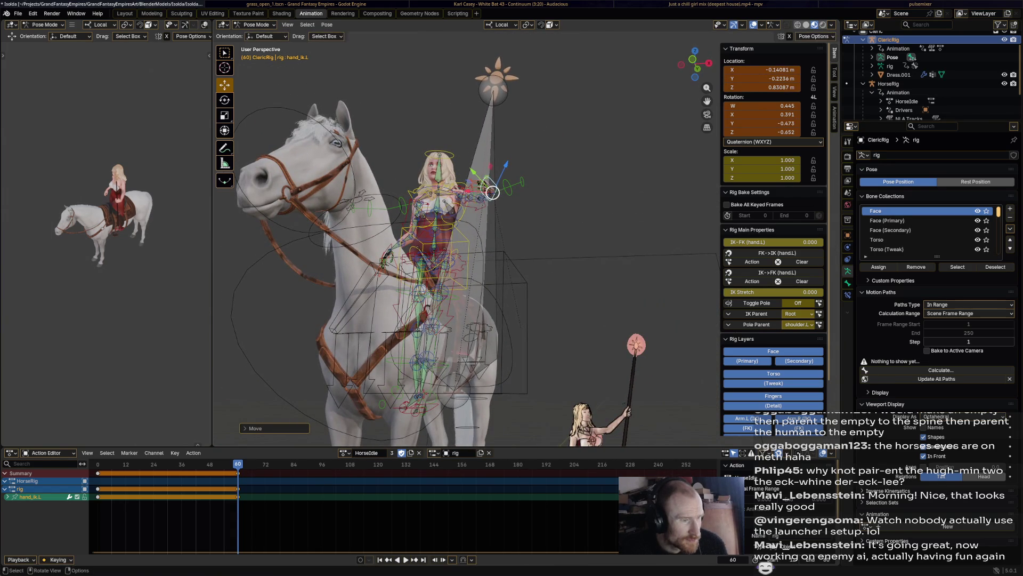
- Rotate the left hand control twice more, checking from the side and behind
middle_click_drag(492, 240, 400, 240)
key("r")
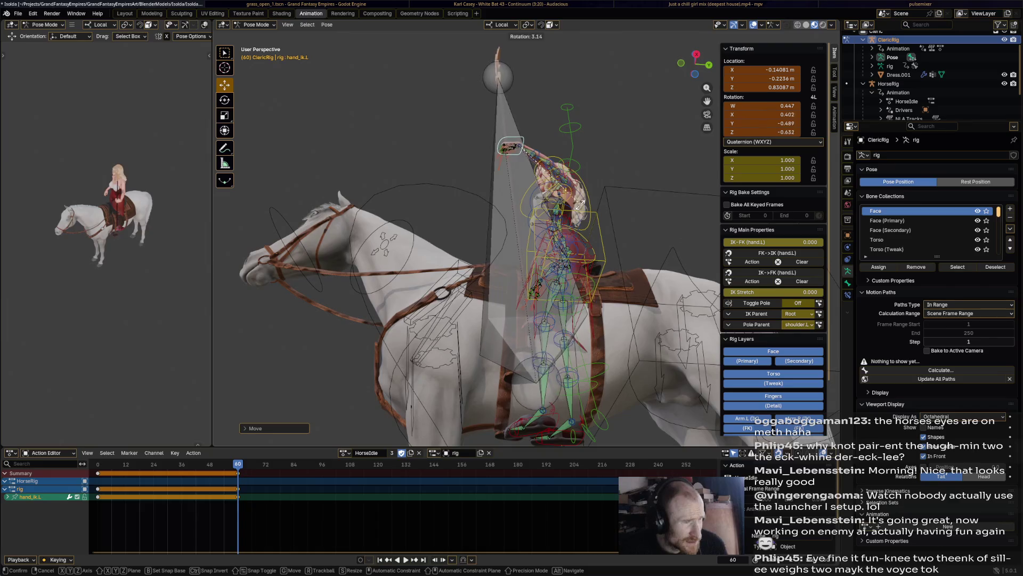
left_click(576, 206)
middle_click_drag(520, 240, 440, 200)
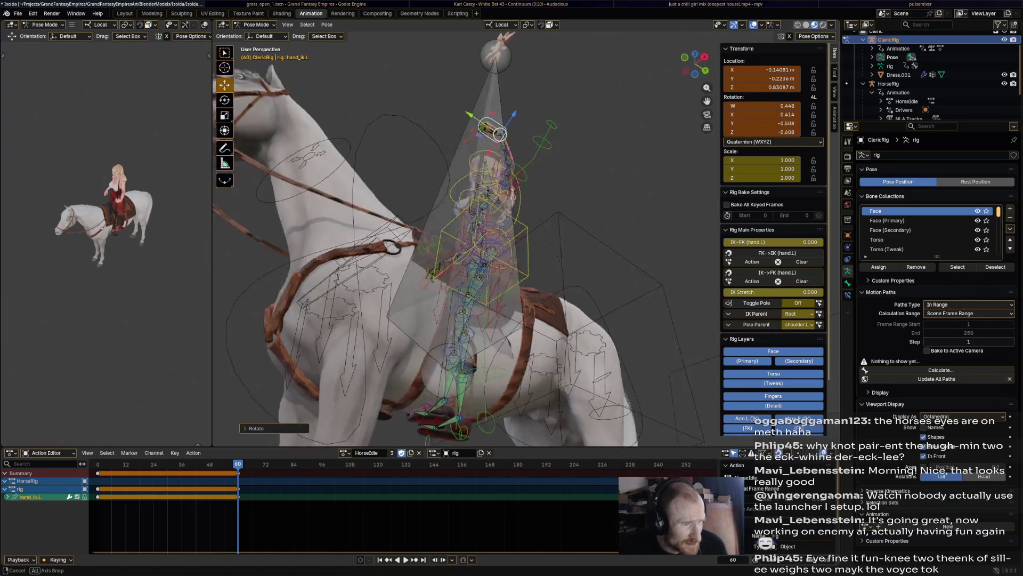
scroll(440, 241, "up", 4)
key("r")
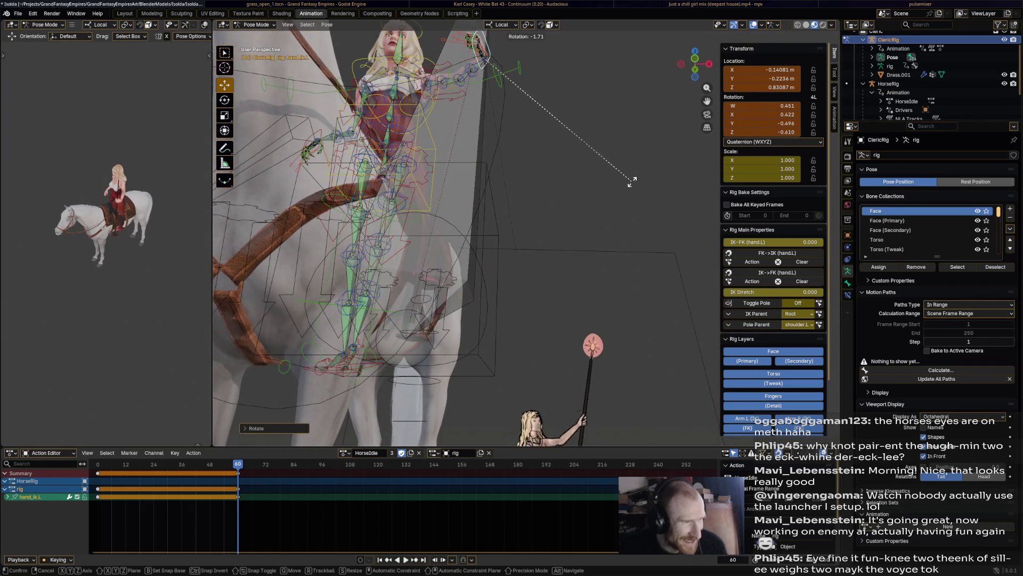
left_click(632, 183)
middle_click_drag(480, 241, 320, 224)
middle_click_drag(480, 240, 360, 240)
middle_click_drag(560, 280, 480, 200)
middle_click_drag(560, 240, 519, 200)
- Select the left foot IK control and move it into place
left_click(708, 352)
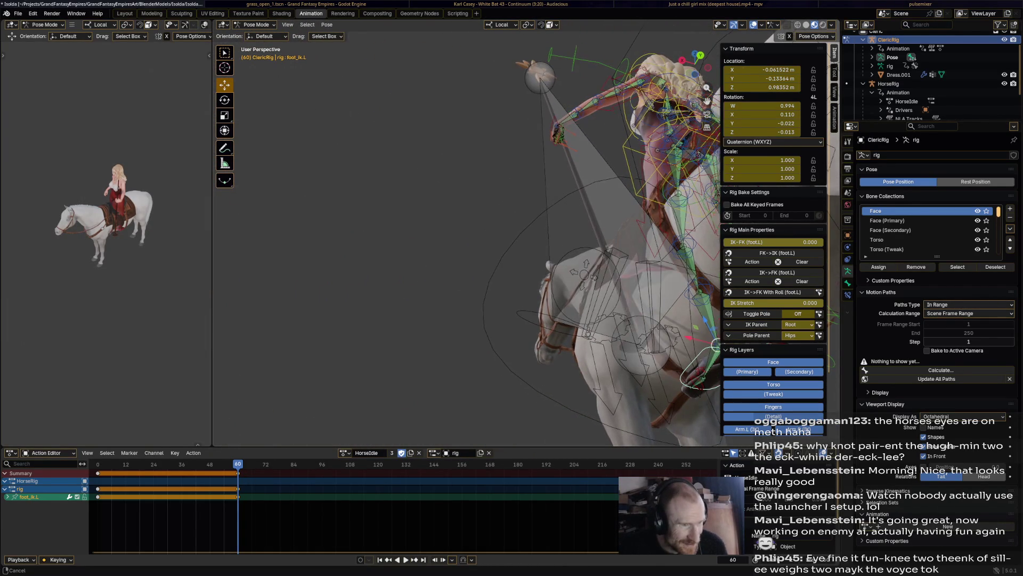
middle_click_drag(560, 240, 497, 335)
key("g")
left_click(560, 239)
middle_click_drag(560, 240, 479, 279)
middle_click_drag(519, 240, 439, 280)
middle_click_drag(479, 241, 520, 279)
- Raise the left foot along Z and rotate it
key("g")
key("z")
left_click(544, 304)
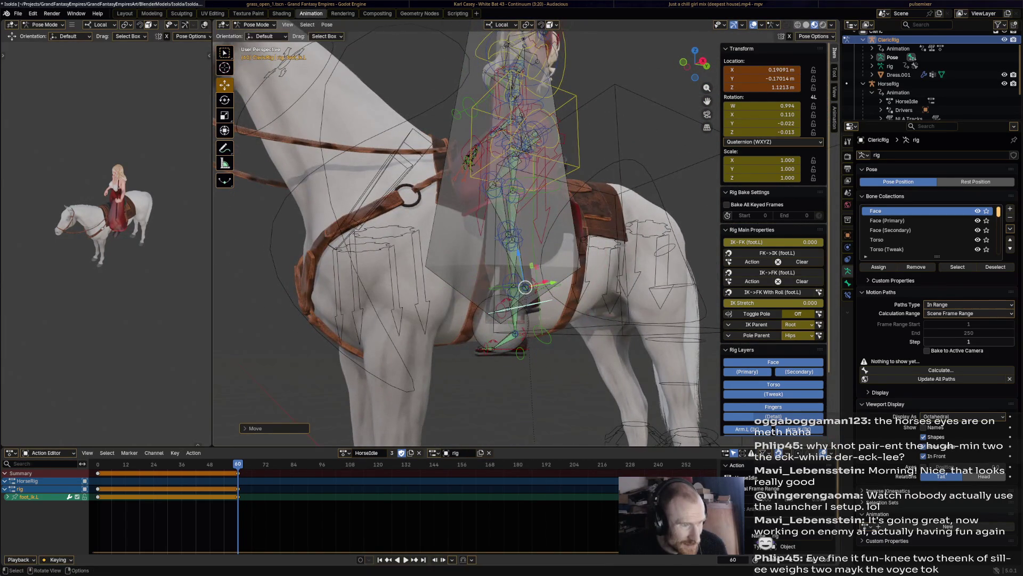
middle_click_drag(519, 240, 440, 264)
key("r")
left_click(576, 349)
- Select the right foot control, move it and raise it along Z
middle_click_drag(521, 239, 448, 256)
middle_click_drag(535, 288, 449, 303)
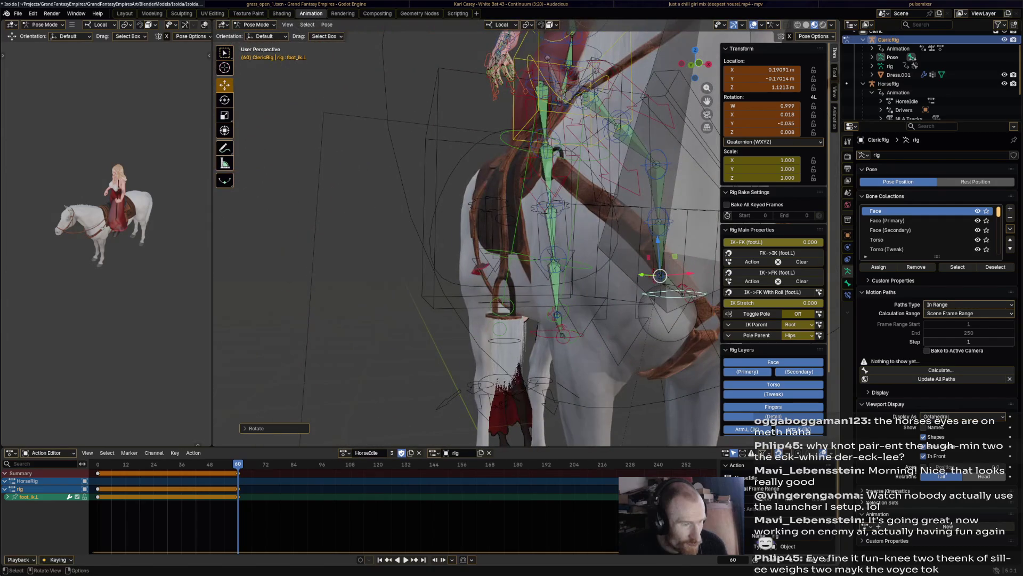
left_click(563, 336)
key("g")
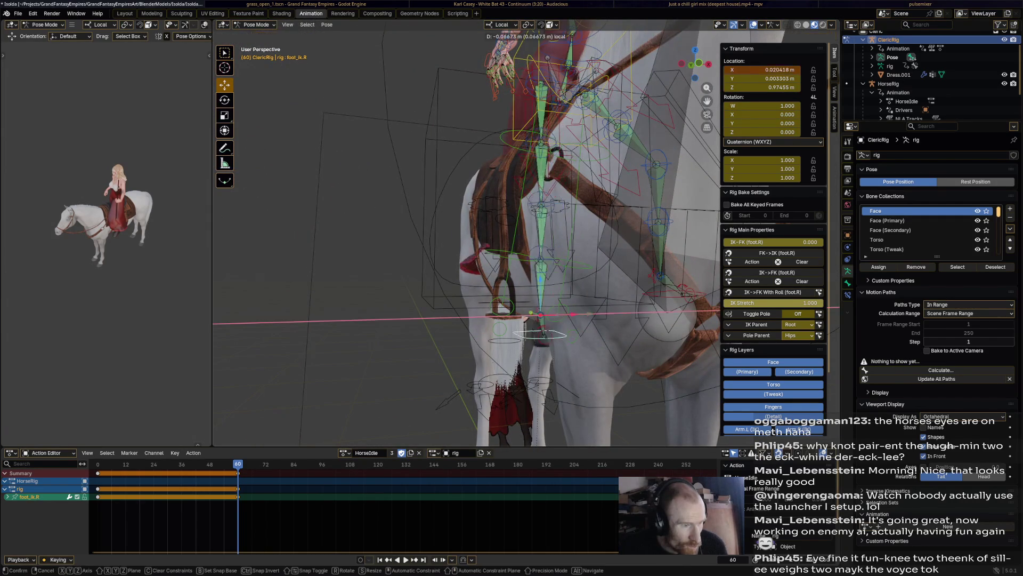
left_click(506, 316)
key("g")
key("z")
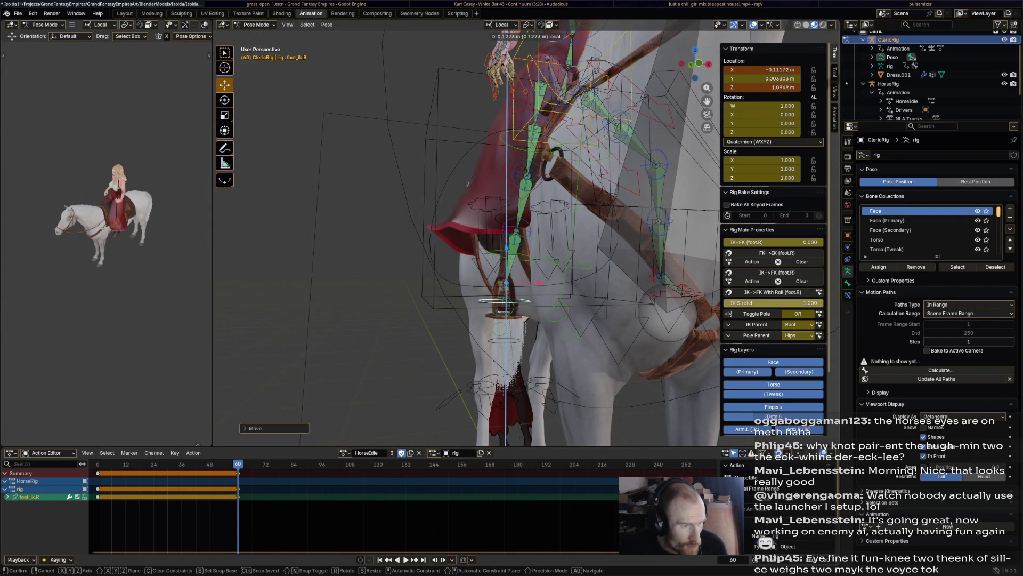
left_click(508, 288)
- Adjust the right foot forward along Y and sideways along X
middle_click_drag(509, 288, 416, 271)
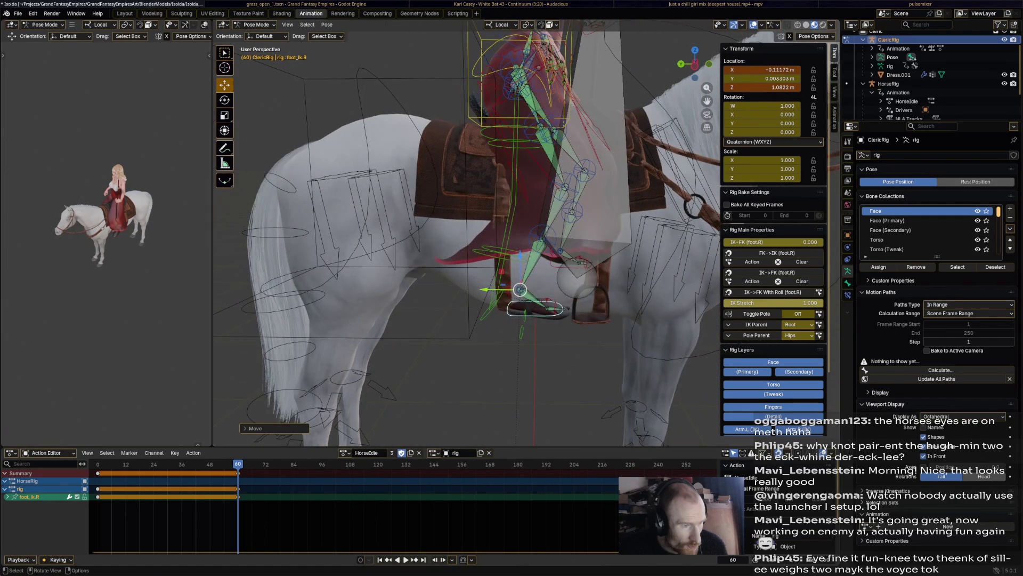
key("g")
key("y")
left_click(529, 290)
mouse_move(530, 289)
middle_mouse_down()
mouse_move(516, 292)
mouse_move(572, 289)
mouse_move(490, 280)
mouse_move(532, 295)
mouse_move(565, 284)
middle_mouse_up()
key("g")
key("x")
left_click(515, 292)
- Nudge the right and left shin tweak controls into place
left_click(551, 187)
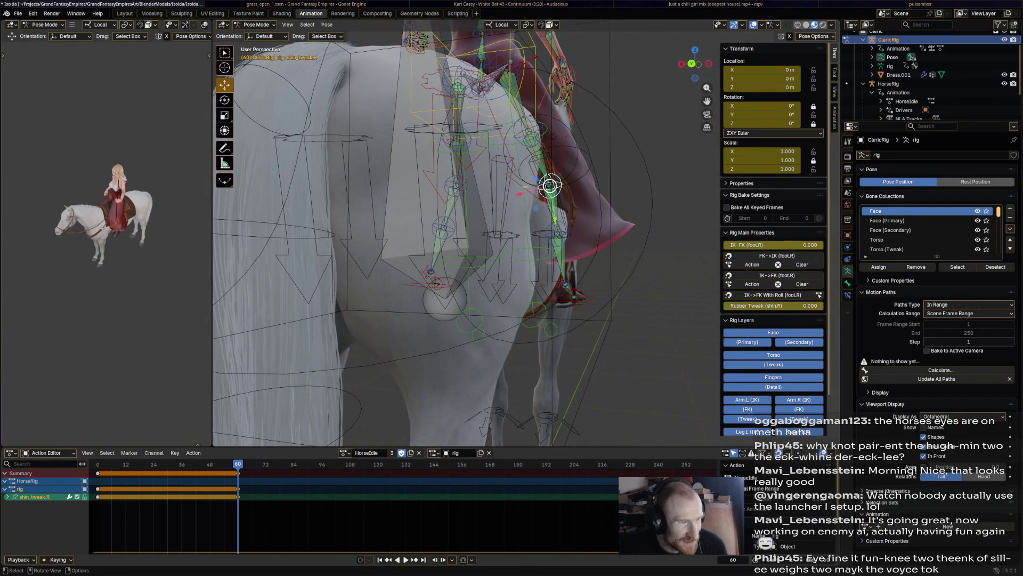
key("g")
left_click(552, 188)
mouse_move(551, 193)
middle_mouse_down()
mouse_move(480, 208)
mouse_move(557, 191)
mouse_move(511, 200)
mouse_move(473, 182)
middle_mouse_up()
left_click(643, 180)
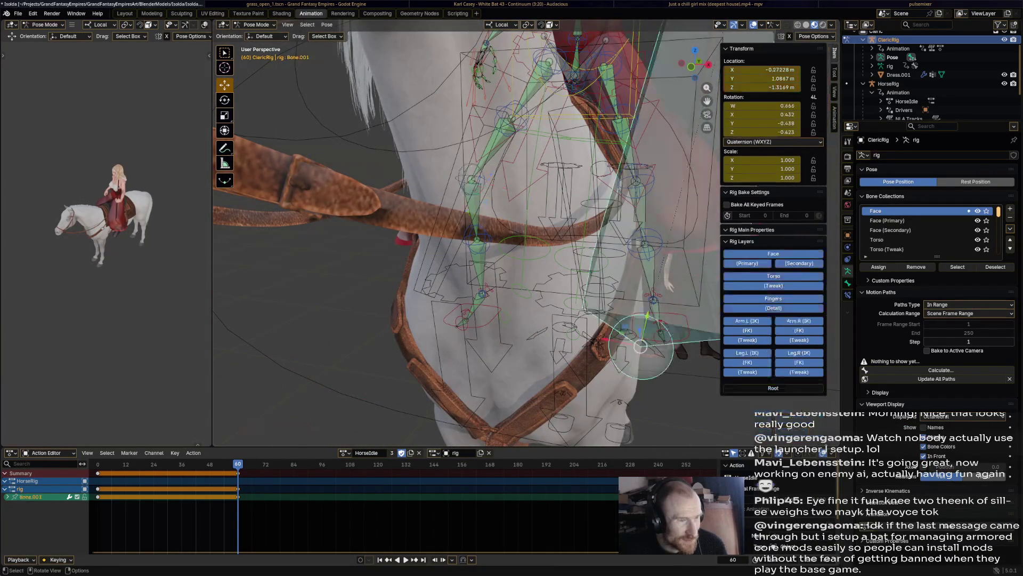
key("g")
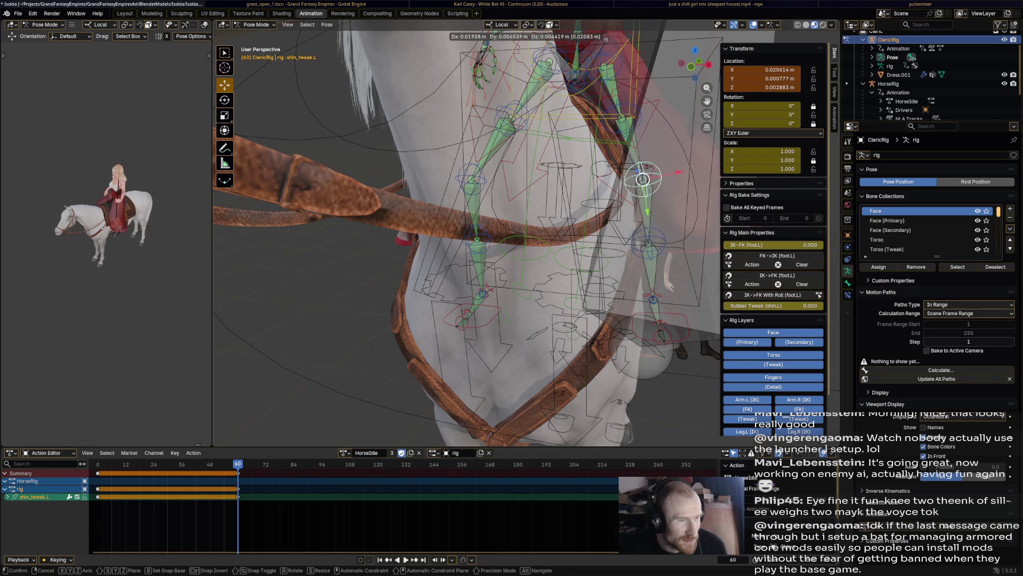
left_click(644, 177)
scroll(560, 200, "down", 4)
mouse_move(520, 200)
middle_mouse_down()
mouse_move(576, 208)
mouse_move(564, 189)
mouse_move(499, 207)
mouse_move(580, 212)
mouse_move(544, 200)
mouse_move(598, 180)
mouse_move(551, 144)
middle_mouse_up()
scroll(512, 200, "down", 2)
scroll(559, 192, "up", 4)
- Move the right hand IK control forward over the horse and start adjusting it again
left_click(540, 112)
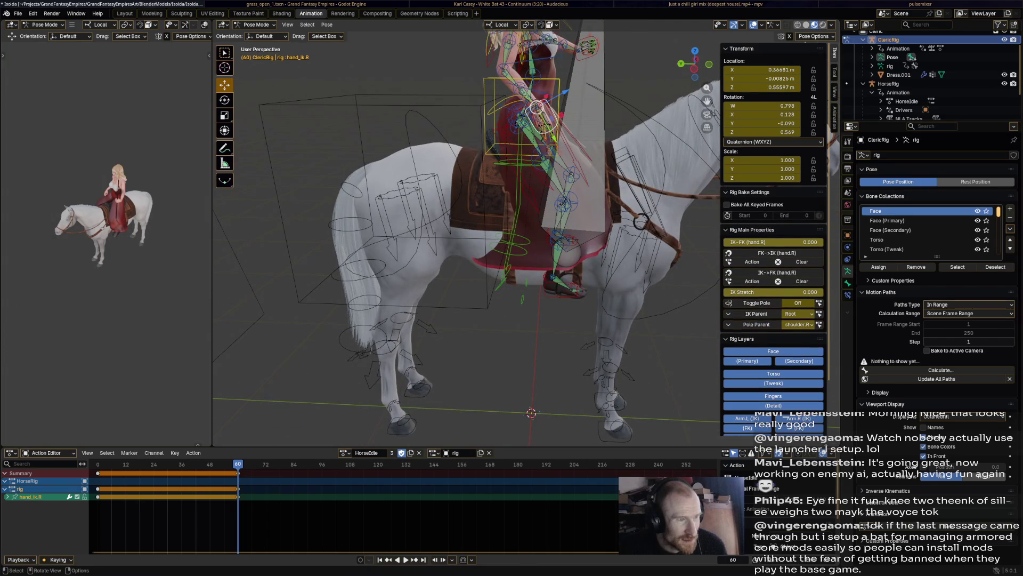
key("g")
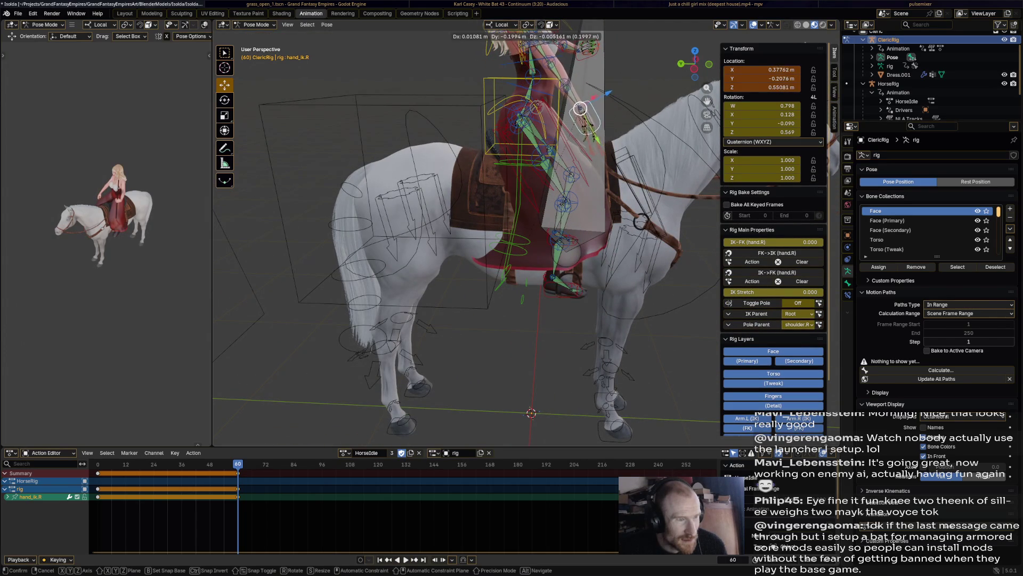
left_click(590, 134)
middle_click_drag(590, 134, 480, 200)
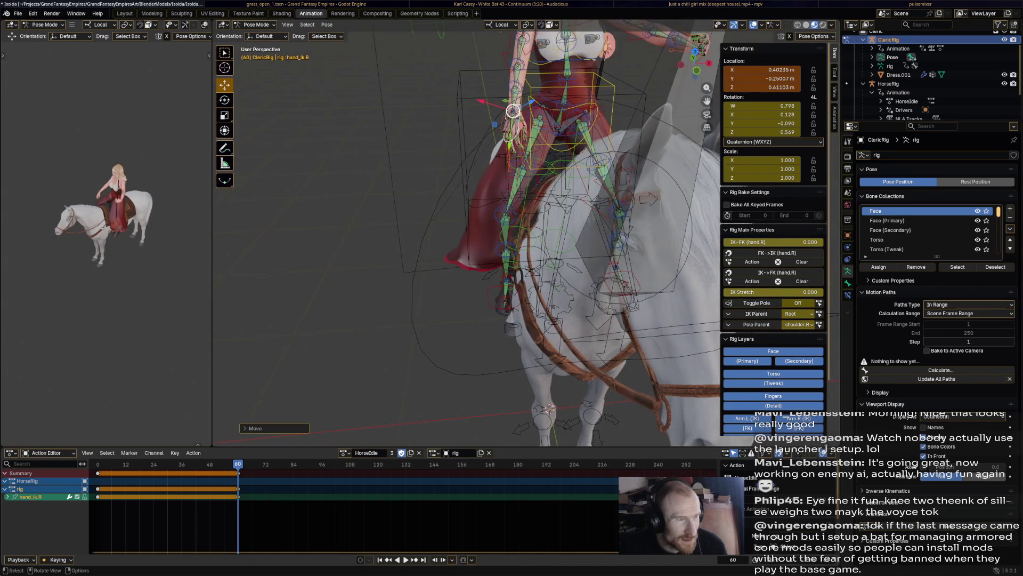
key("g")
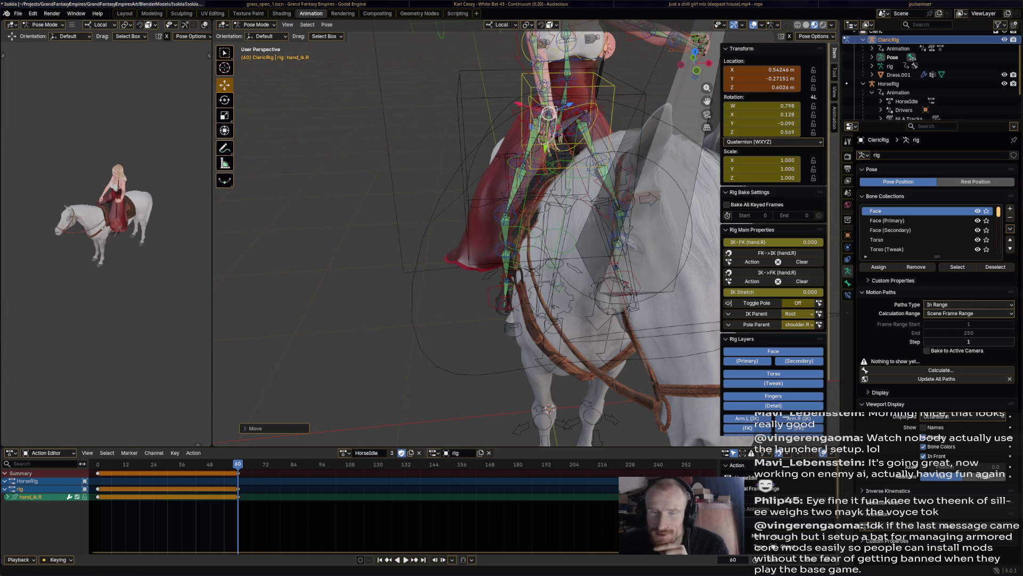
key("alt+Tab")
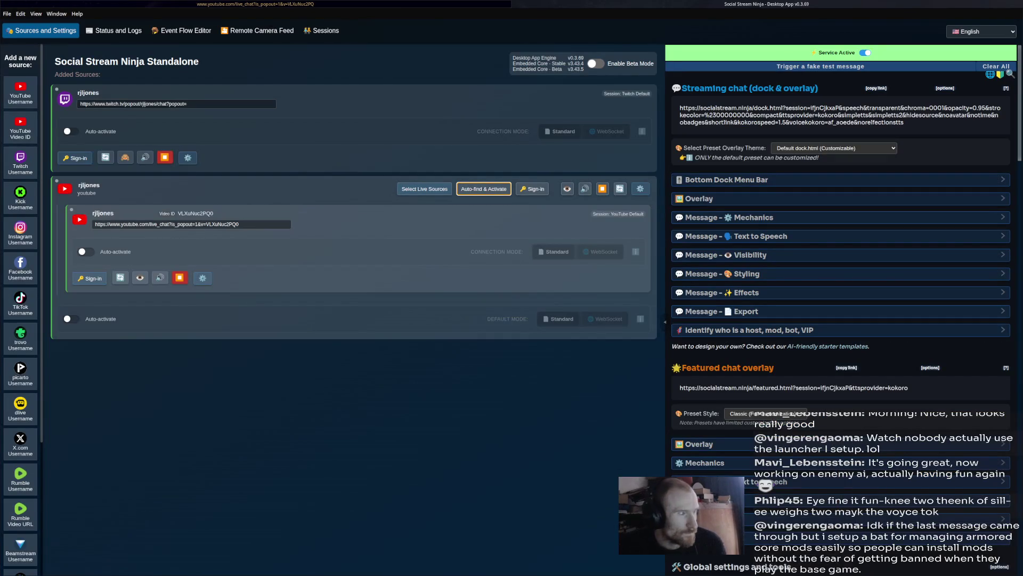
key("alt+Tab")
key("alt+Tab")
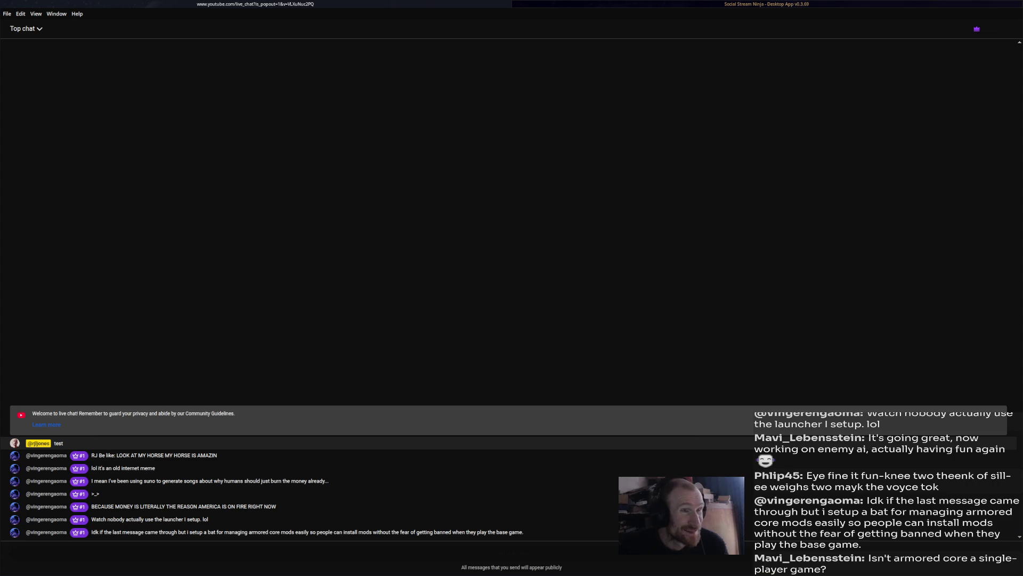
key("alt+Tab")
key("alt+Tab")
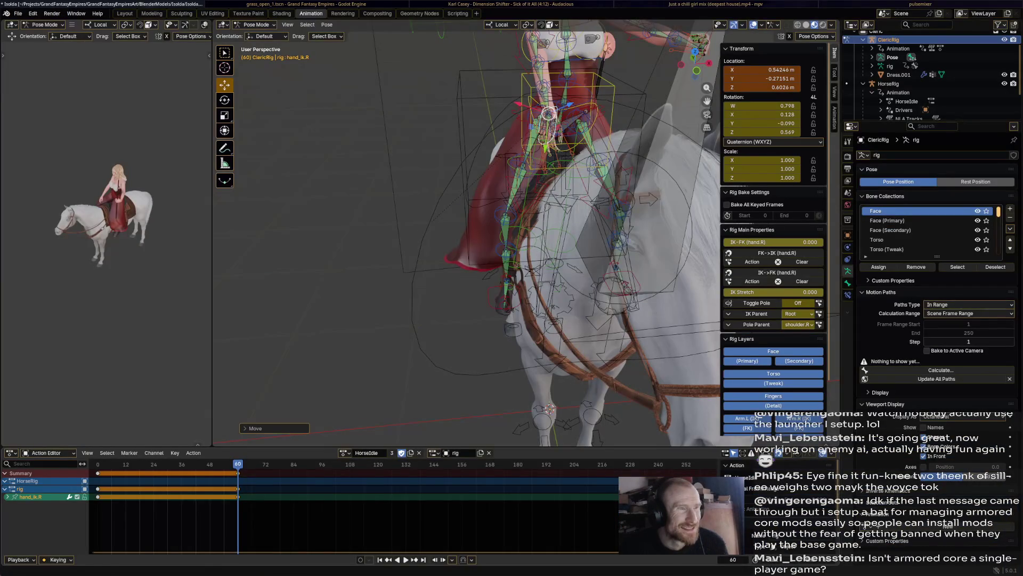
mouse_move(481, 240)
middle_mouse_down()
mouse_move(512, 240)
mouse_move(416, 256)
middle_mouse_up()
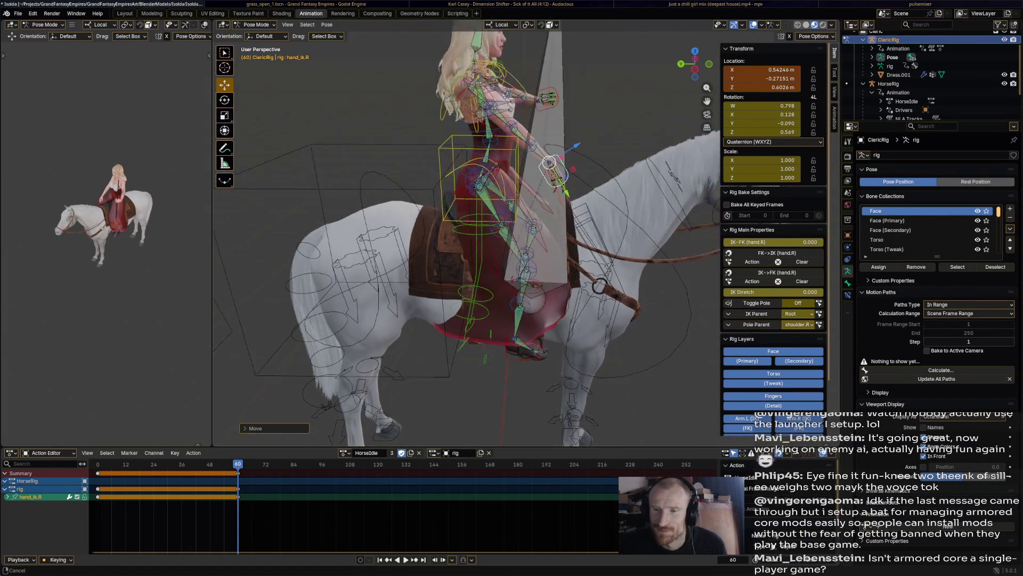
- Rotate the cleric's chest control at frame 60 after briefly checking the keyframe actions for all bones
left_click(483, 153)
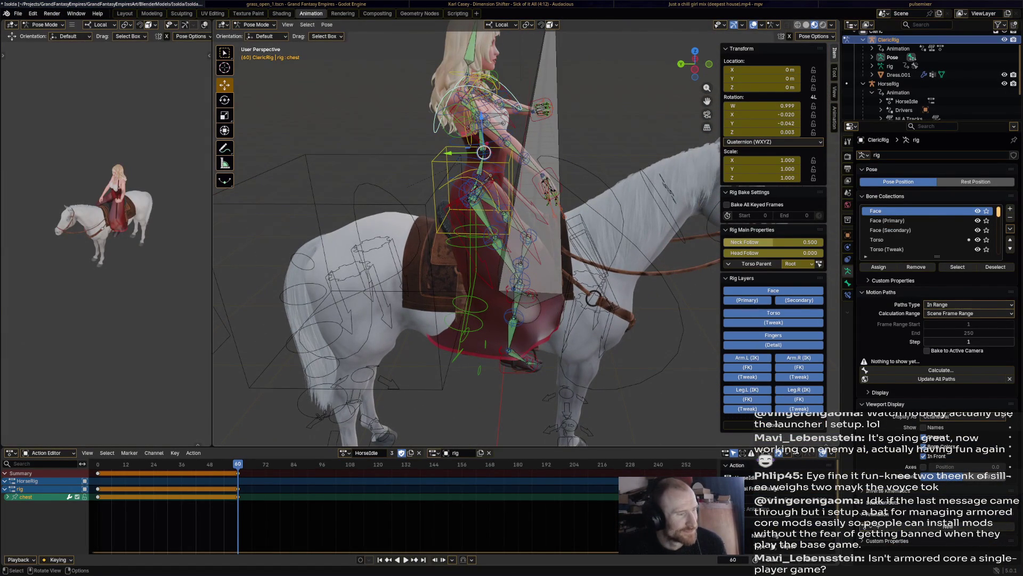
key("a")
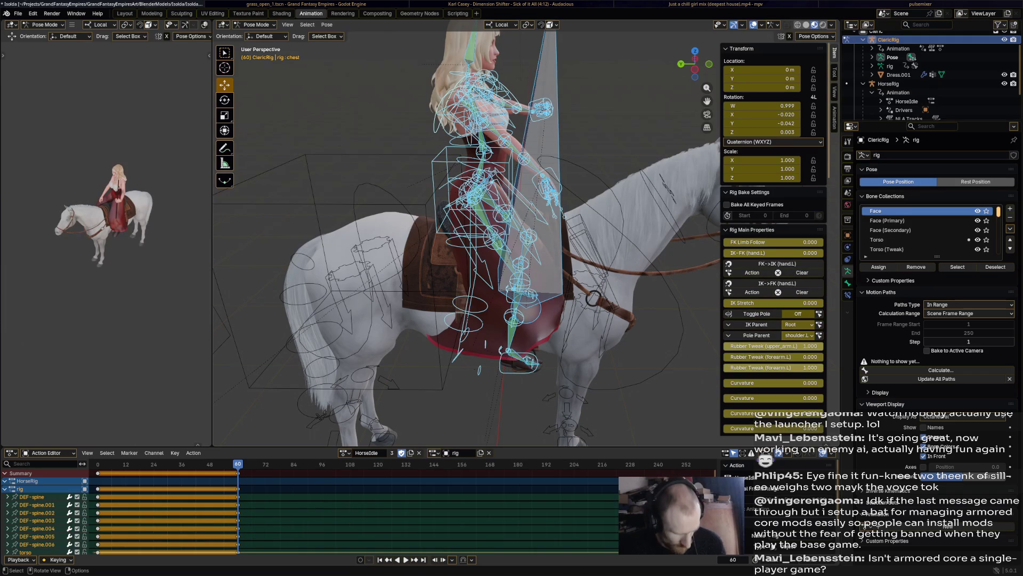
right_click(215, 480)
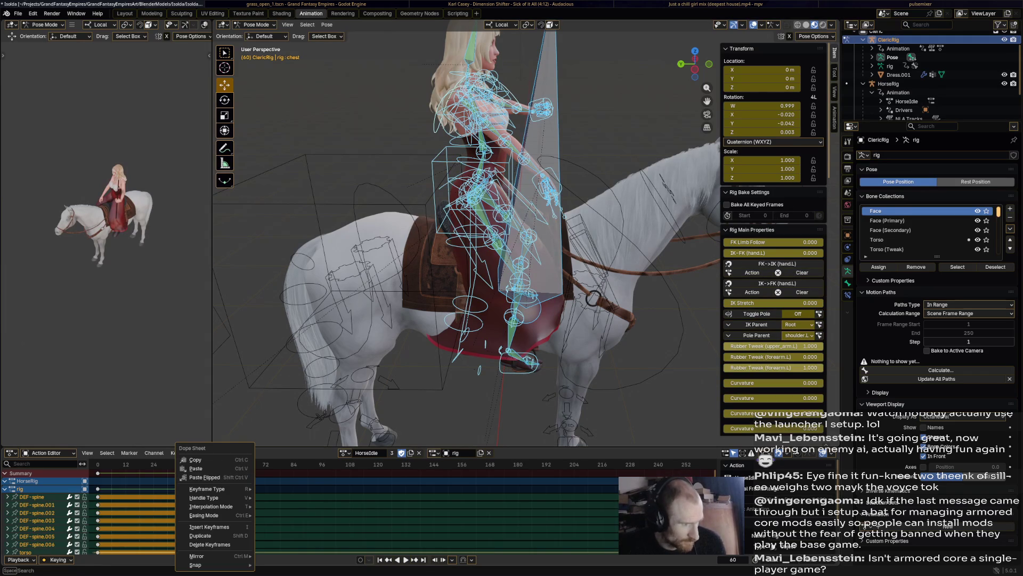
key("Escape")
left_click(484, 168)
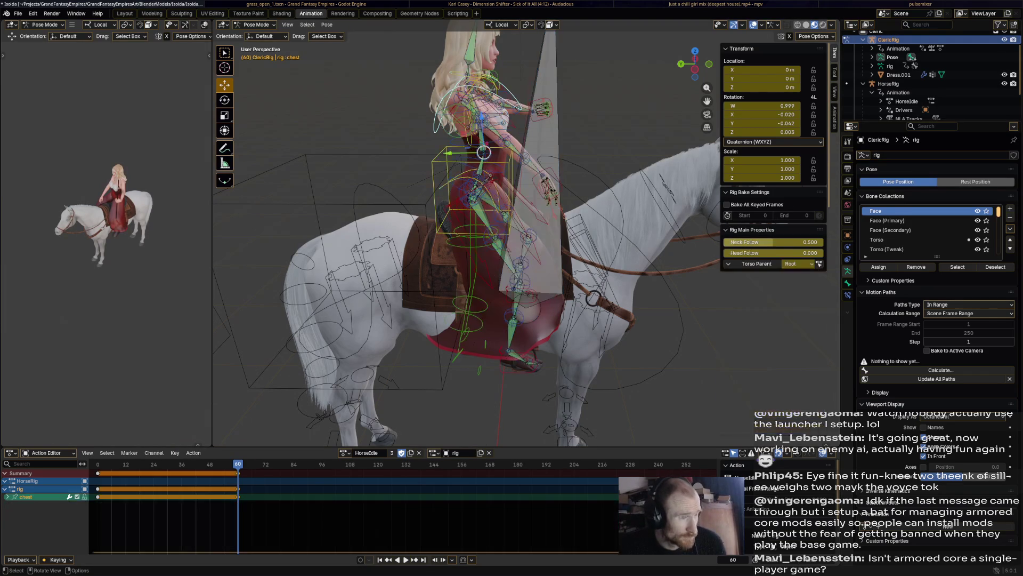
key("r")
left_click(627, 192)
- Move the right hand IK control and re-rotate the chest from a front view
middle_click_drag(560, 240, 449, 240)
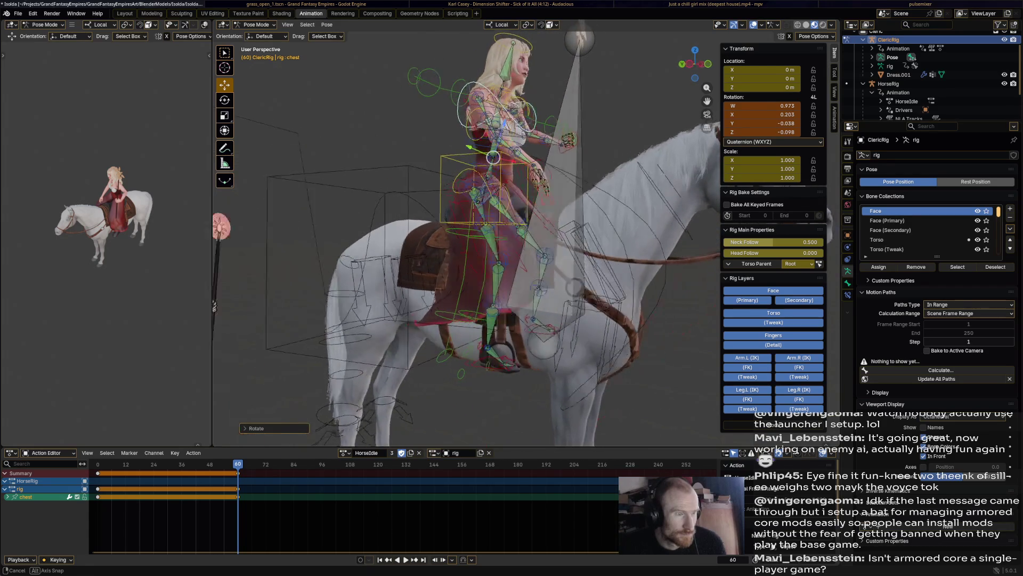
left_click(538, 167)
key("g")
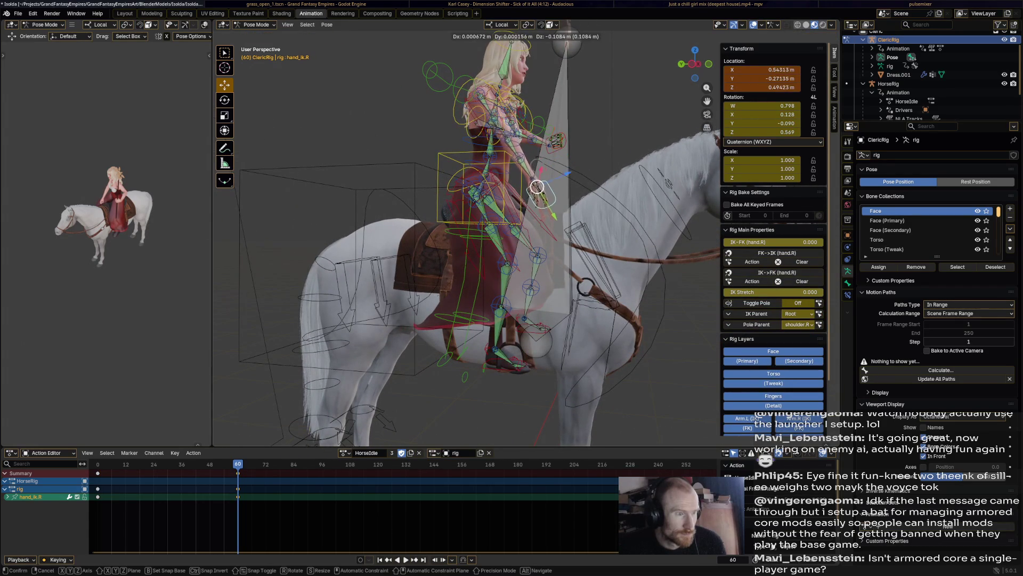
left_click(542, 197)
mouse_move(560, 240)
middle_mouse_down()
mouse_move(447, 240)
mouse_move(480, 241)
middle_mouse_up()
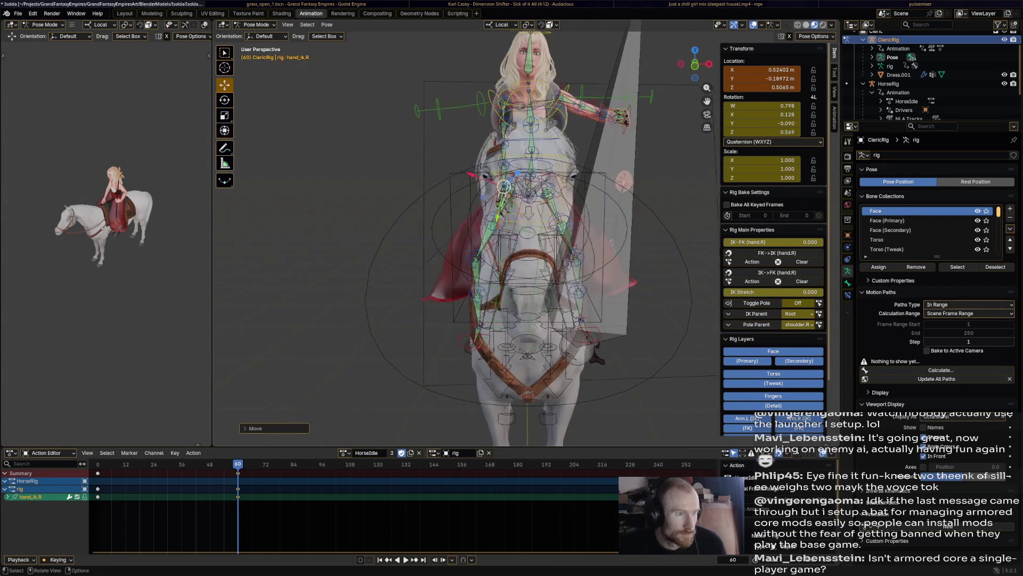
left_click(504, 185)
key("r")
left_click(520, 96)
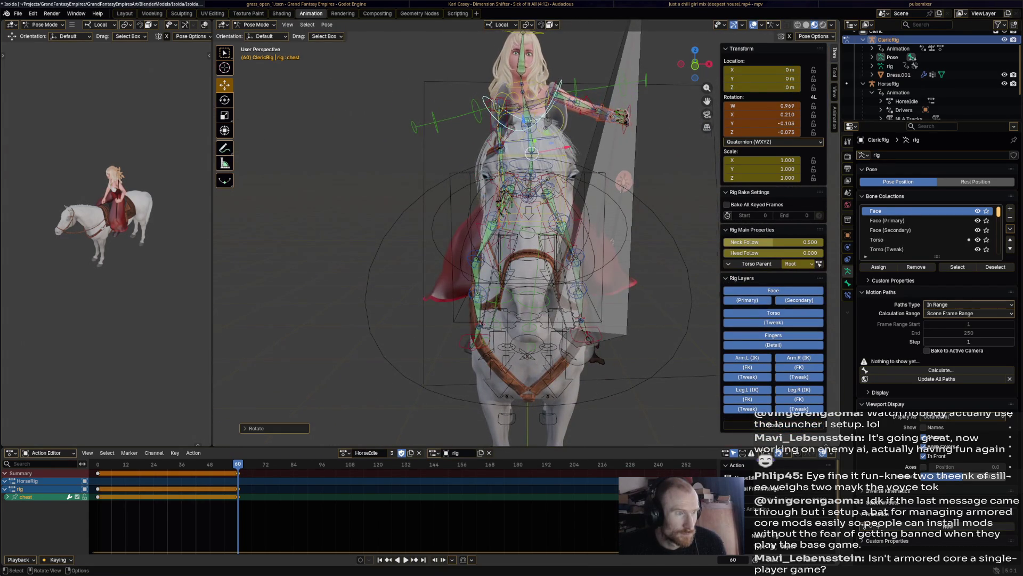
- Shift the hips and torso controls and lower the right hand slightly, with see-through display toggled
middle_click_drag(561, 240, 439, 240)
left_click(472, 216)
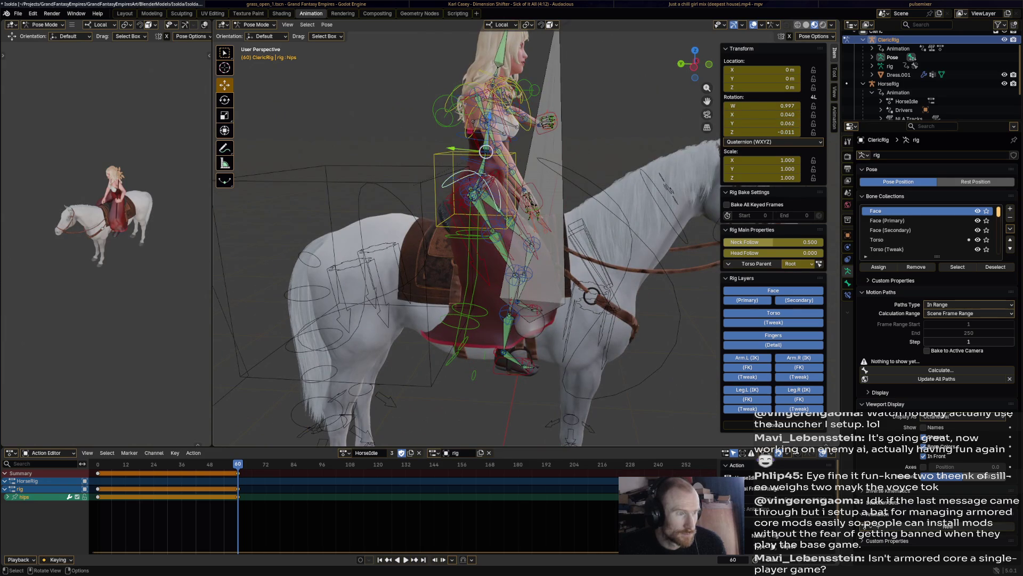
left_click(480, 208)
left_click_drag(456, 161, 477, 196)
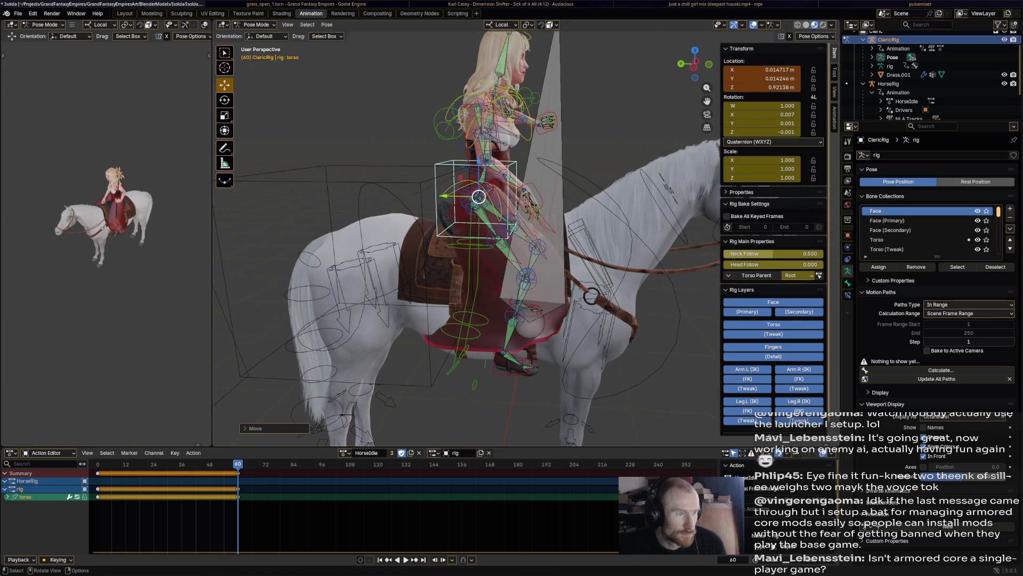
key("alt+z")
left_click(532, 132)
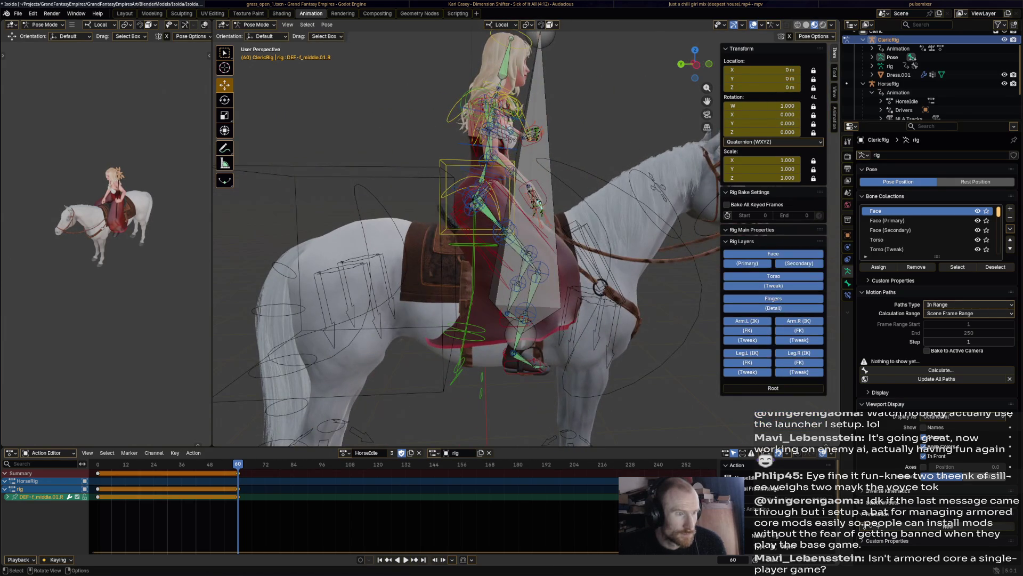
middle_click_drag(495, 239, 528, 224)
left_click_drag(511, 185, 526, 198)
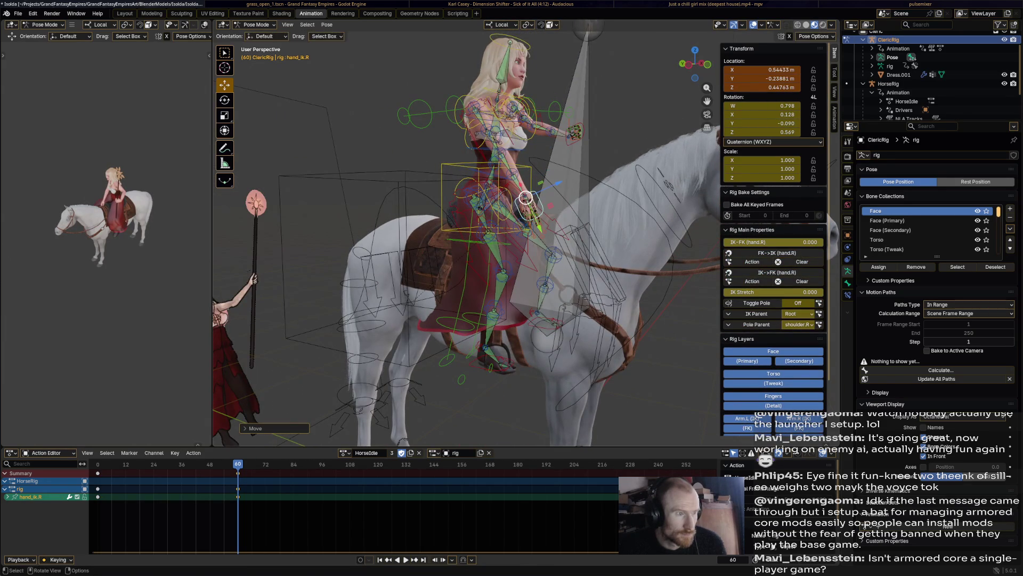
- Rotate the right hand IK control repeatedly, checking from side, front and top views
middle_click_drag(559, 240, 480, 240)
mouse_move(502, 199)
middle_mouse_down()
mouse_move(447, 208)
mouse_move(507, 194)
middle_mouse_up()
key("r")
middle_click_drag(511, 240, 480, 200)
key("r")
middle_click_drag(511, 241, 513, 304)
key("r")
mouse_move(561, 240)
middle_mouse_down()
mouse_move(543, 256)
mouse_move(448, 256)
mouse_move(496, 271)
mouse_move(400, 240)
middle_mouse_up()
left_click(554, 231)
- Rotate the chest twice and review the head control from front and side
mouse_move(512, 256)
middle_mouse_down()
mouse_move(512, 200)
mouse_move(511, 272)
mouse_move(496, 224)
mouse_move(480, 272)
middle_mouse_up()
left_click(527, 200)
key("r")
left_click(574, 146)
left_click(510, 140)
left_click(510, 239)
middle_click_drag(513, 239, 399, 256)
key("r")
left_click(536, 88)
middle_click_drag(512, 241, 399, 241)
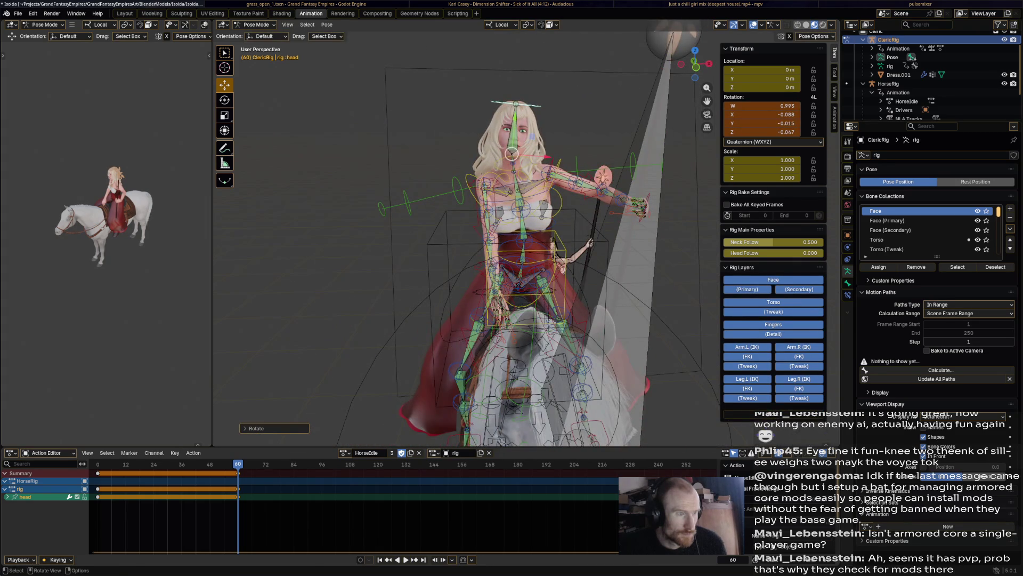
middle_click_drag(512, 240, 399, 240)
- Shift the torso control to a new position at frame 60
left_click(520, 314)
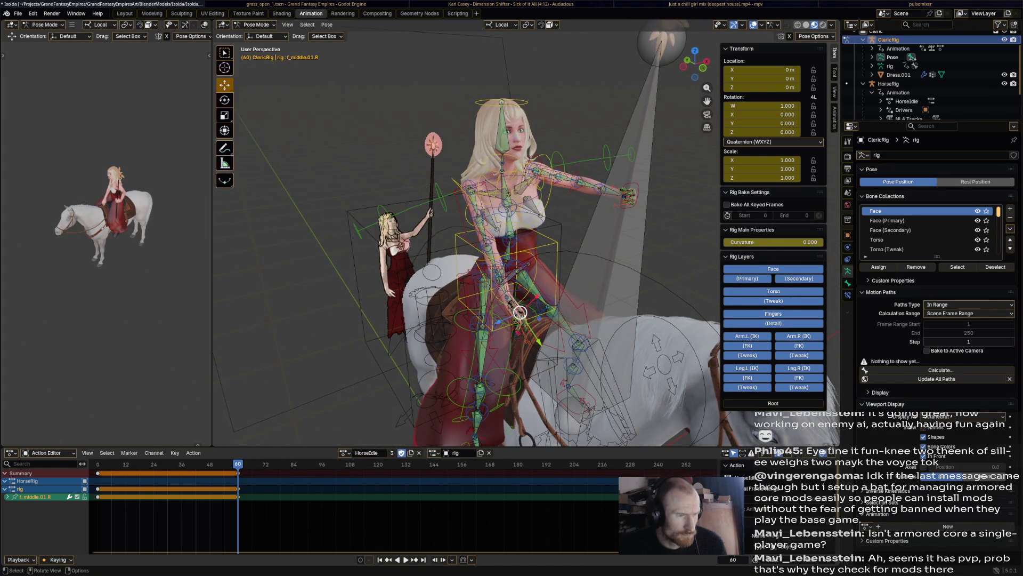
left_click(521, 314)
middle_click_drag(512, 240, 400, 240)
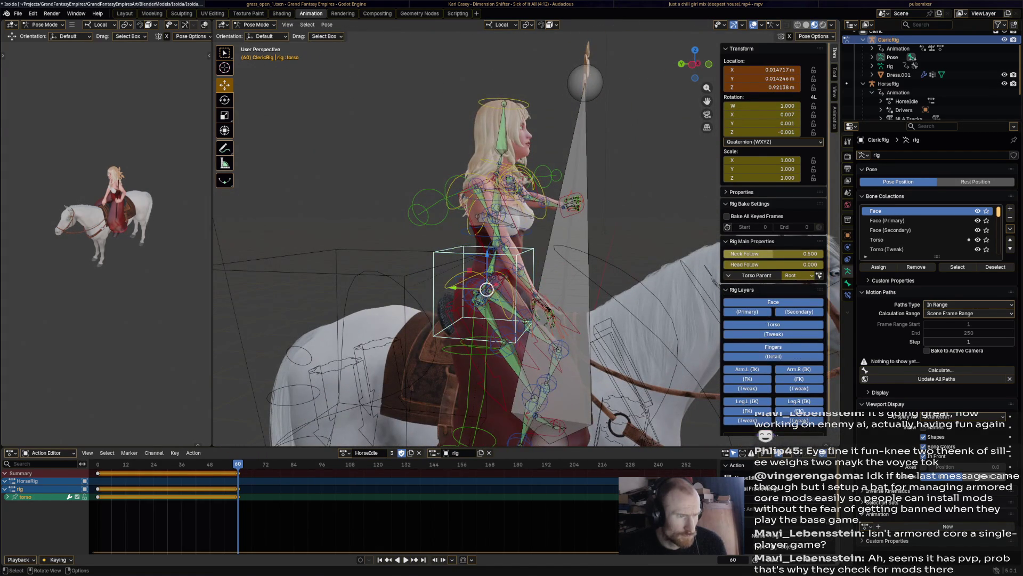
key("g")
left_click(486, 289)
mouse_move(512, 240)
middle_mouse_down()
mouse_move(448, 256)
mouse_move(399, 241)
middle_mouse_up()
- Rotate the chest once more, then select every bone and bring up the keyframe actions list
left_click(560, 312)
middle_click_drag(584, 204, 520, 224)
left_click(527, 193)
key("r")
left_click(582, 174)
left_click(523, 132)
mouse_move(520, 240)
middle_mouse_down()
mouse_move(448, 240)
mouse_move(400, 257)
middle_mouse_up()
key("a")
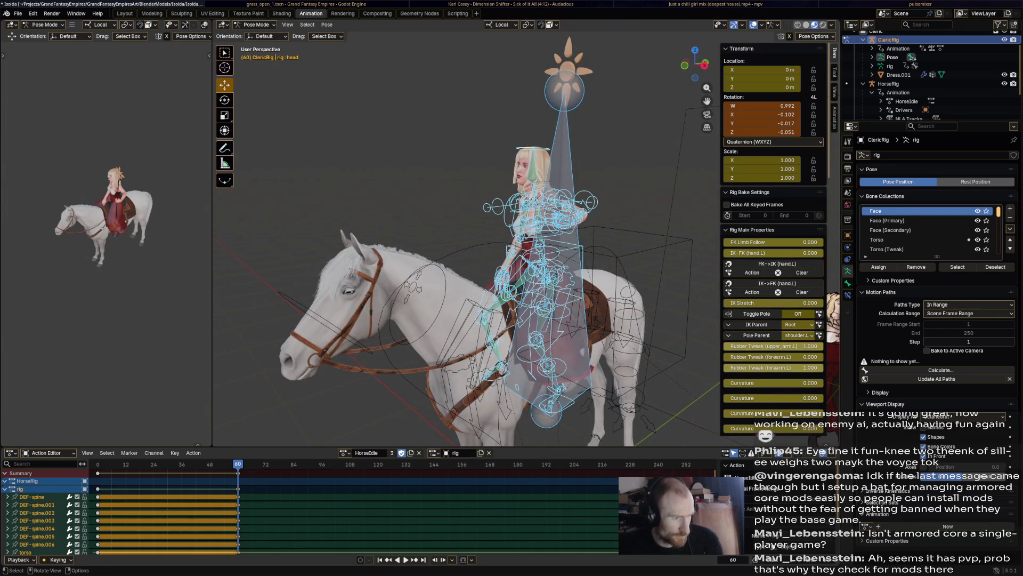
right_click(192, 447)
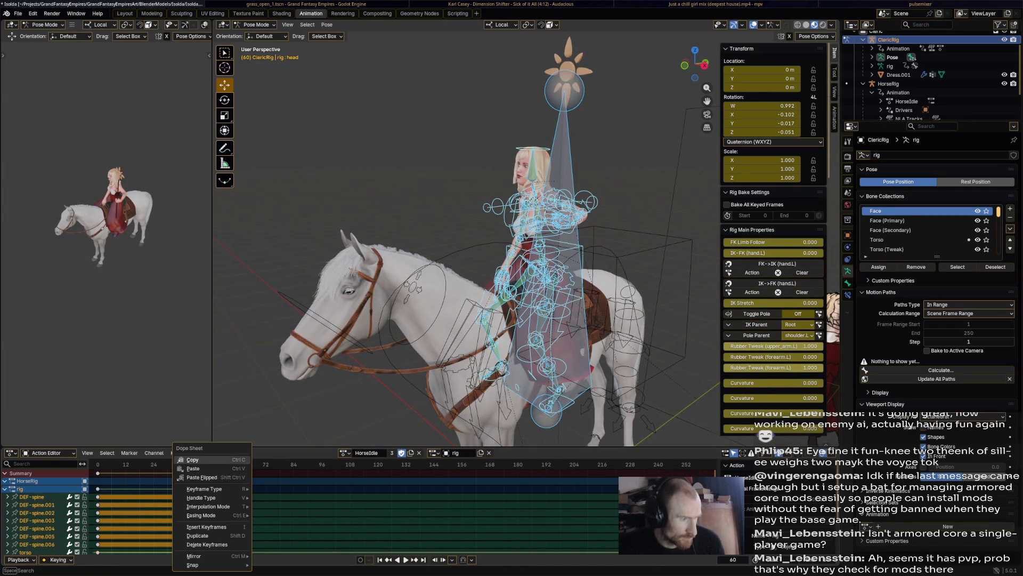
- Copy all bones' keyframes and paste them at frame 23–24, then step to frame 24
left_click(192, 459)
left_click(152, 464)
key("ctrl+v")
key("Right")
middle_click_drag(448, 280, 576, 273)
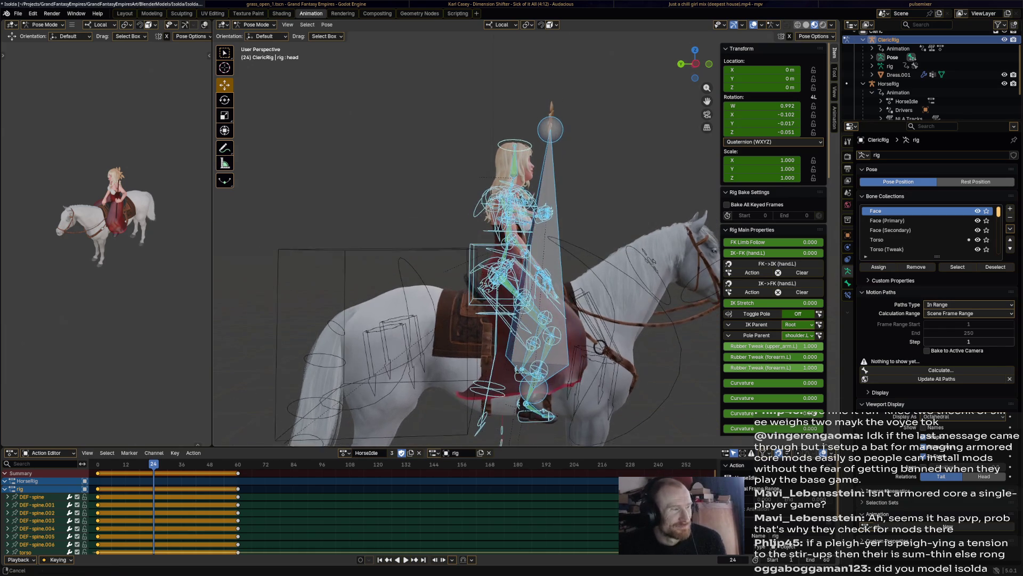
- Orbit around the rider to inspect the pose and select the left upper arm control
middle_click_drag(480, 240, 480, 159)
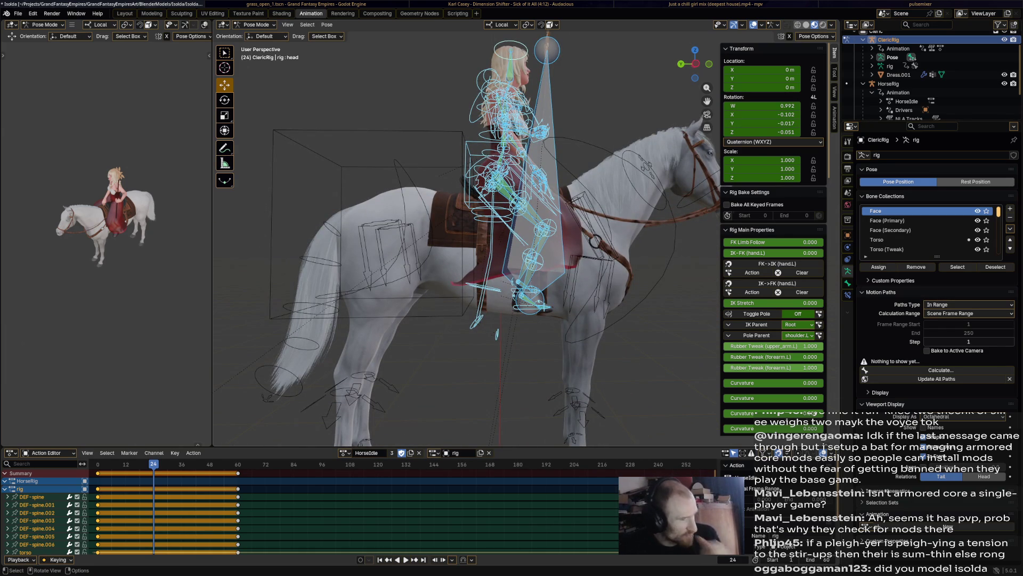
middle_click_drag(480, 240, 520, 200)
mouse_move(480, 240)
middle_mouse_down()
mouse_move(480, 160)
mouse_move(496, 303)
middle_mouse_up()
middle_click_drag(496, 241, 512, 304)
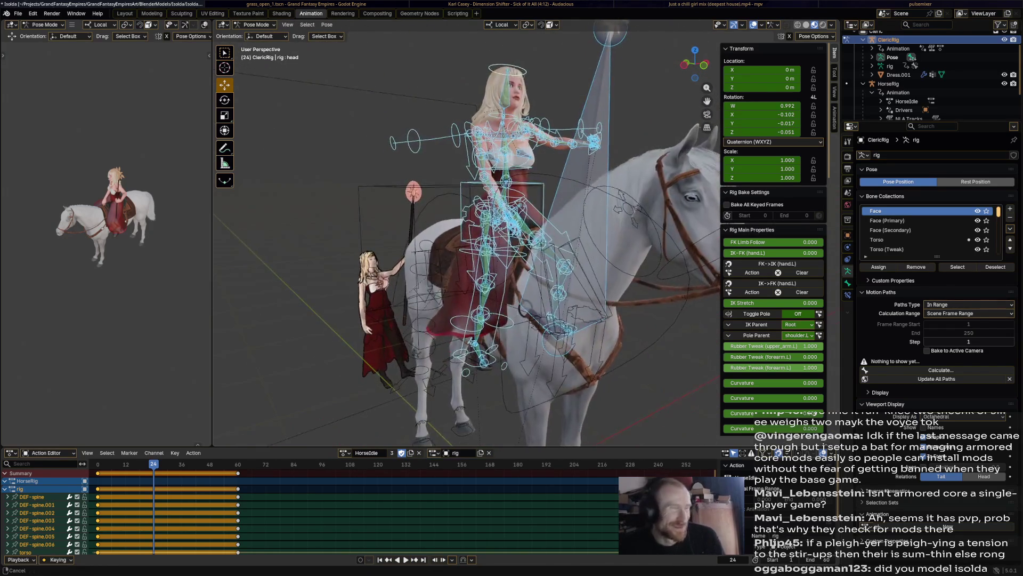
scroll(480, 240, "up", 4)
mouse_move(481, 240)
middle_mouse_down()
mouse_move(432, 256)
mouse_move(400, 225)
middle_mouse_up()
scroll(480, 240, "up", 3)
mouse_move(480, 240)
middle_mouse_down()
mouse_move(495, 273)
mouse_move(416, 208)
middle_mouse_up()
left_click(448, 240)
scroll(480, 240, "down", 5)
left_click(560, 192)
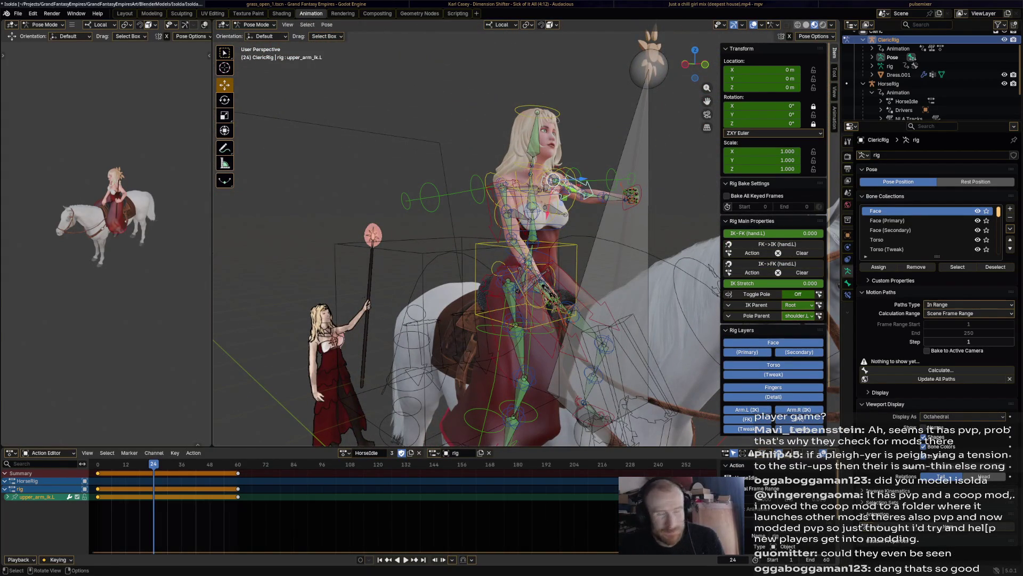
mouse_move(479, 240)
middle_mouse_down()
mouse_move(448, 232)
mouse_move(464, 249)
mouse_move(460, 224)
middle_mouse_up()
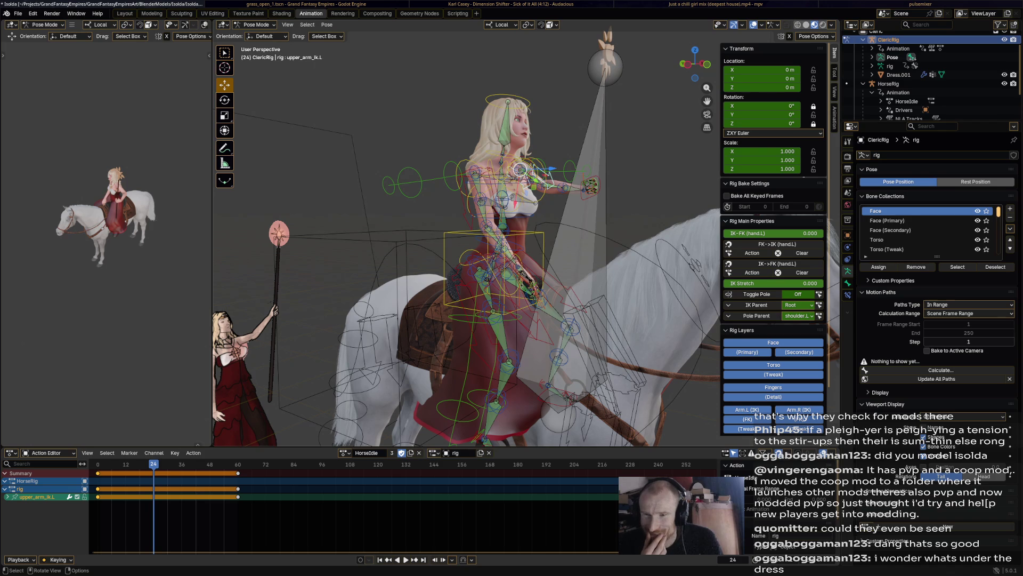
- Select every bone and key the rig's whole current pose at frame 24
mouse_move(480, 240)
middle_mouse_down()
mouse_move(384, 160)
mouse_move(456, 224)
mouse_move(408, 191)
mouse_move(464, 224)
mouse_move(448, 208)
middle_mouse_up()
middle_click_drag(480, 240, 441, 296)
mouse_move(480, 240)
middle_mouse_down()
mouse_move(516, 269)
mouse_move(496, 264)
mouse_move(515, 288)
middle_mouse_up()
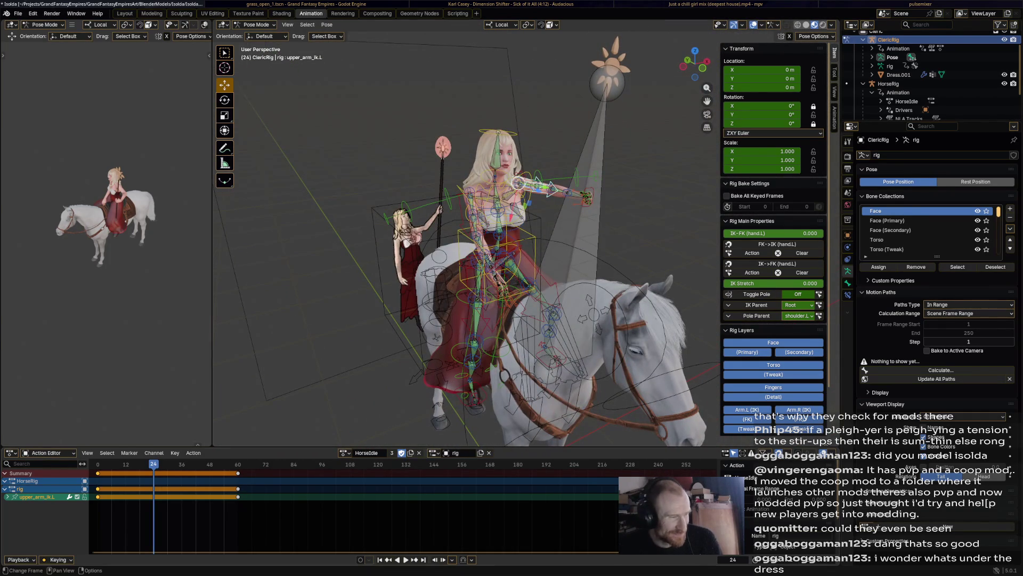
key("a")
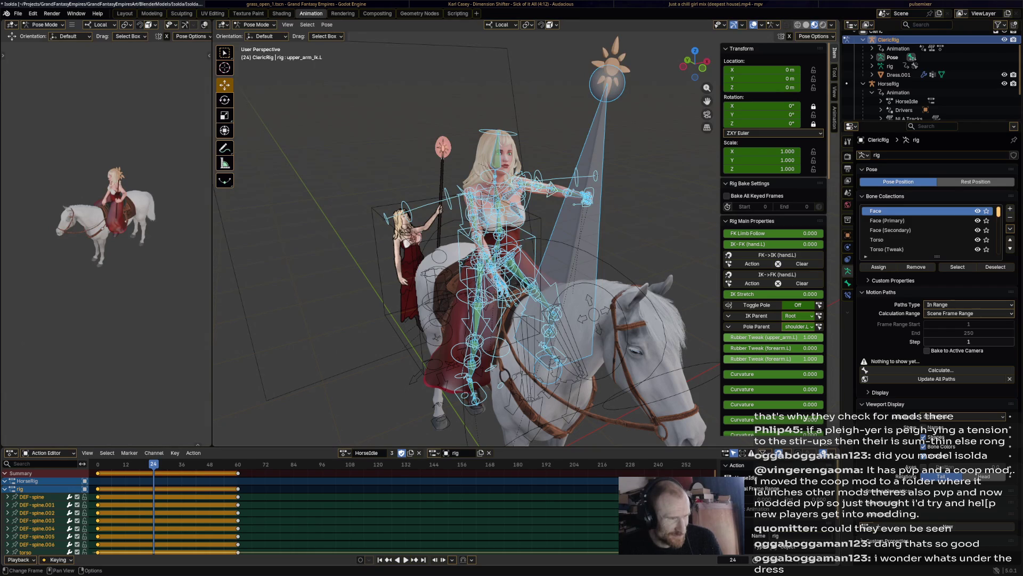
key("i")
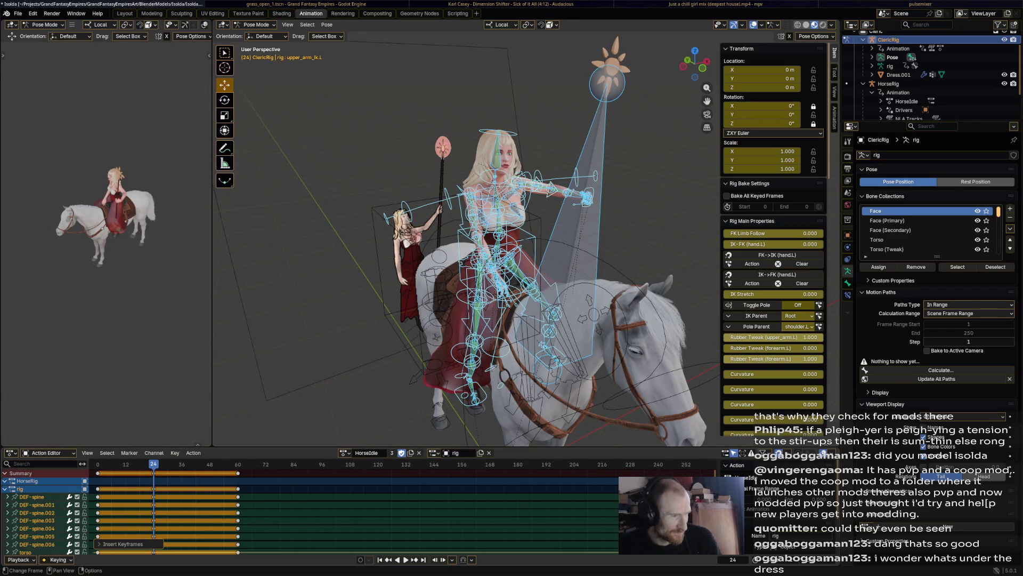
- Rotate the chest bone so the cleric's torso sits upright on the horse
middle_click_drag(479, 280, 559, 280)
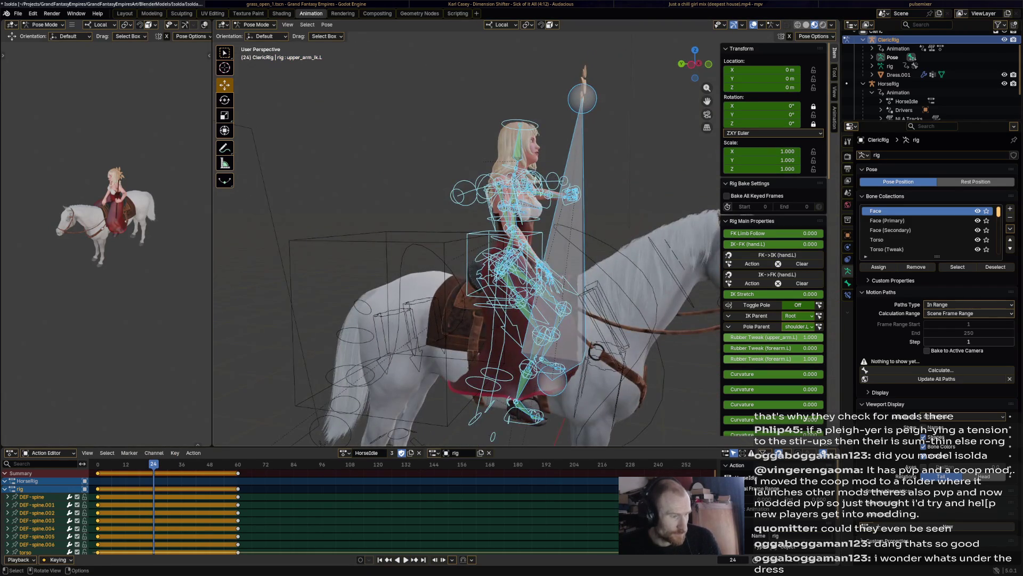
scroll(480, 240, "up", 3)
mouse_move(480, 280)
middle_mouse_down()
mouse_move(511, 280)
mouse_move(400, 264)
mouse_move(576, 271)
middle_mouse_up()
left_click(476, 231)
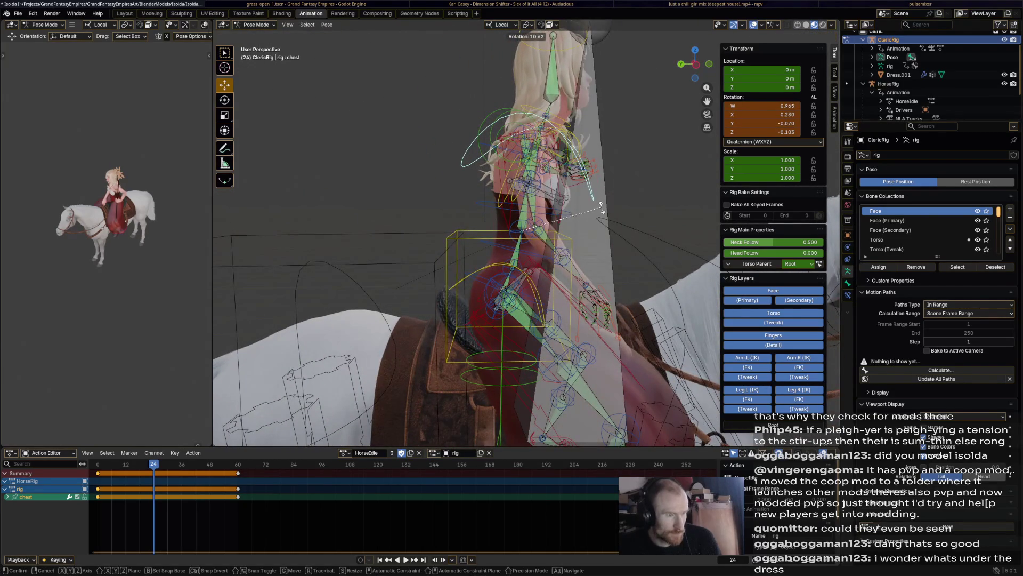
middle_click_drag(576, 272, 400, 263)
key("r")
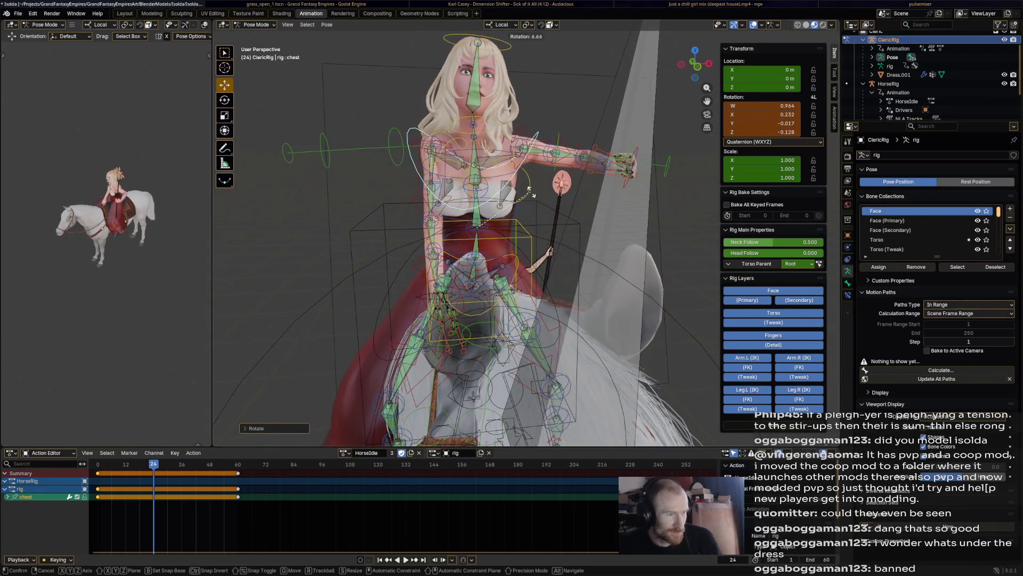
middle_click_drag(479, 264, 447, 240)
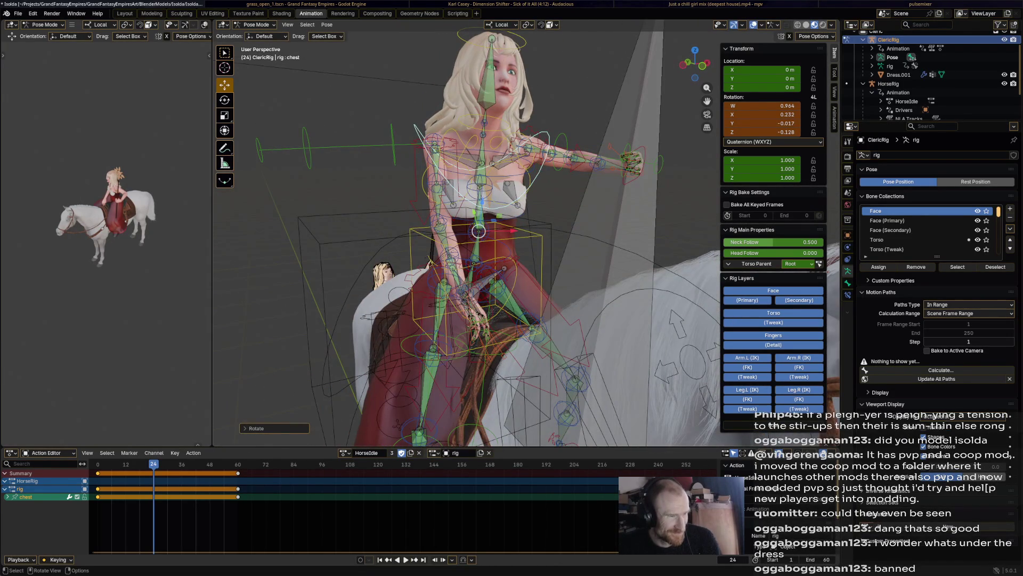
- Raise and re-angle the hand IK controls with repeated moves and rotations
left_click(450, 292)
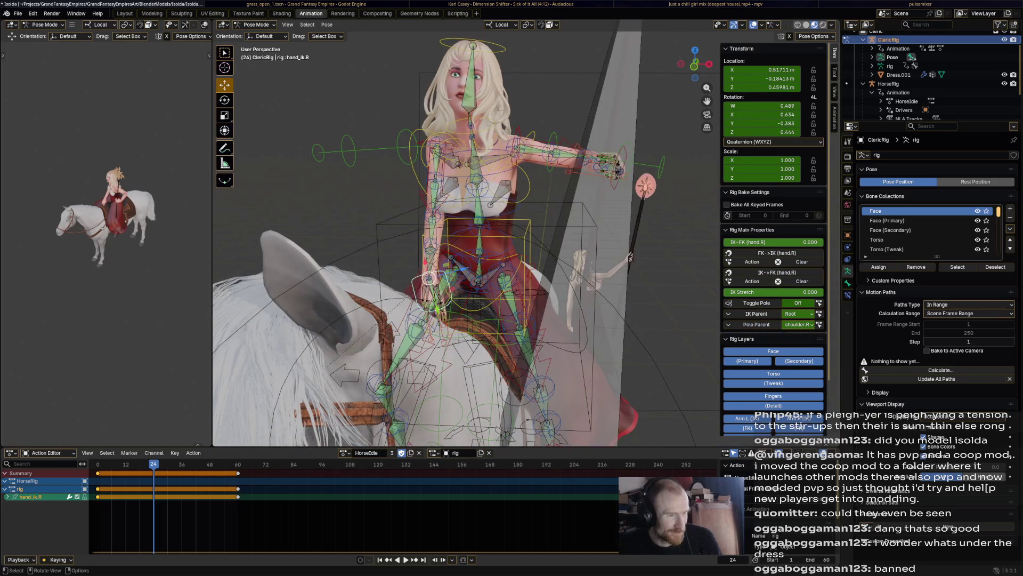
left_click_drag(630, 258, 594, 282)
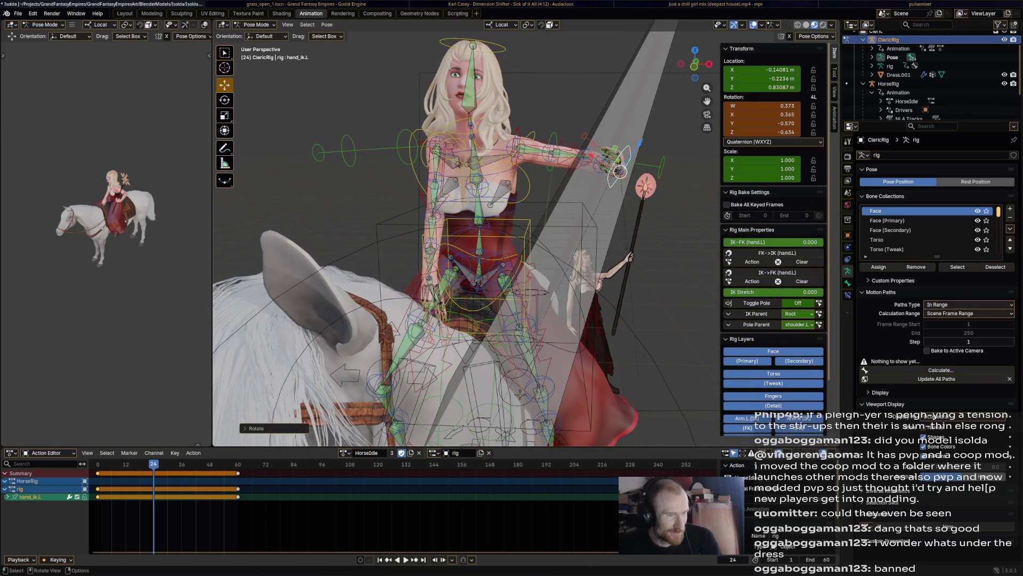
key("g")
left_click(668, 164)
mouse_move(561, 240)
middle_mouse_down()
mouse_move(480, 240)
mouse_move(560, 240)
mouse_move(481, 240)
mouse_move(520, 256)
middle_mouse_up()
key("r")
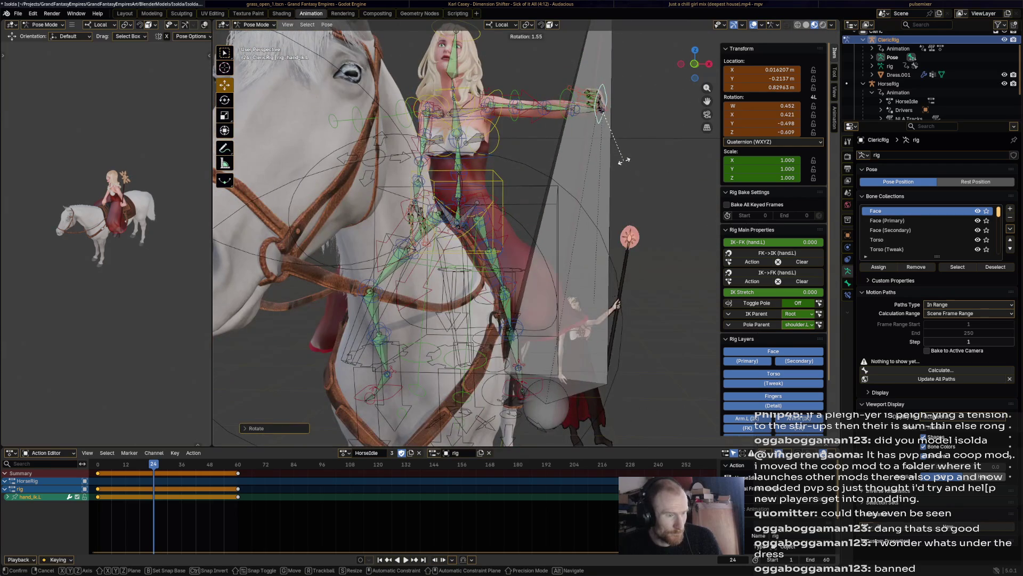
left_click(625, 161)
key("g")
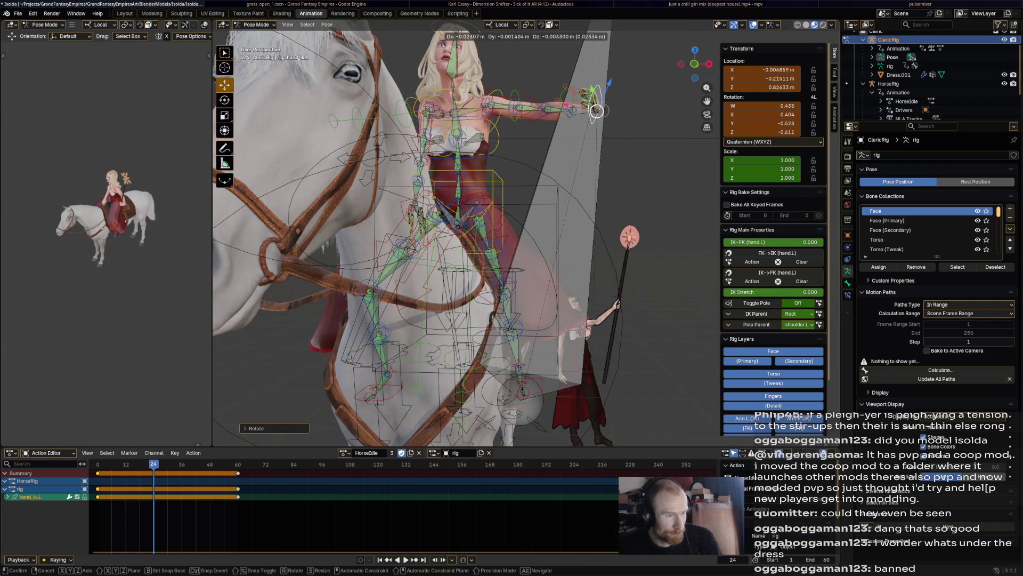
left_click(595, 110)
key("r")
left_click(640, 129)
- Refine the left hand's angle and position from side views of horse and rider
mouse_move(480, 240)
middle_mouse_down()
mouse_move(281, 248)
mouse_move(400, 200)
mouse_move(359, 280)
mouse_move(399, 240)
middle_mouse_up()
key("r")
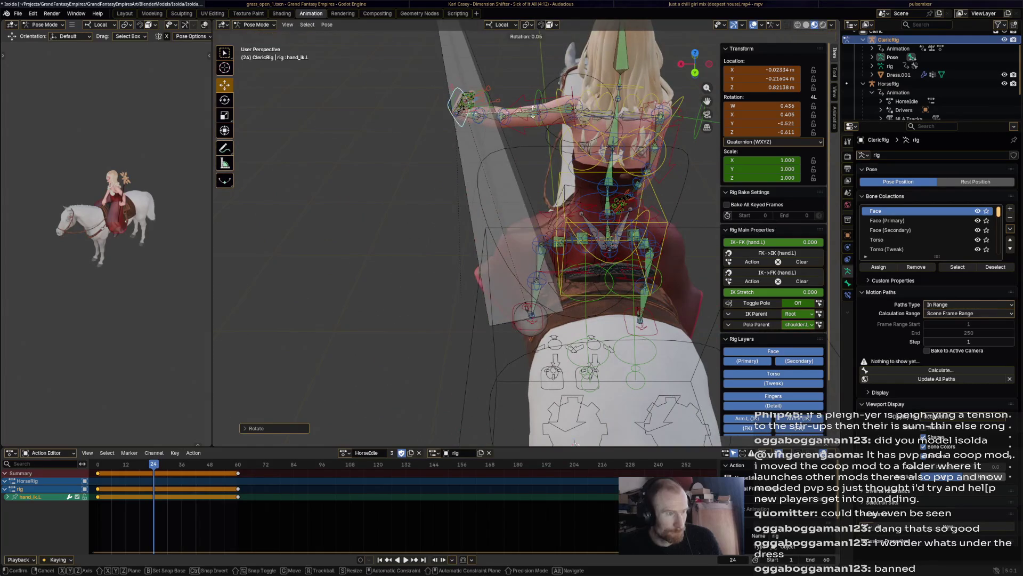
left_click(541, 113)
key("g")
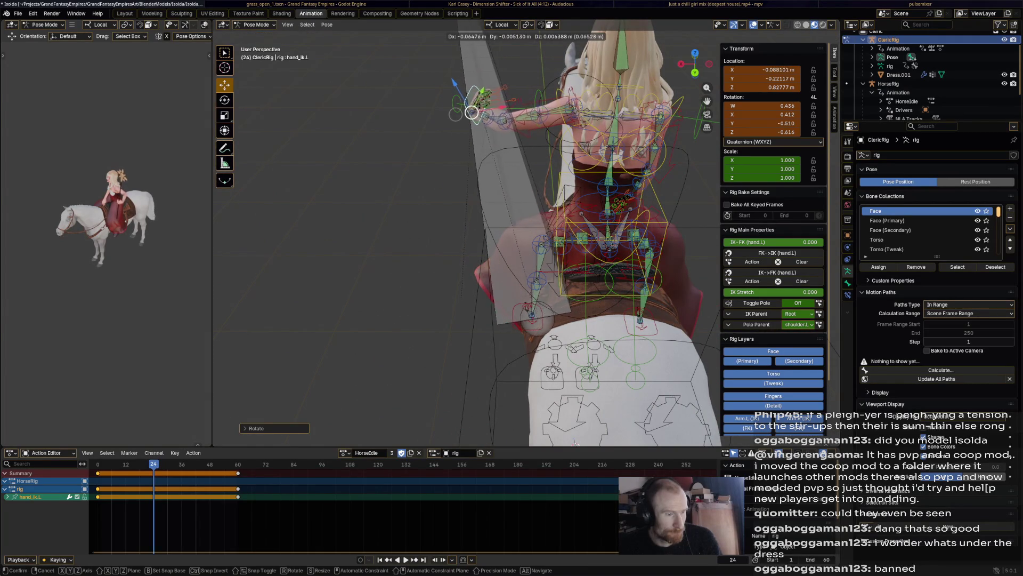
left_click(462, 112)
middle_click_drag(480, 240, 359, 240)
key("r")
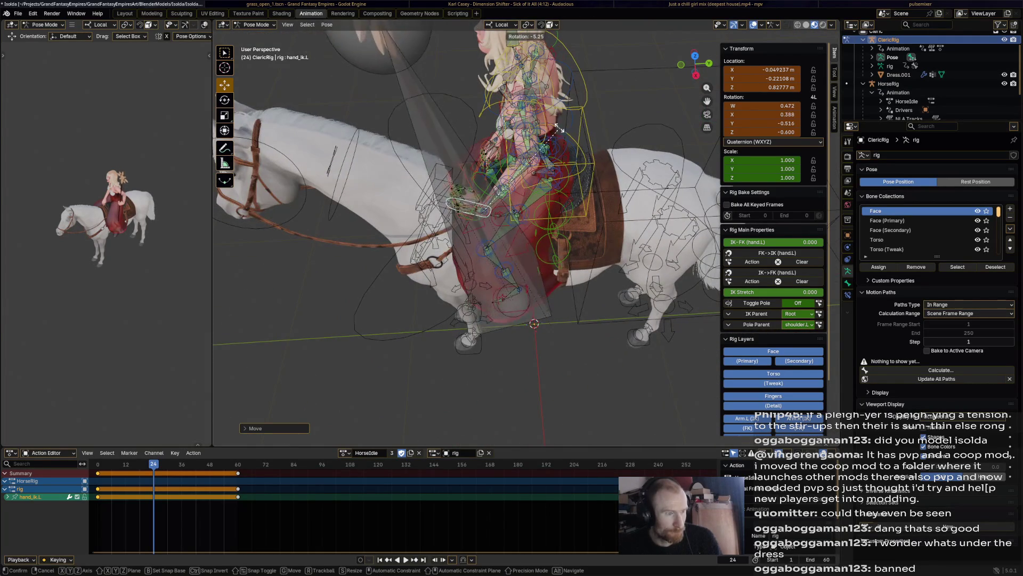
left_click(479, 208)
- Adjust the sword hand's position and angle with several small moves and rotations
key("g")
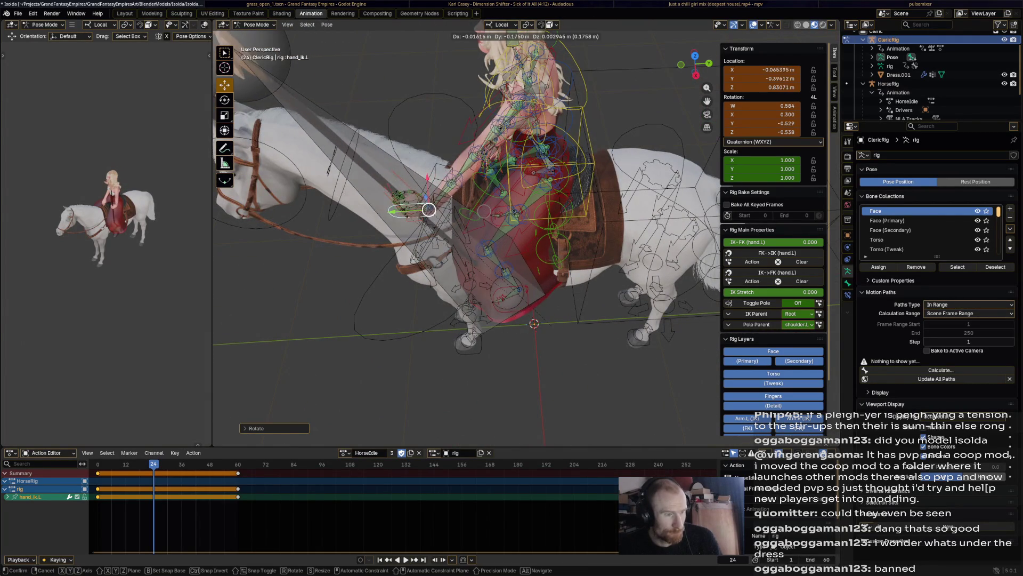
left_click(432, 208)
key("r")
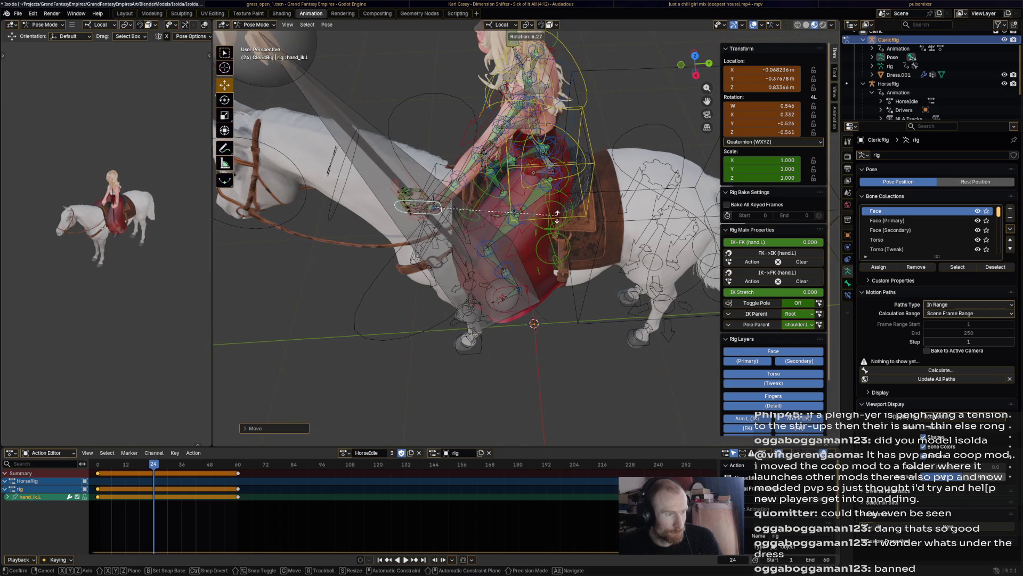
left_click(433, 208)
key("g")
left_click(432, 208)
key("r")
left_click(541, 223)
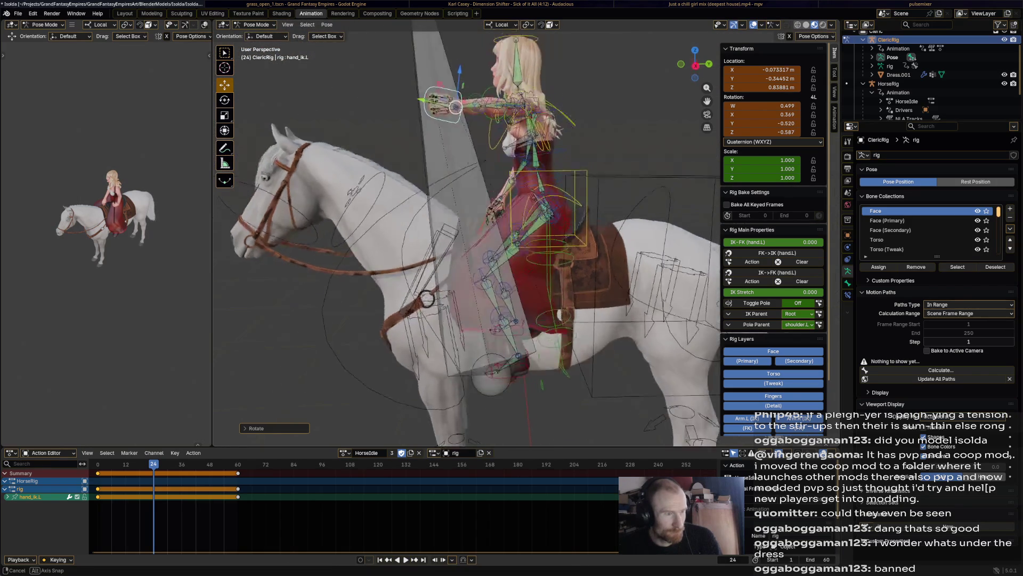
- Nudge and rotate the left hand from rear and three-quarter views until it reaches forward
middle_click_drag(480, 240, 320, 239)
key("r")
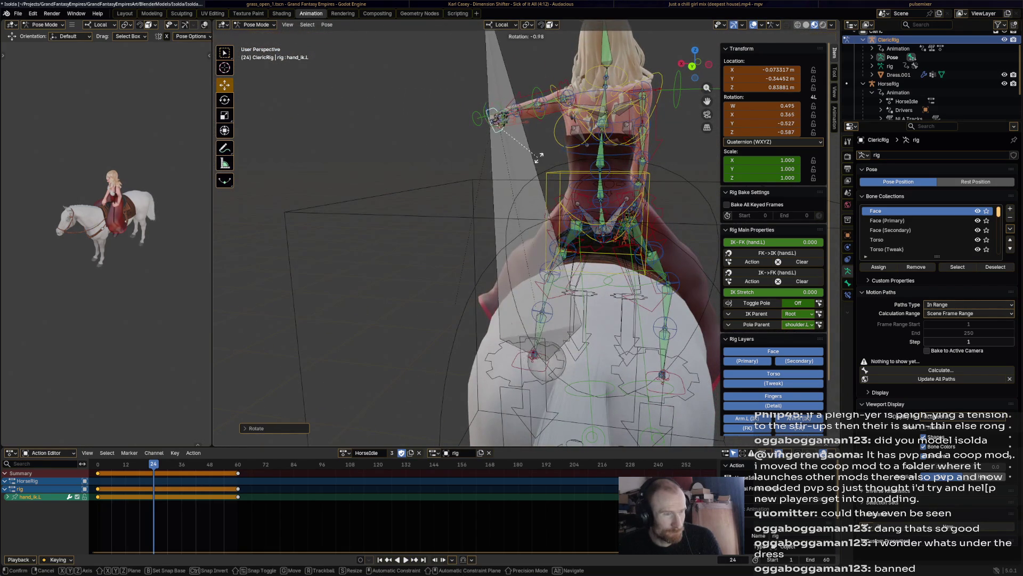
left_click(520, 239)
key("g")
left_click(499, 124)
key("r")
left_click(498, 123)
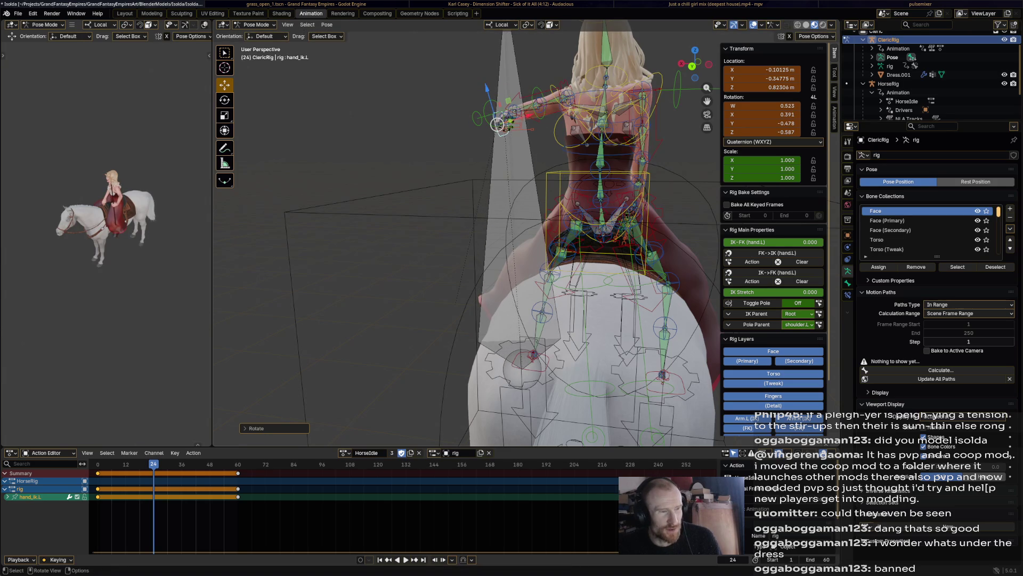
mouse_move(496, 240)
middle_mouse_down()
mouse_move(556, 440)
mouse_move(608, 400)
middle_mouse_up()
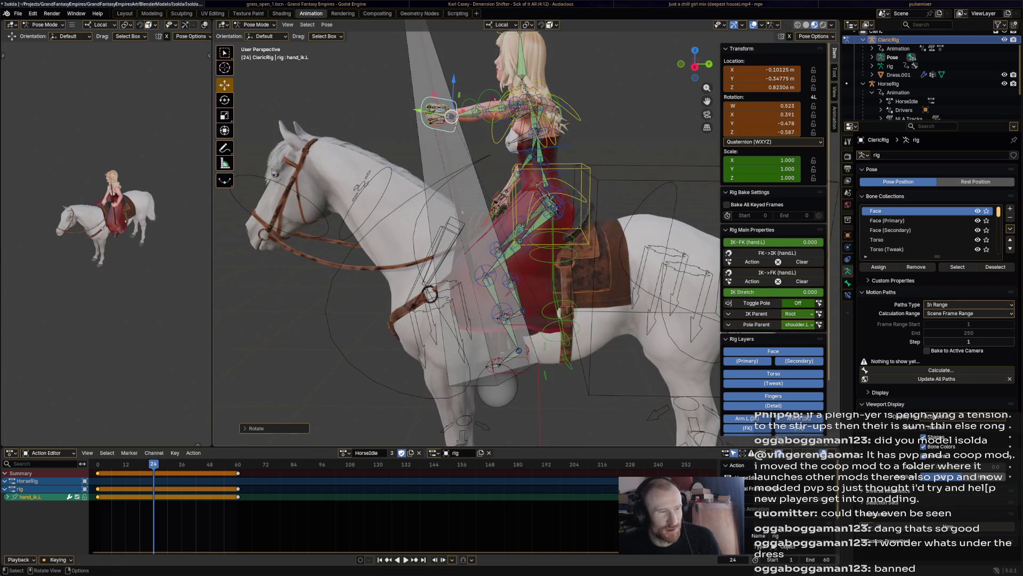
key("g")
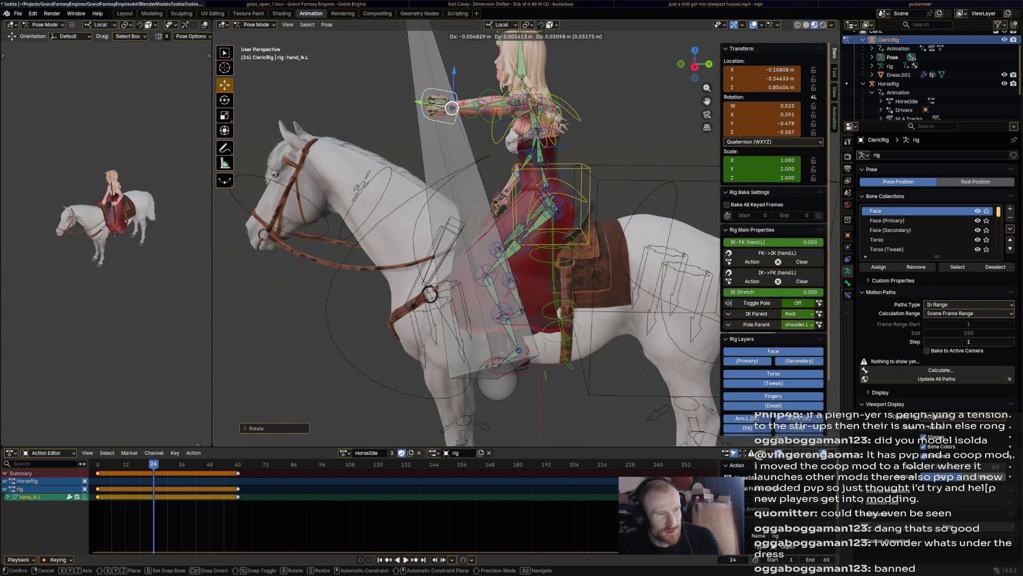
left_click(454, 106)
- Orbit around horse and rider to review the refined seated pose
middle_click_drag(455, 241, 320, 159)
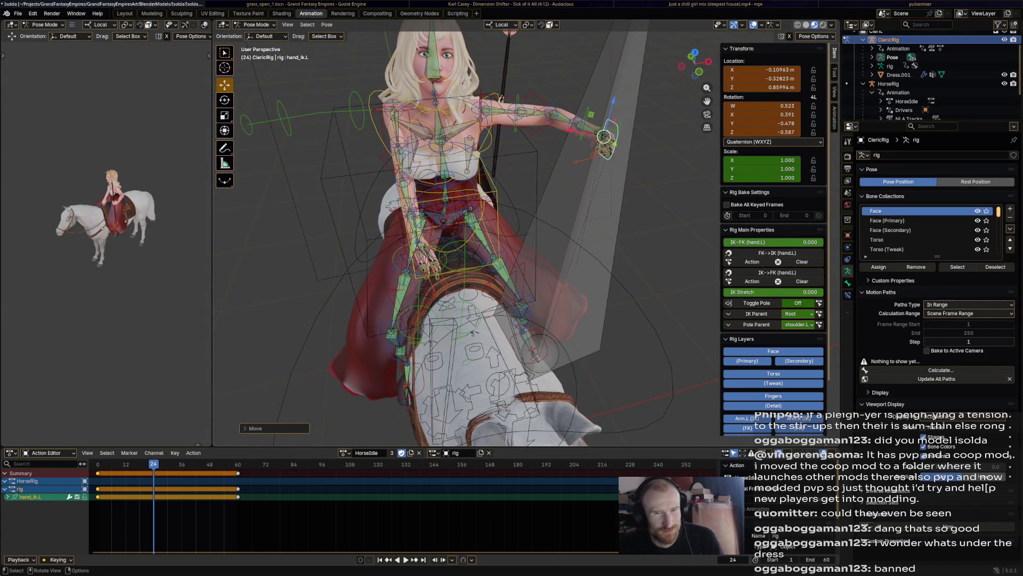
middle_click_drag(464, 240, 320, 240)
mouse_move(464, 240)
middle_mouse_down()
mouse_move(375, 192)
mouse_move(320, 184)
mouse_move(448, 304)
mouse_move(440, 320)
middle_mouse_up()
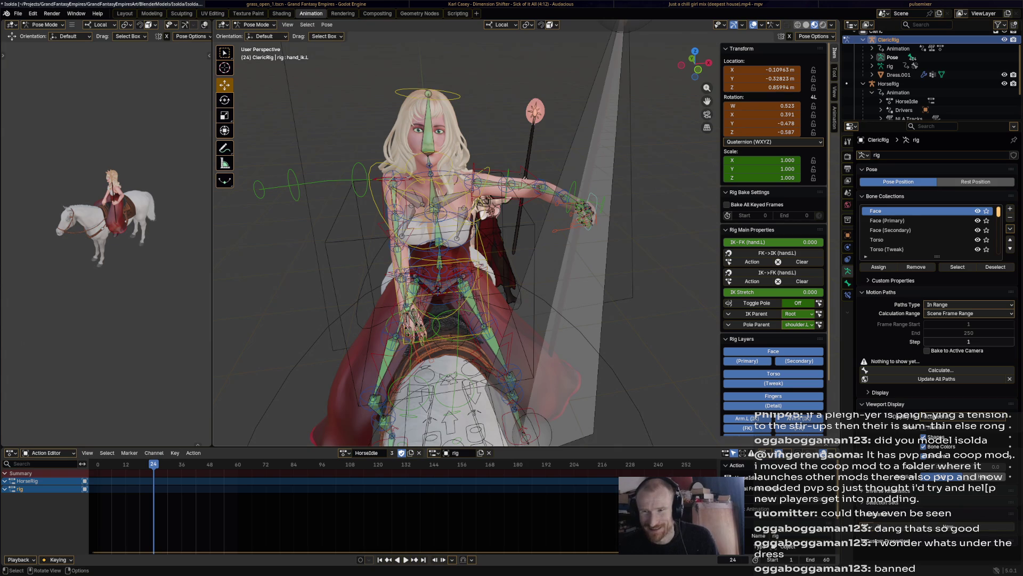
middle_click_drag(448, 241, 479, 241)
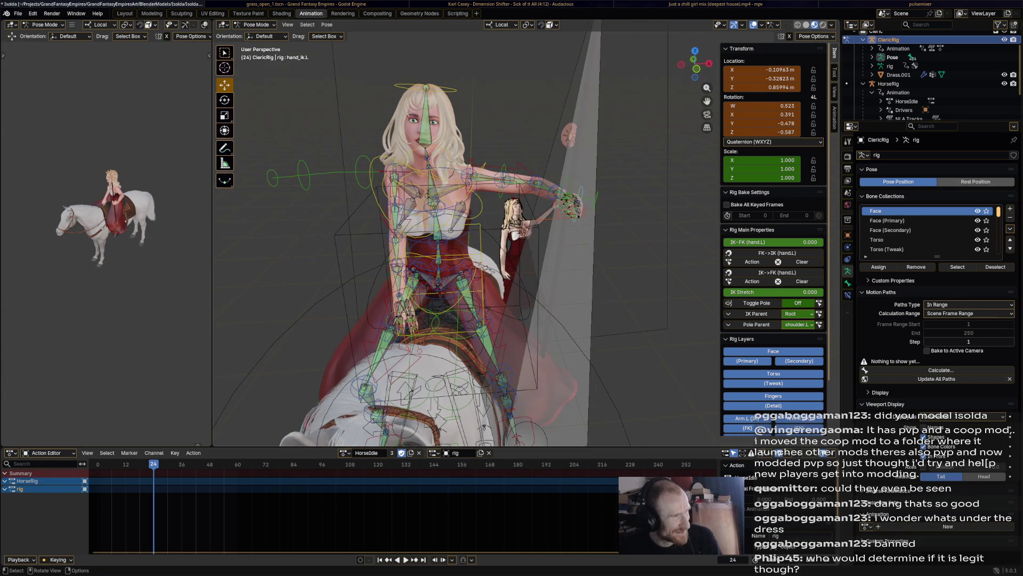
- Rotate the cleric's chest bone in small increments so she sits more upright at frame 24
left_click(447, 184)
key("r")
left_click(488, 140)
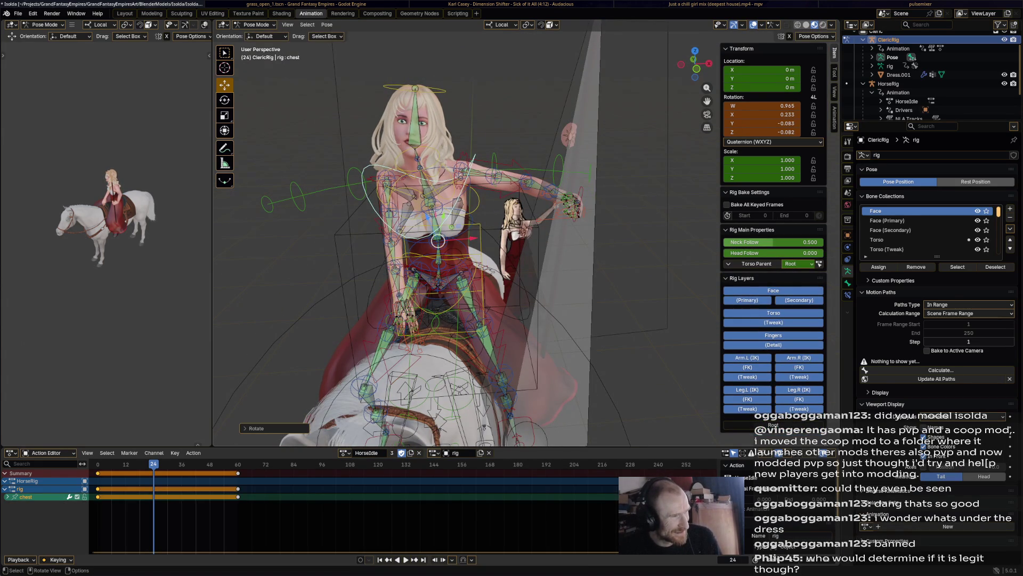
key("r")
key("Escape")
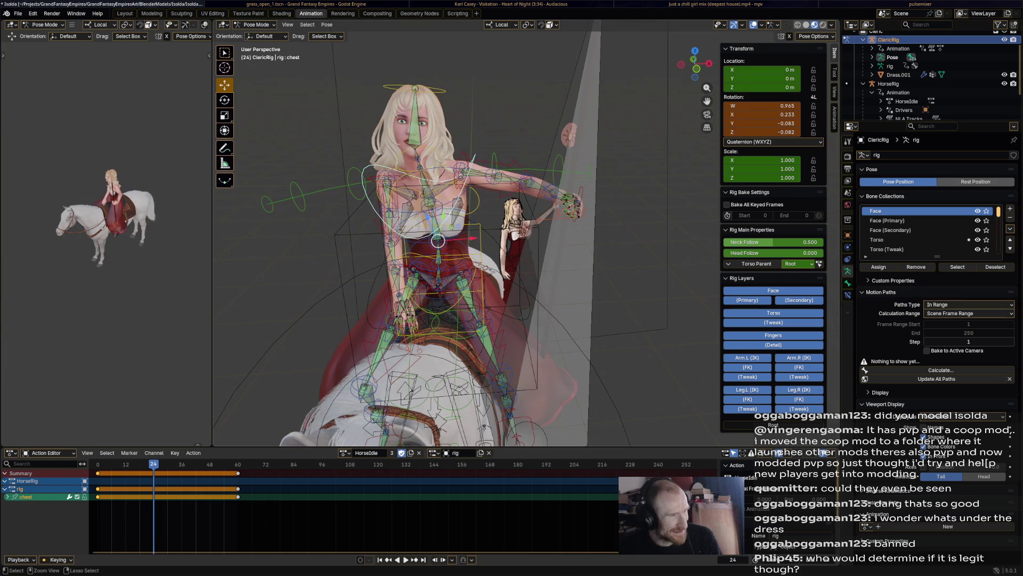
key("r")
left_click(480, 144)
key("r")
left_click(479, 144)
middle_click_drag(479, 241, 480, 359)
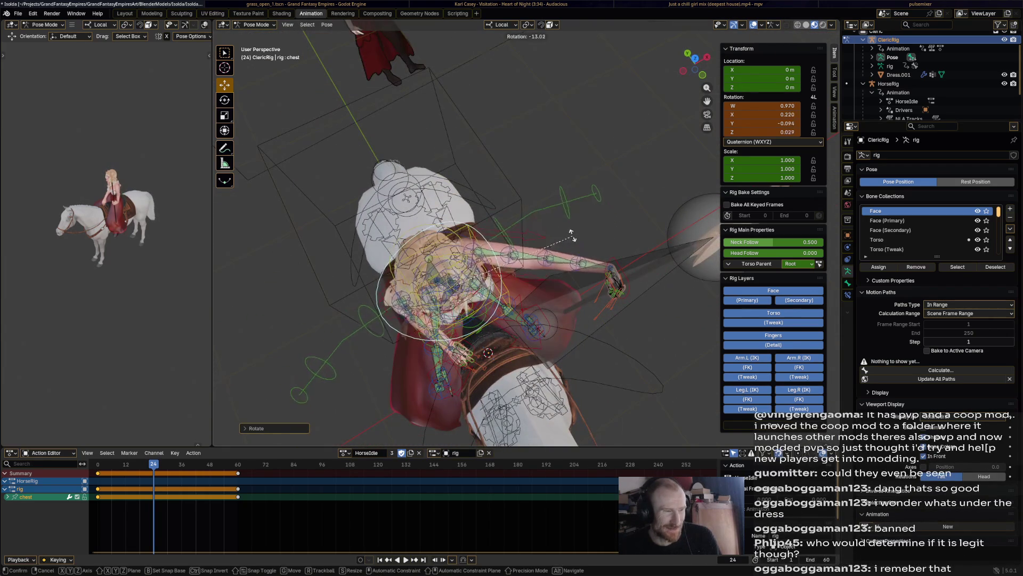
middle_click_drag(480, 320, 480, 199)
- From the side view tilt the chest once more and turn the head bone into the new pose
key("r")
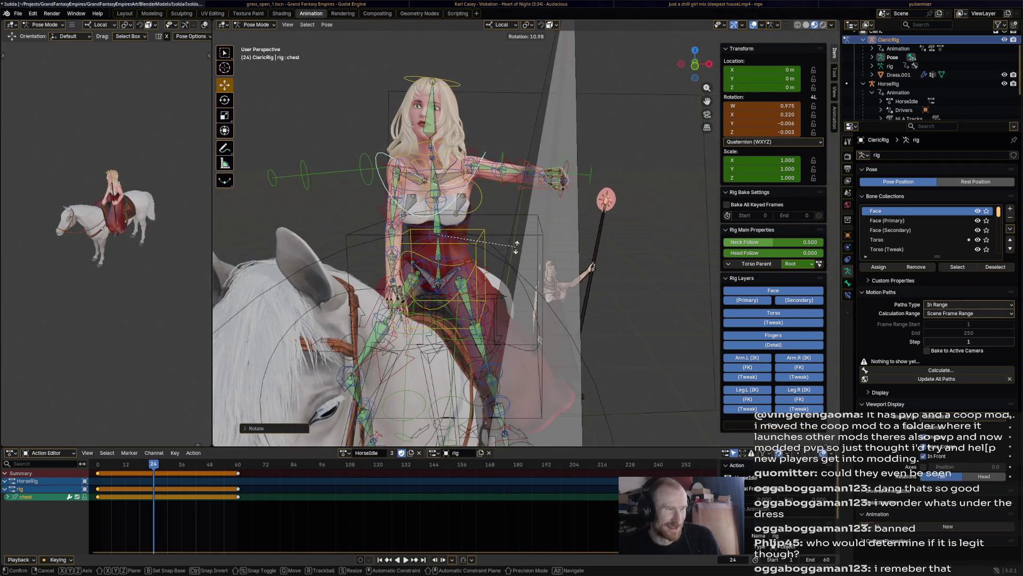
middle_click_drag(438, 236, 561, 240)
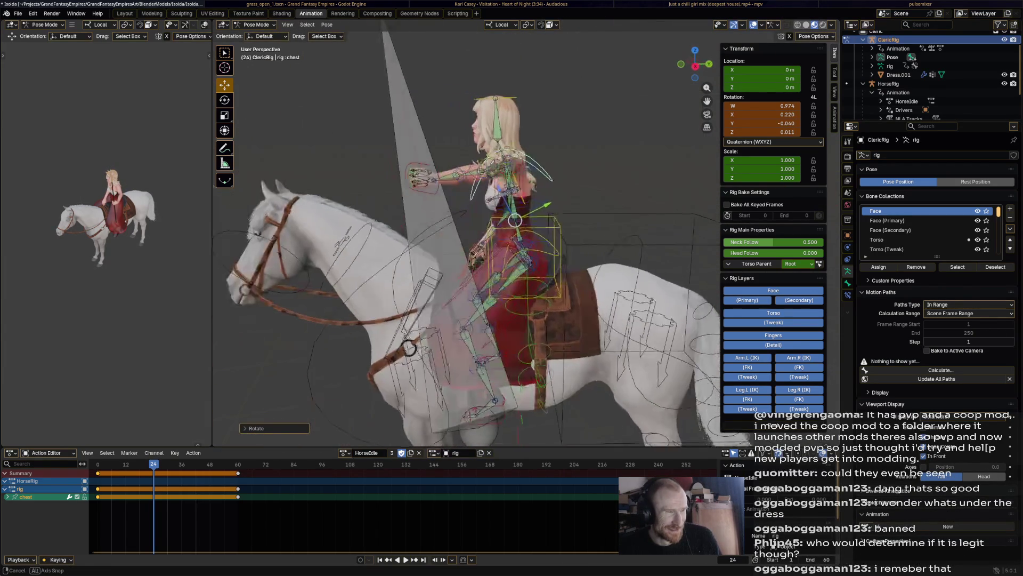
key("r")
left_click(596, 199)
left_click(496, 112)
key("r")
left_click(501, 95)
mouse_move(481, 239)
middle_mouse_down()
mouse_move(360, 256)
mouse_move(441, 240)
mouse_move(400, 239)
mouse_move(479, 256)
middle_mouse_up()
key("a")
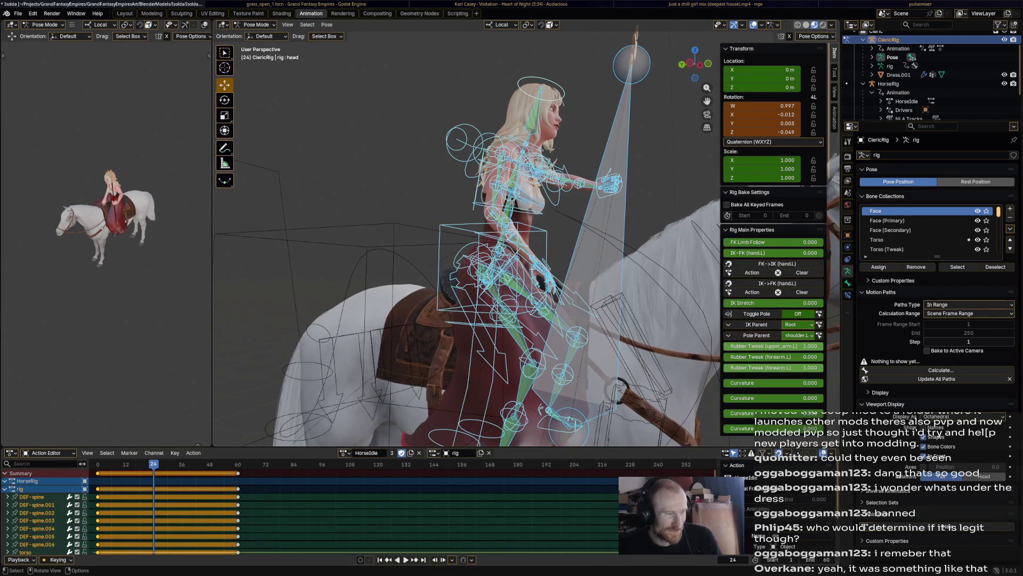
- Preview the animation, then rotate the cleric's chest bone into an adjusted pose at frame 42
key("space")
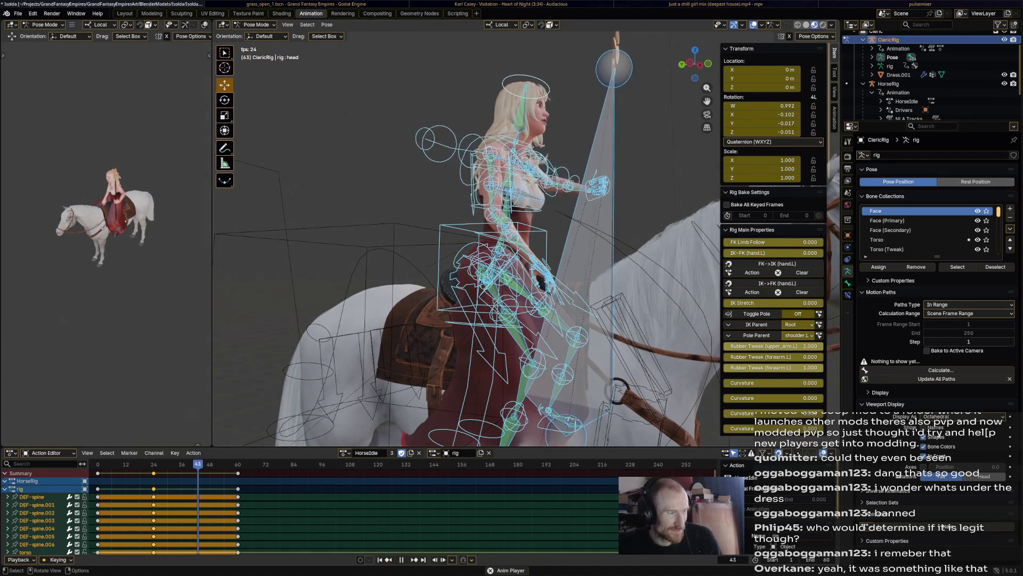
key("space")
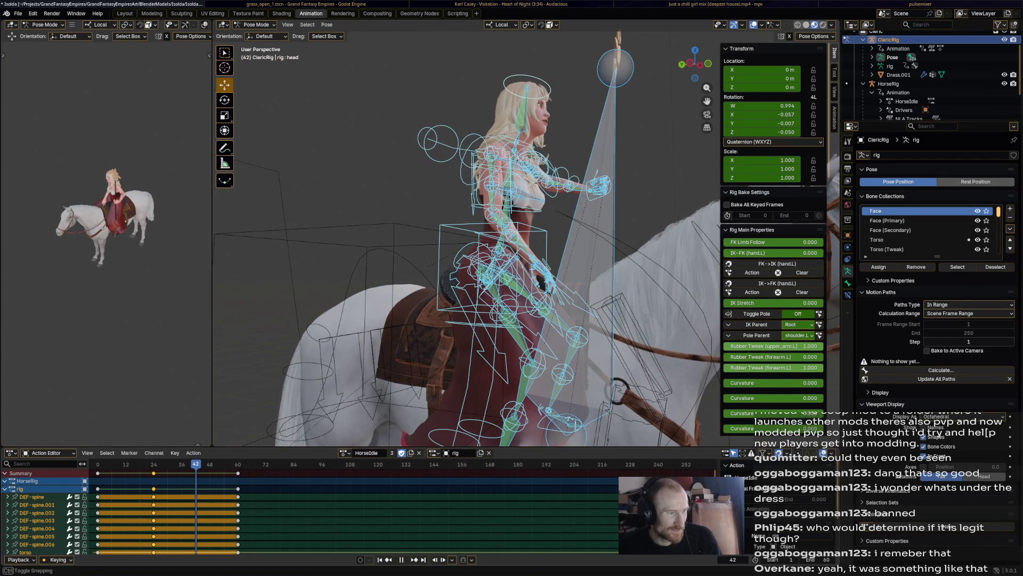
middle_click_drag(479, 240, 560, 240)
left_click(540, 229)
left_click(541, 258)
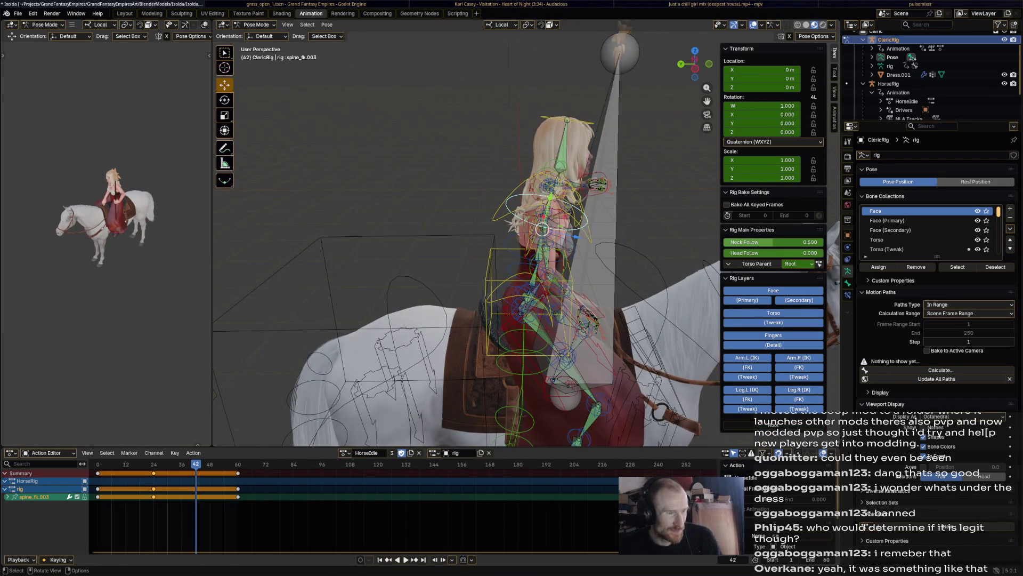
key("r")
left_click(512, 224)
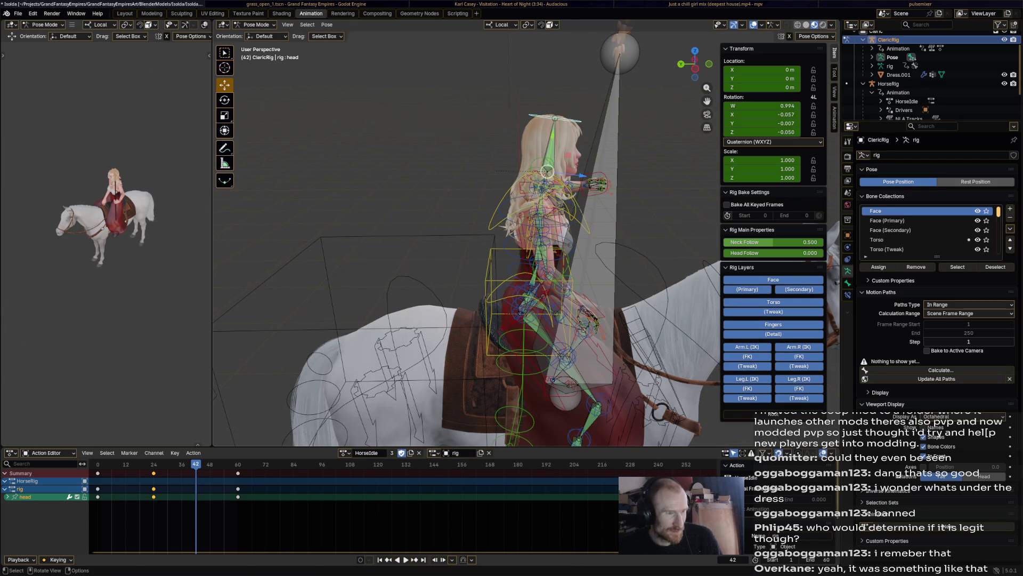
- Move the left hand IK control with the spear slightly to the left and leave local view
left_click(616, 160)
left_click(598, 184)
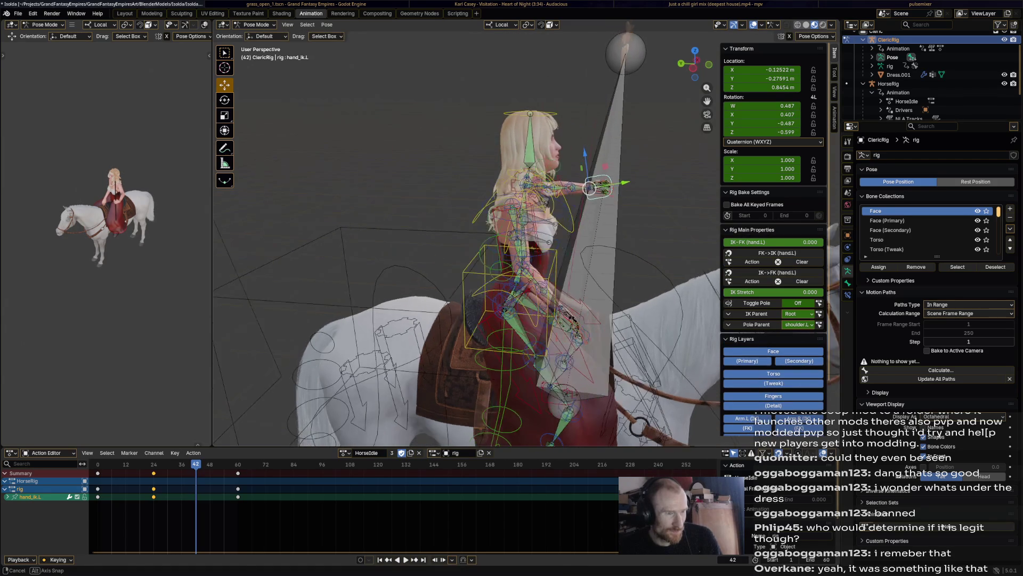
key("r")
key("g")
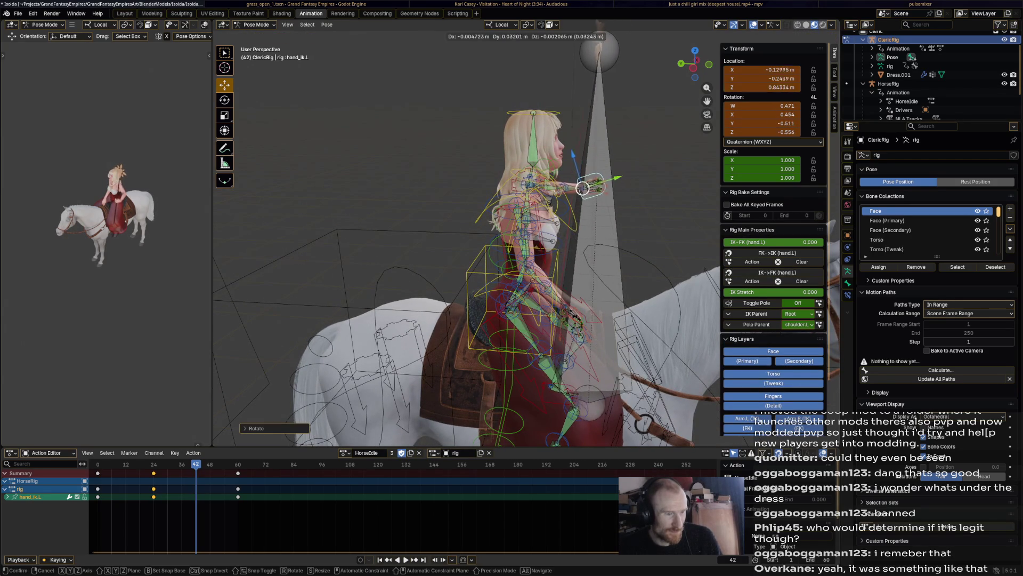
left_click(576, 182)
middle_click_drag(571, 320, 448, 320)
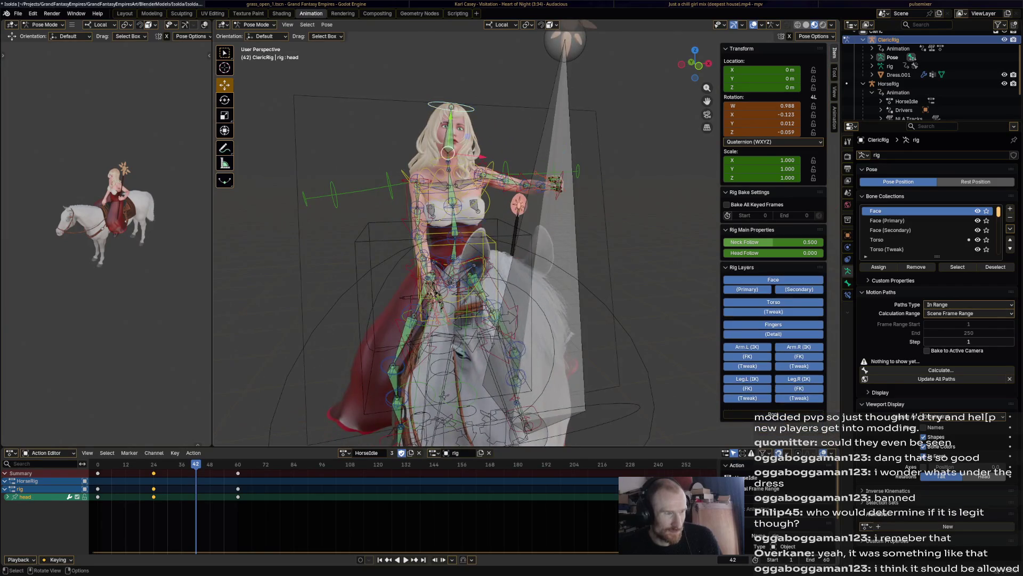
key("KP_Divide")
- Turn the cleric's head bone slightly and save the Isolda file
left_click(444, 120)
key("r")
left_click(484, 152)
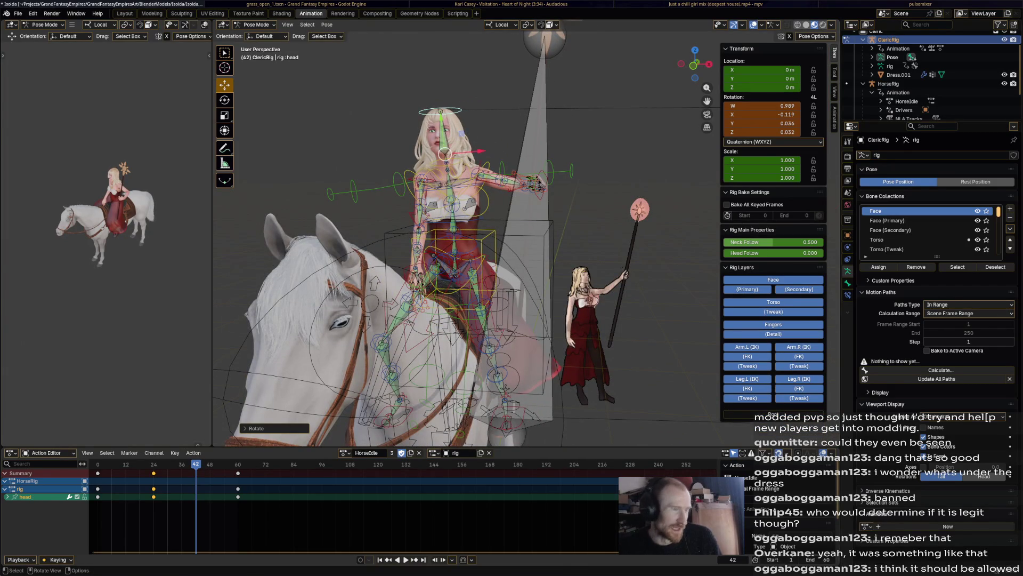
key("r")
left_click(448, 137)
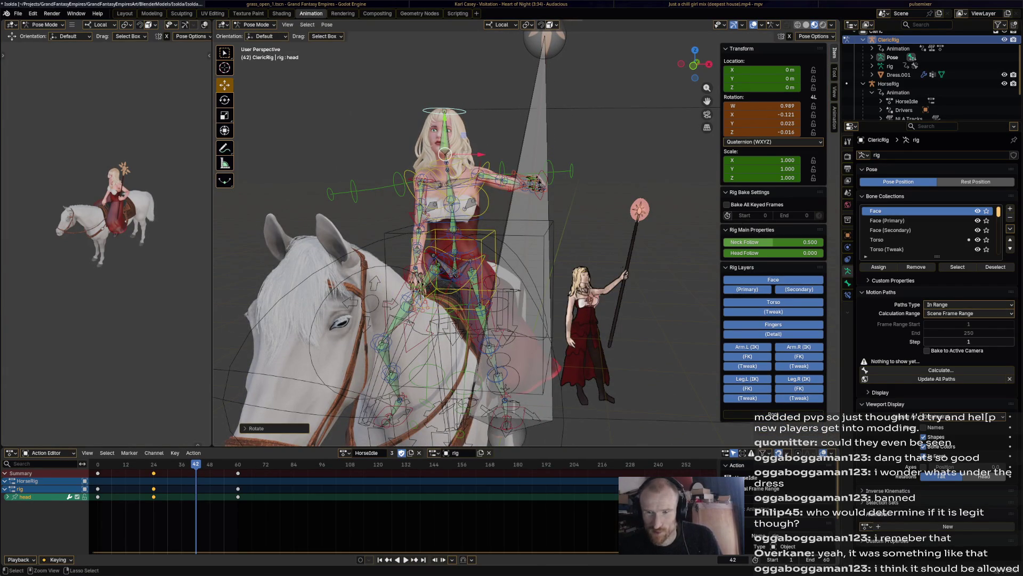
key("ctrl+s")
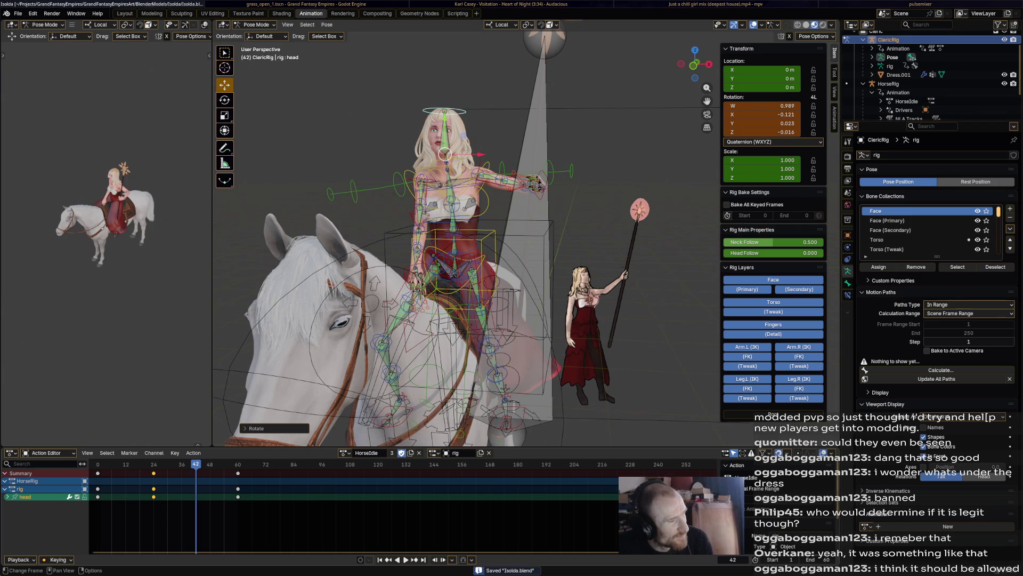
middle_click_drag(448, 240, 272, 256)
middle_click_drag(400, 240, 232, 240)
middle_click_drag(480, 240, 304, 240)
key("a")
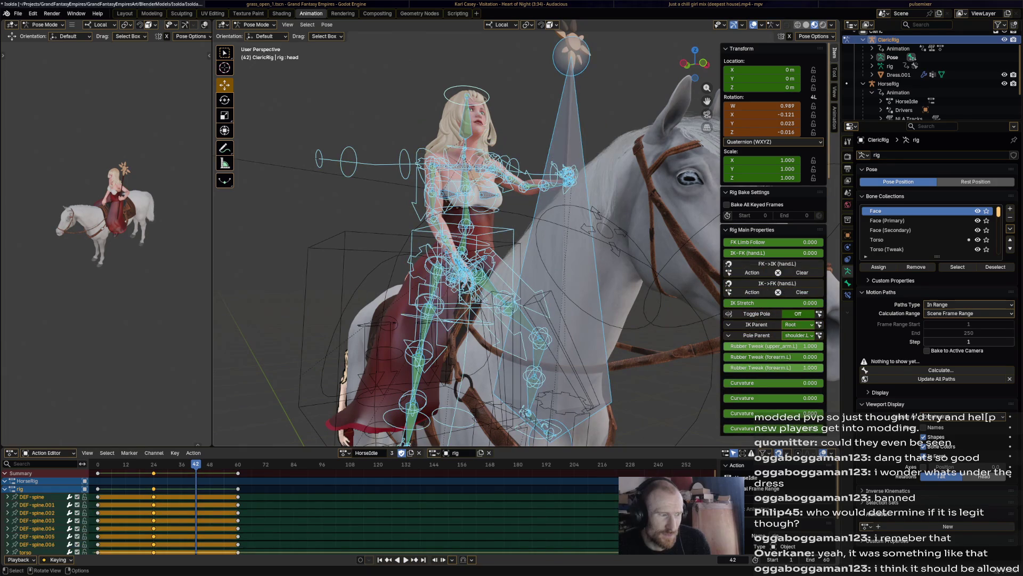
- Keyframe all bones at frame 42 with a slight overall rotation and play back the idle action
key("i")
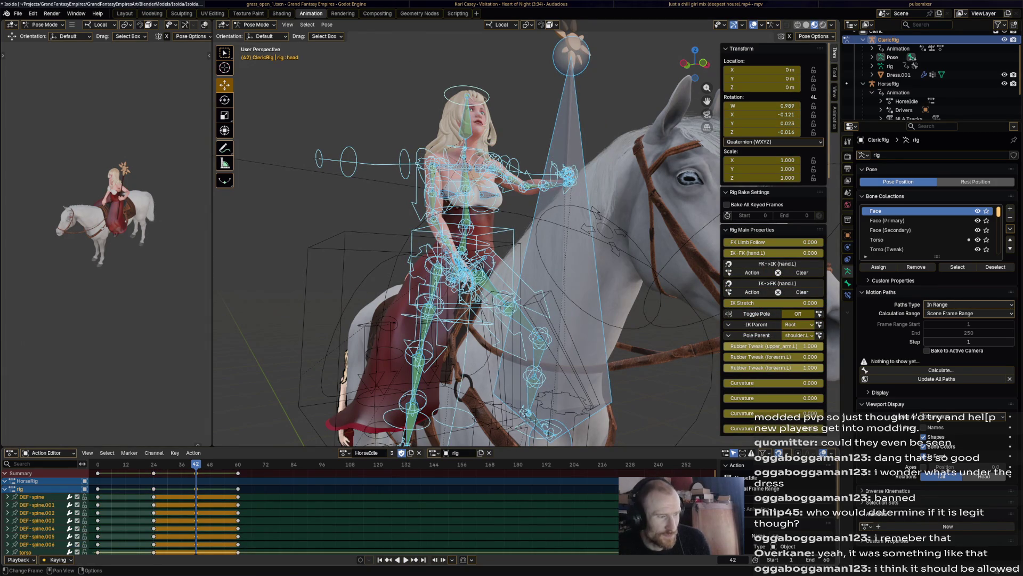
key("r")
key("Return")
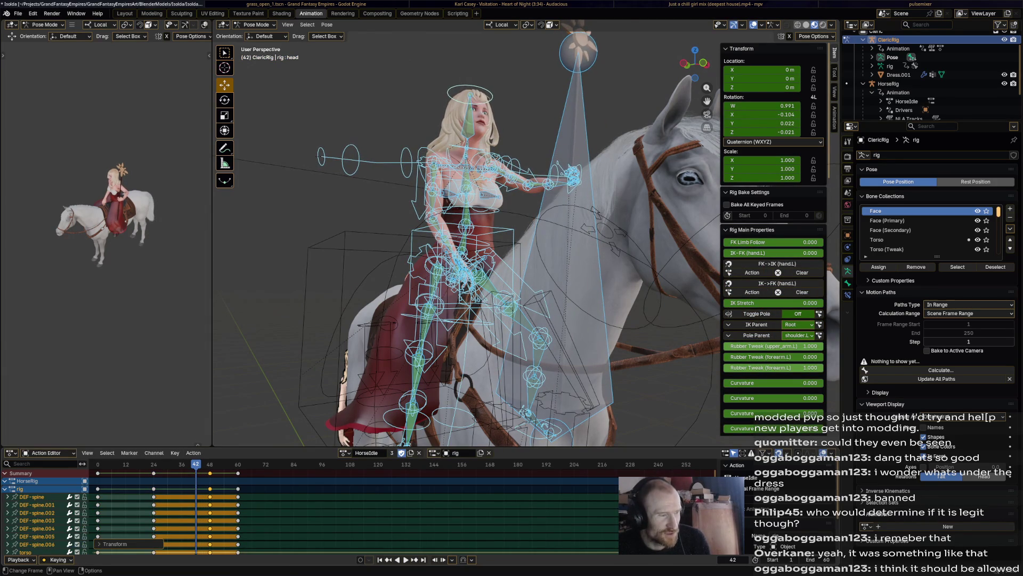
key("space")
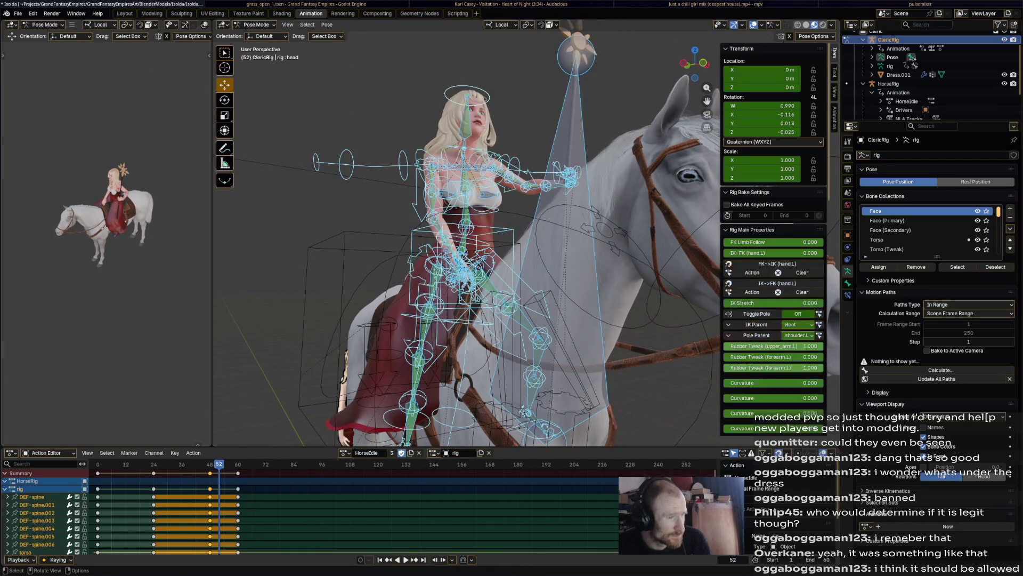
- Switch the bottom area to the Graph Editor and select all of the HorseIdle action's keyframes
left_click(194, 452)
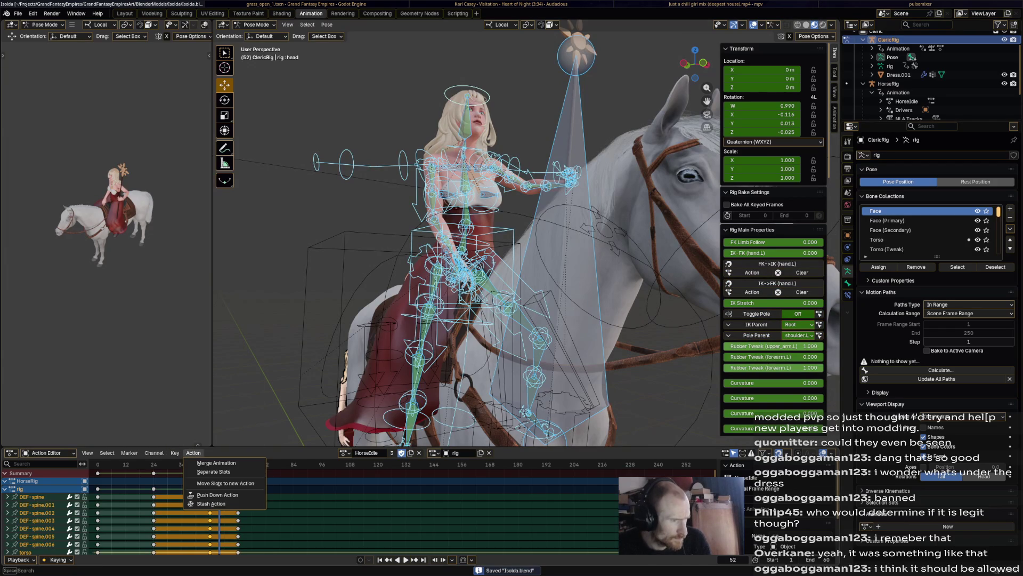
key("Escape")
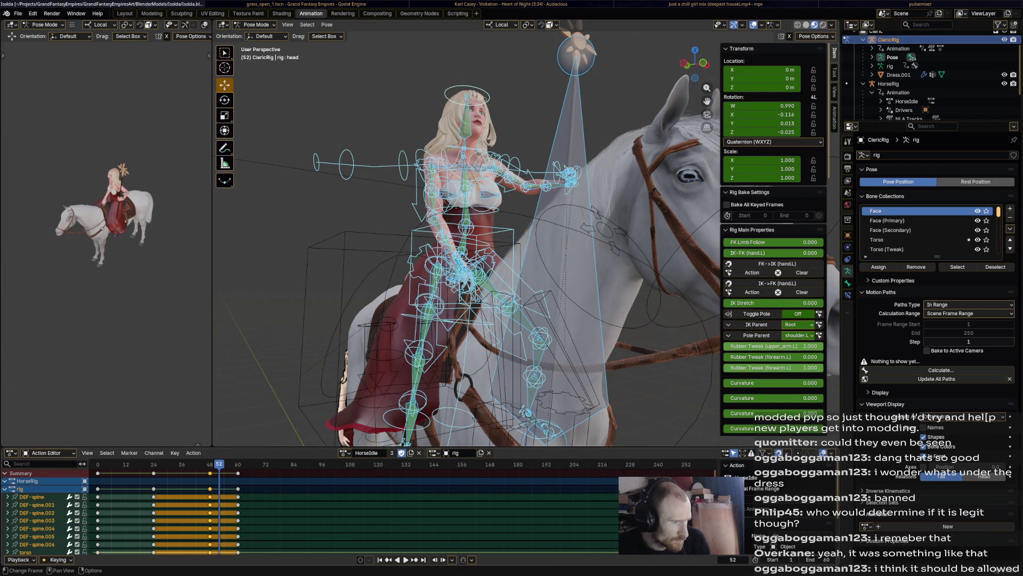
key("ctrl+Tab")
key("a")
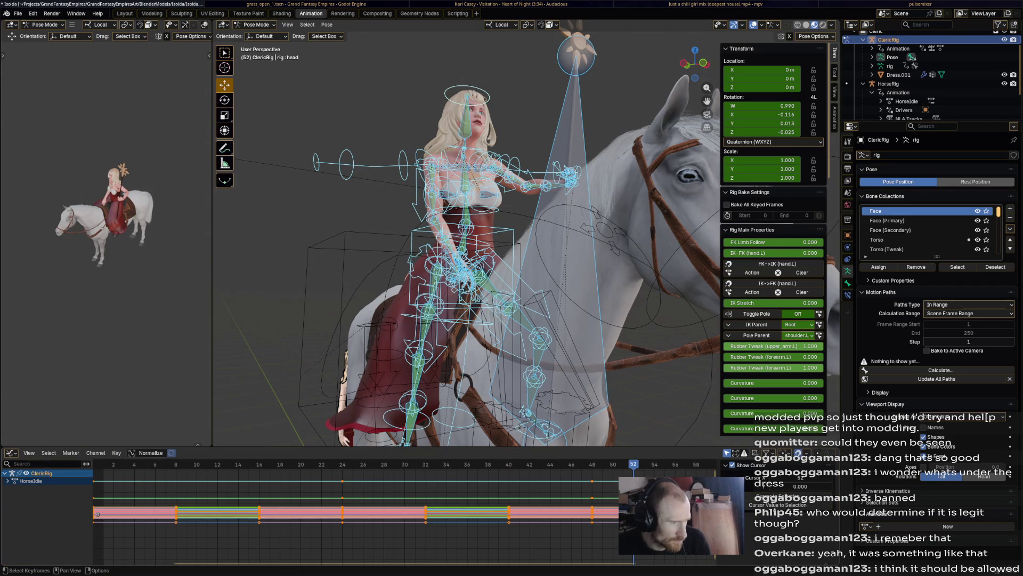
- Apply Key > Smooth > Smooth (Gaussian) to all curves and play the smoothed idle animation to check it
left_click(117, 453)
mouse_move(132, 443)
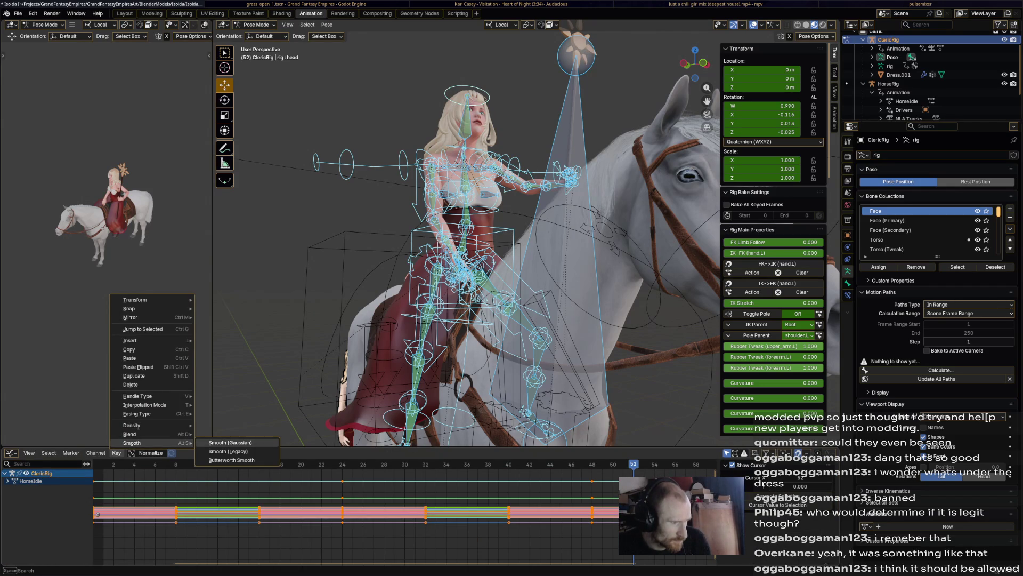
left_click(229, 443)
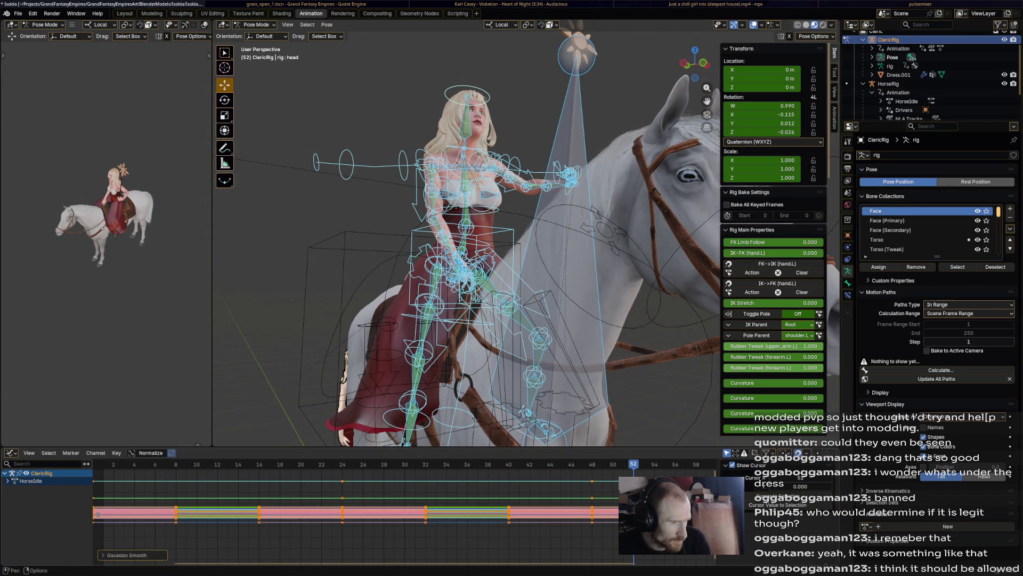
key("space")
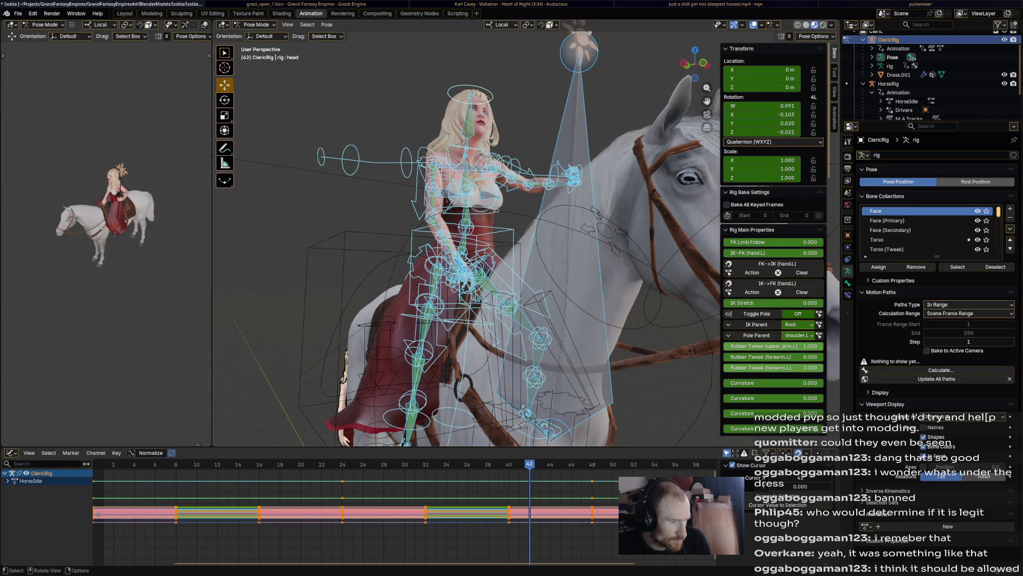
left_click(118, 453)
mouse_move(133, 442)
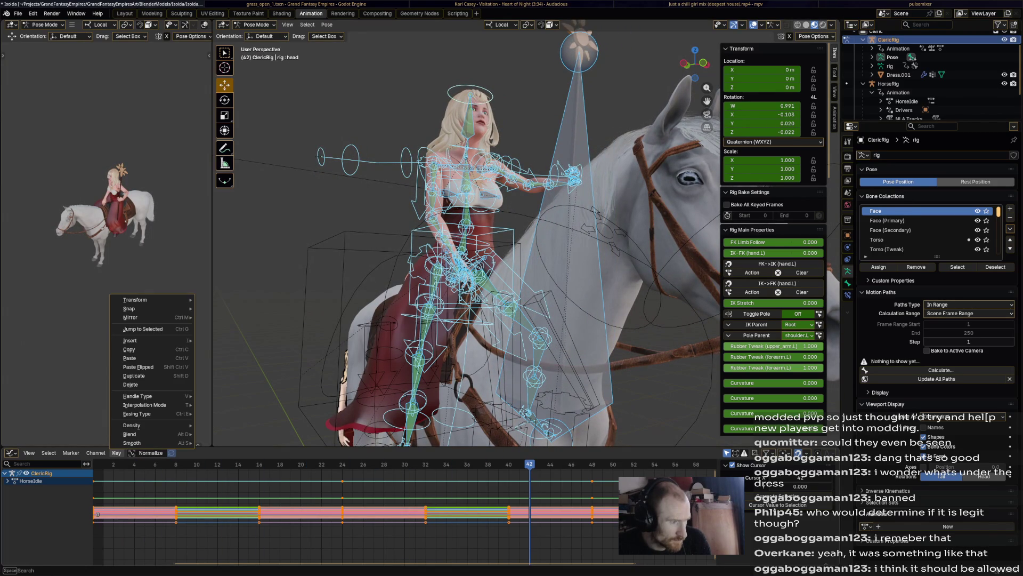
left_click(228, 451)
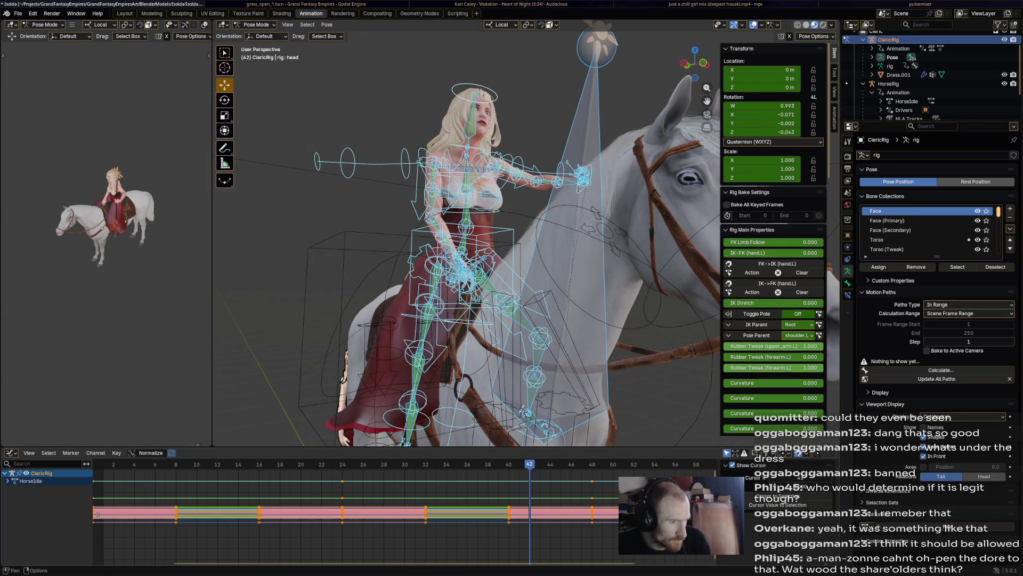
key("space")
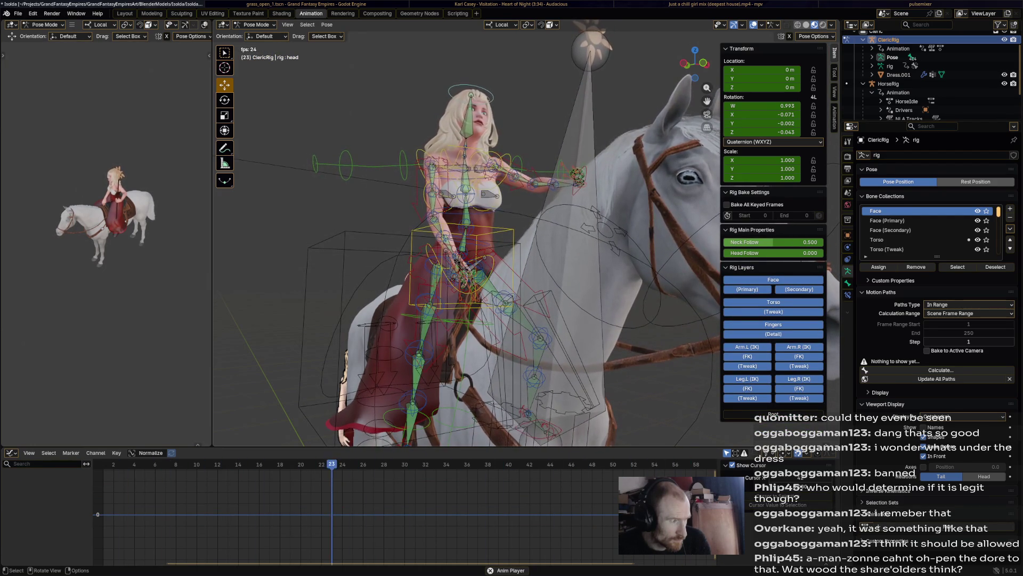
middle_click_drag(480, 240, 360, 240)
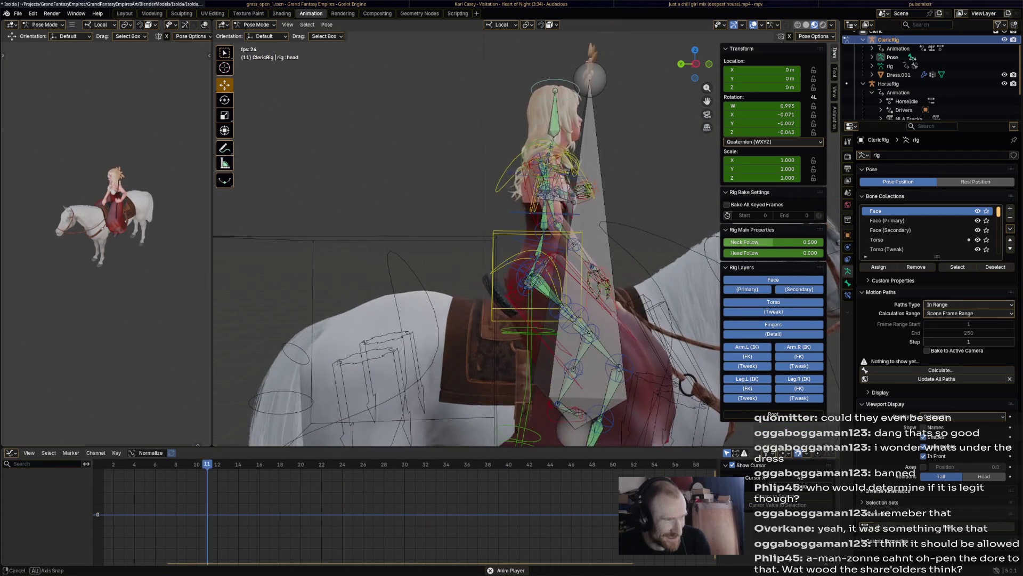
middle_click_drag(479, 240, 360, 240)
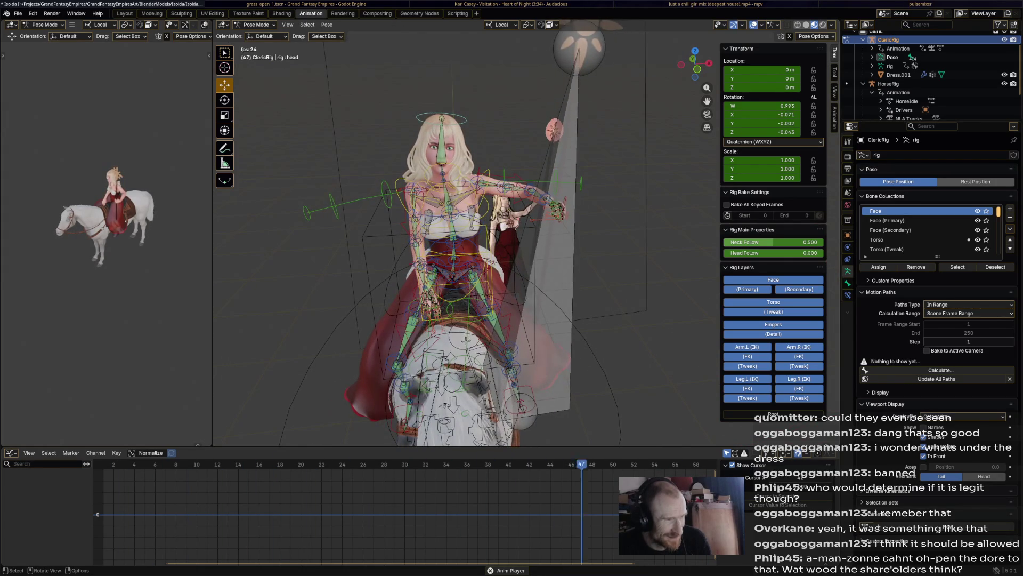
- Browse the Key menu without changes and deselect all bones of the rig
key("a")
left_click(116, 453)
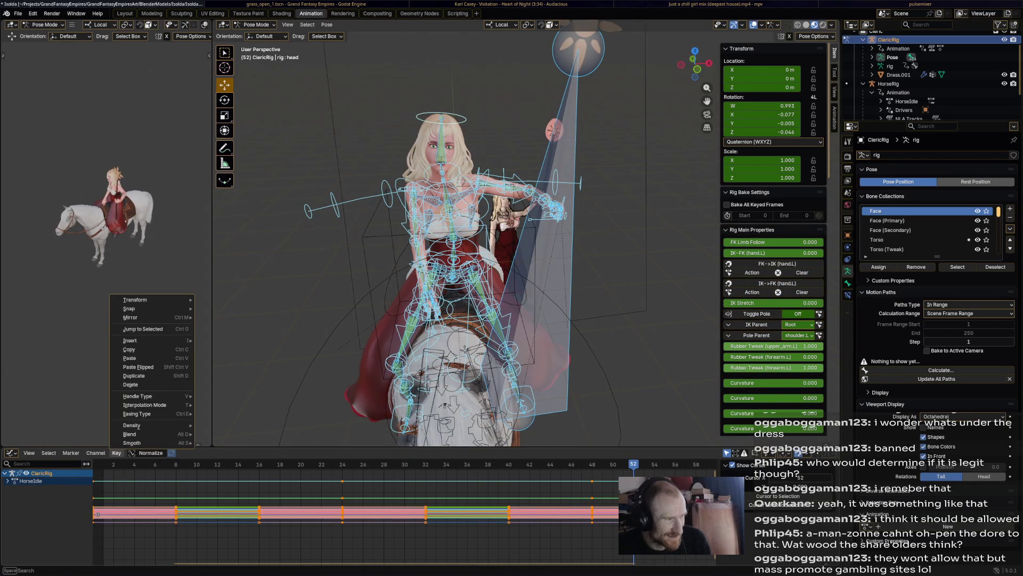
key("Escape")
left_click(116, 452)
key("Escape")
key("alt+a")
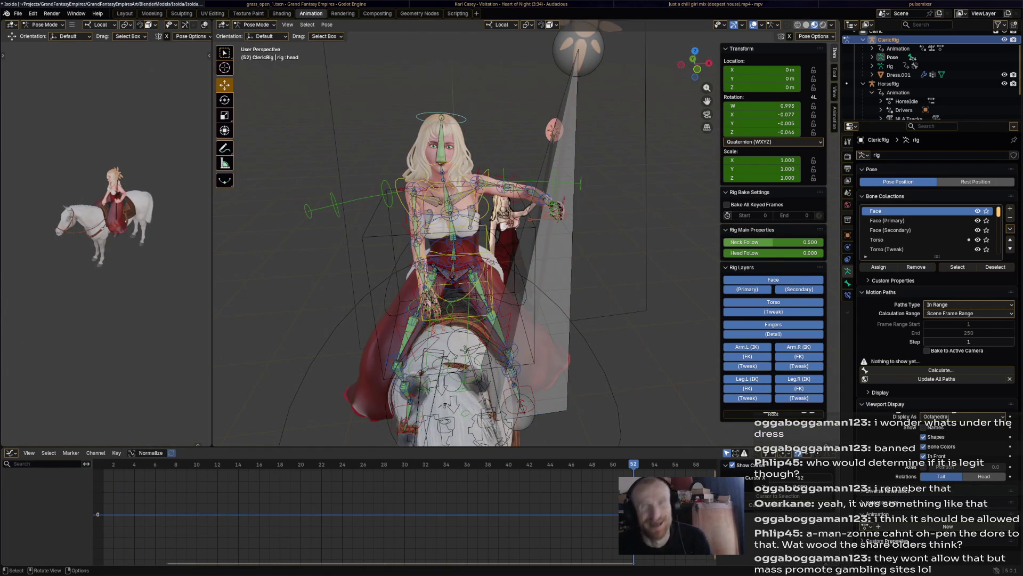
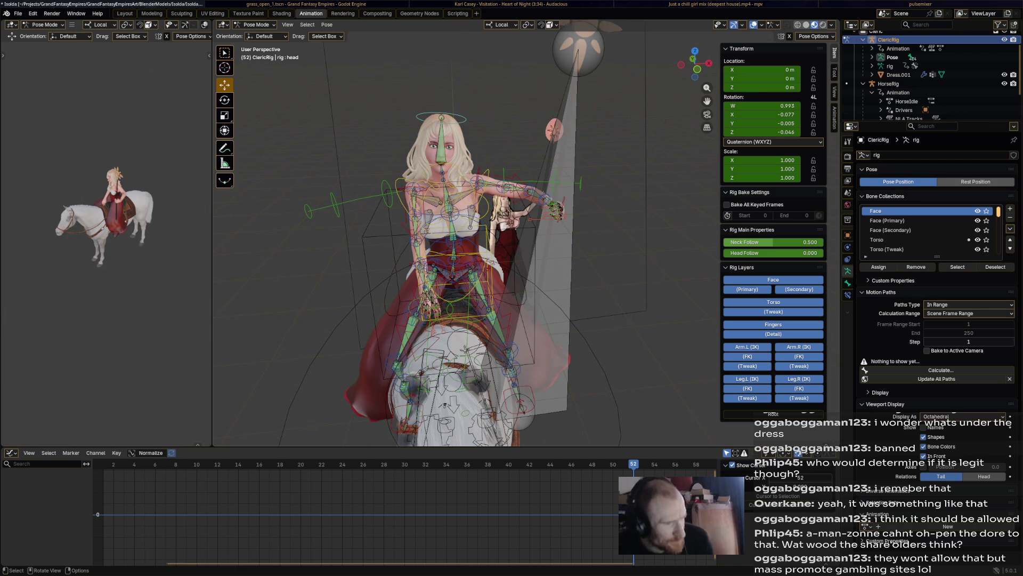
- Show the cleric rig's HorseIdle keys in the Action Editor and preview the idle from a side view
key("a")
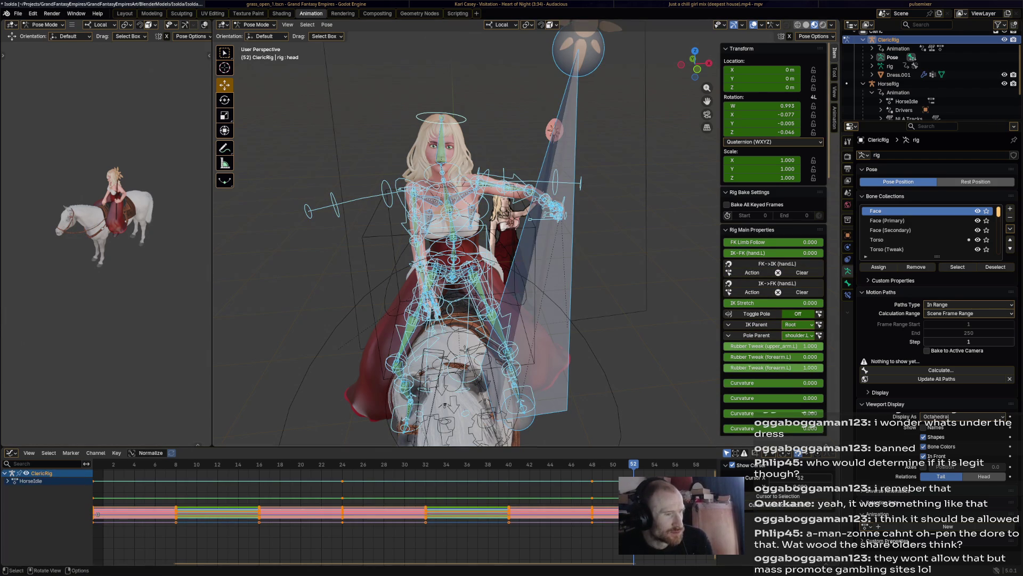
key("ctrl+Tab")
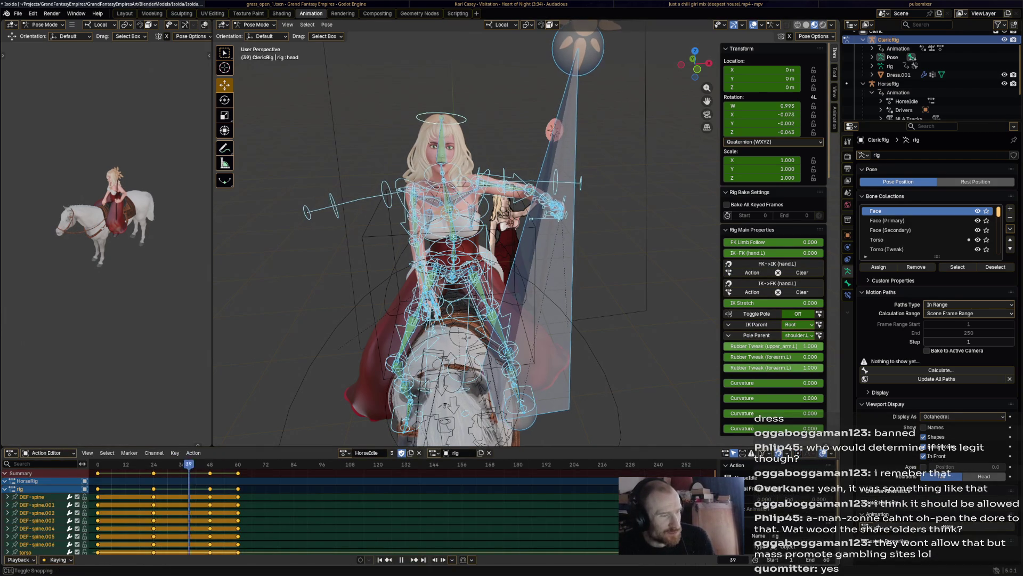
key("alt+a")
middle_click_drag(480, 240, 400, 256)
scroll(448, 256, "down", 3)
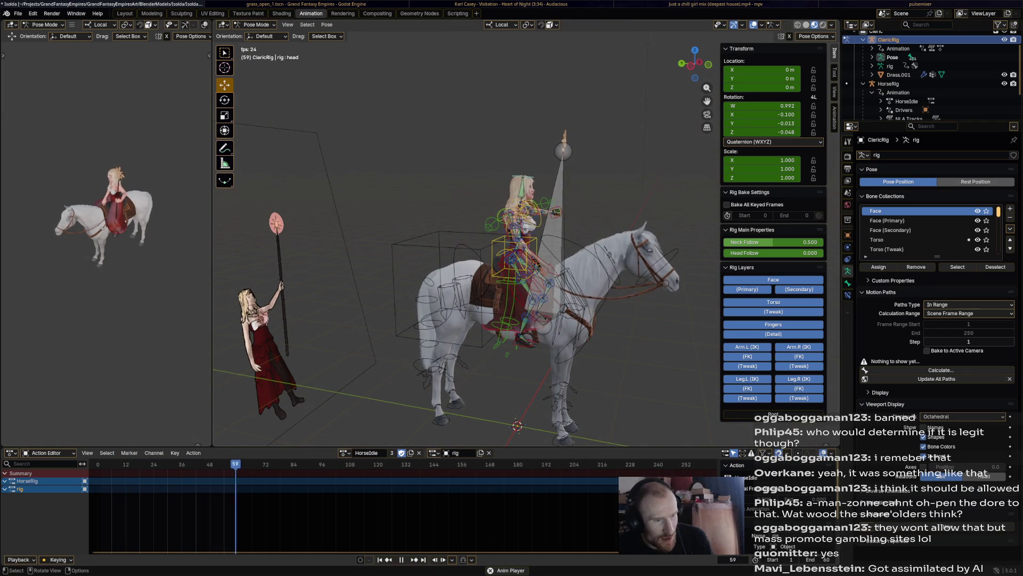
key("space")
- Browse the action list keeping HorseIdle, then frame horse and rider side-on
left_click(345, 452)
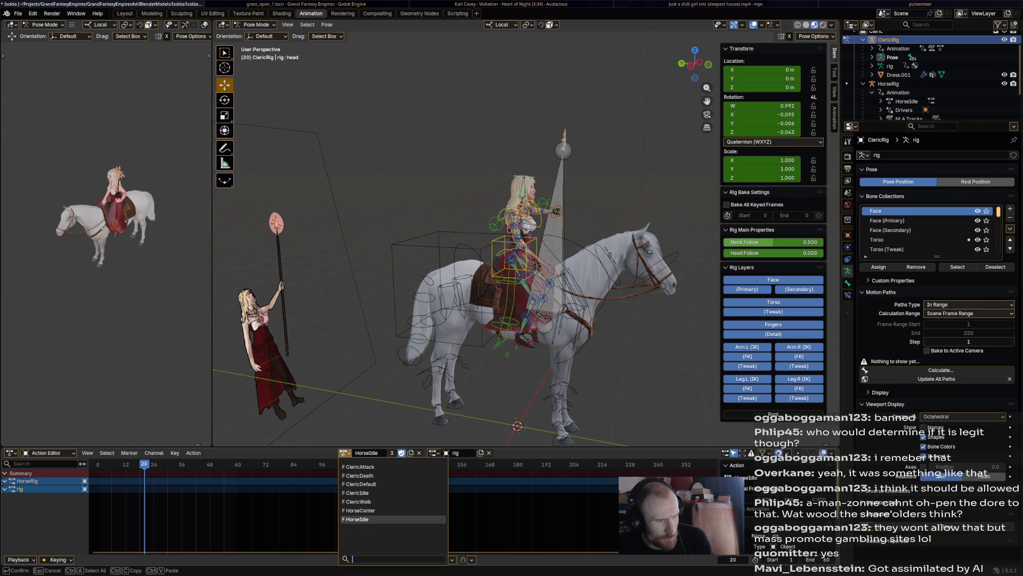
left_click(357, 520)
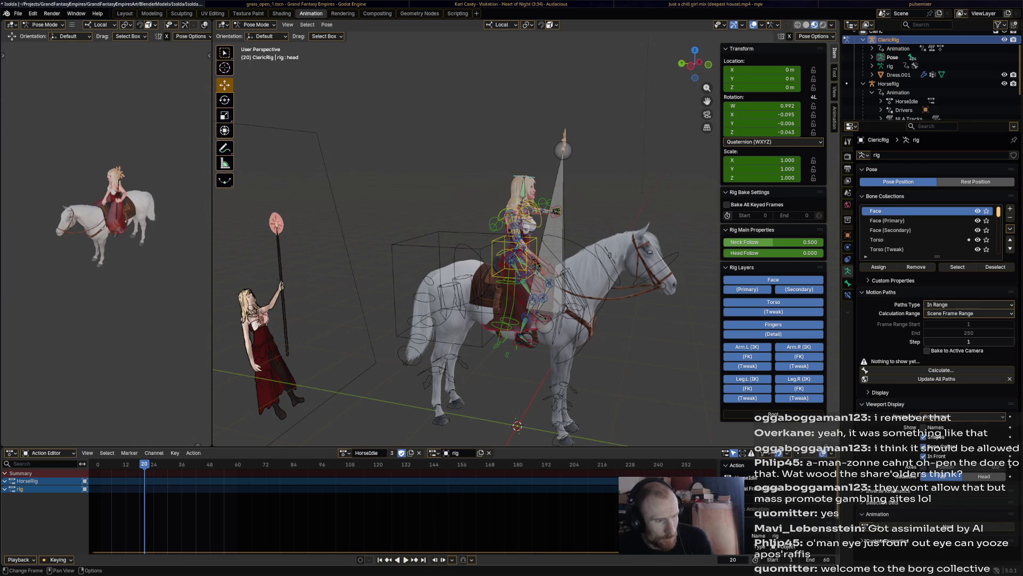
mouse_move(480, 280)
middle_mouse_down()
mouse_move(416, 272)
mouse_move(384, 239)
middle_mouse_up()
scroll(415, 272, "down", 2)
middle_click_drag(448, 263, 416, 256)
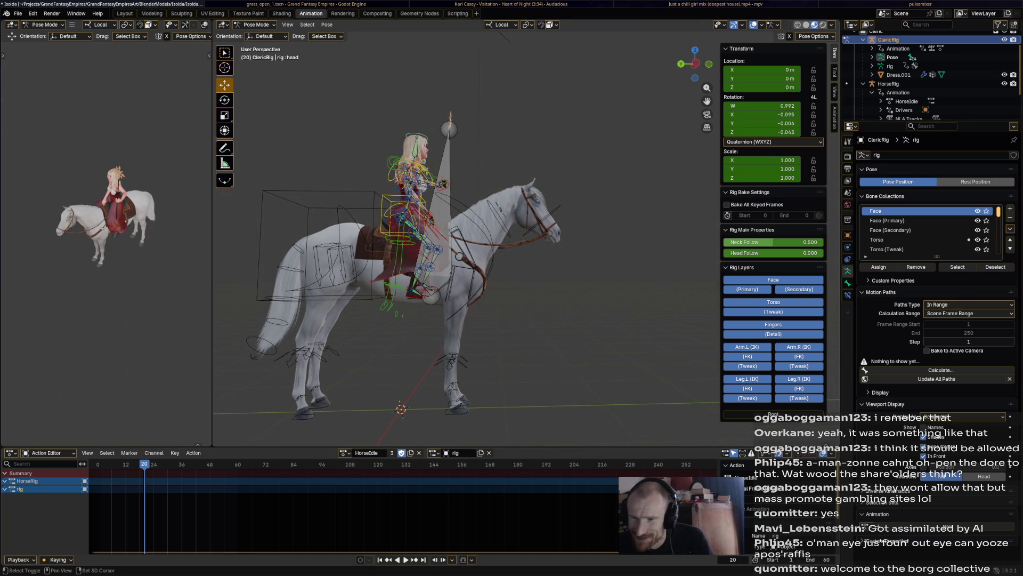
scroll(415, 264, "up", 1)
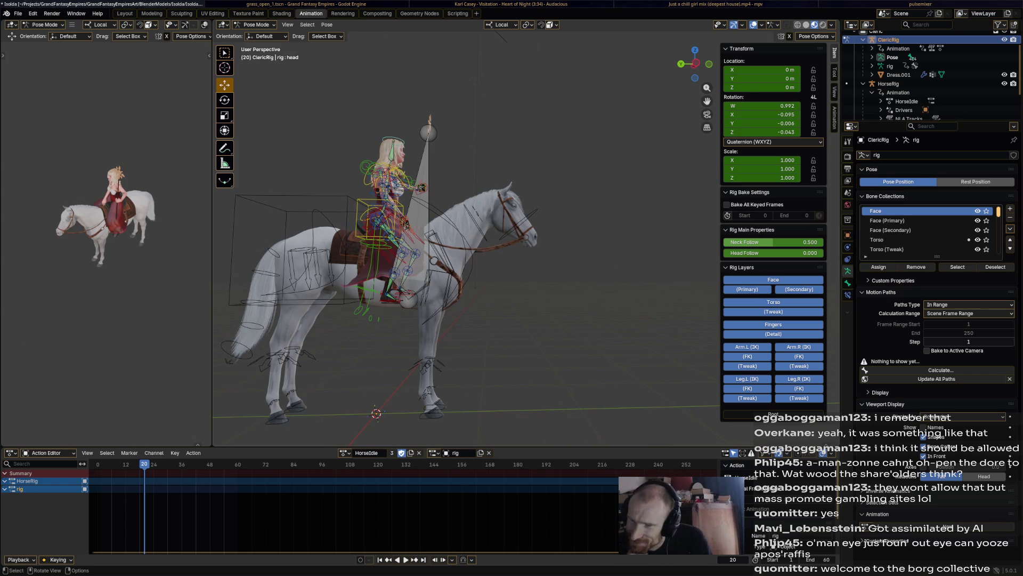
middle_click_drag(416, 264, 464, 231)
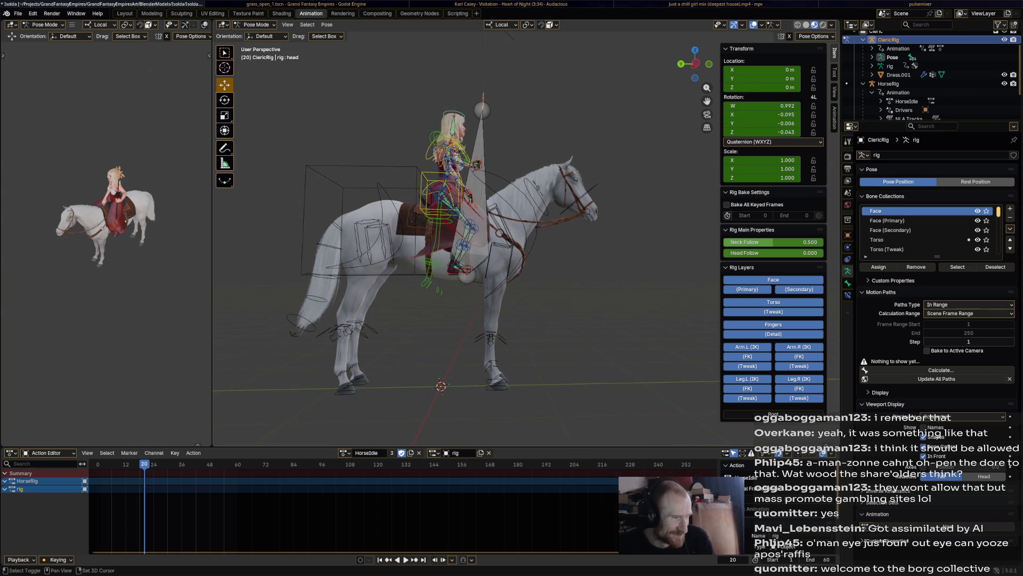
left_click(367, 453)
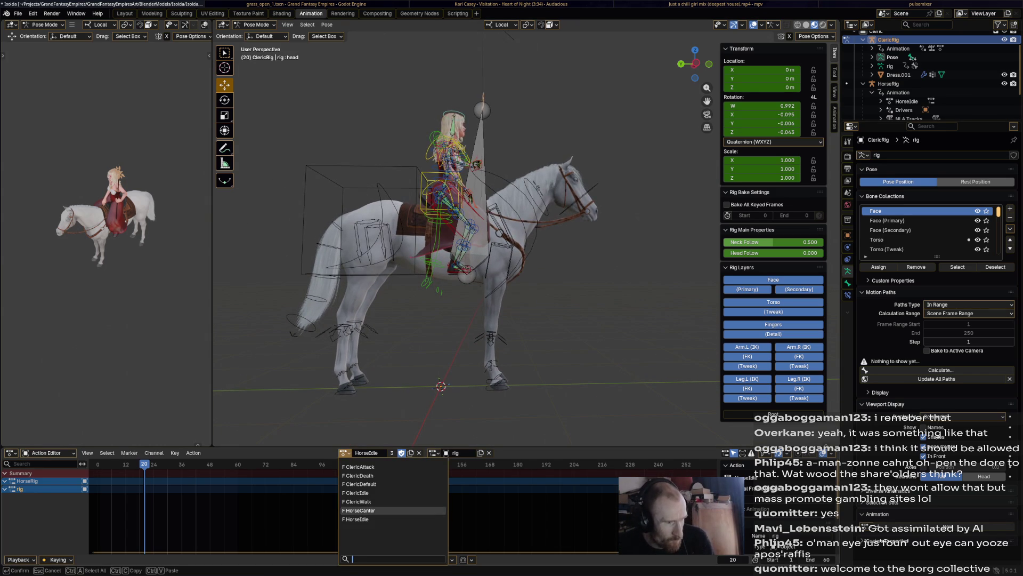
- Assign the HorseCanter action to ClericRig and play it
left_click(359, 510)
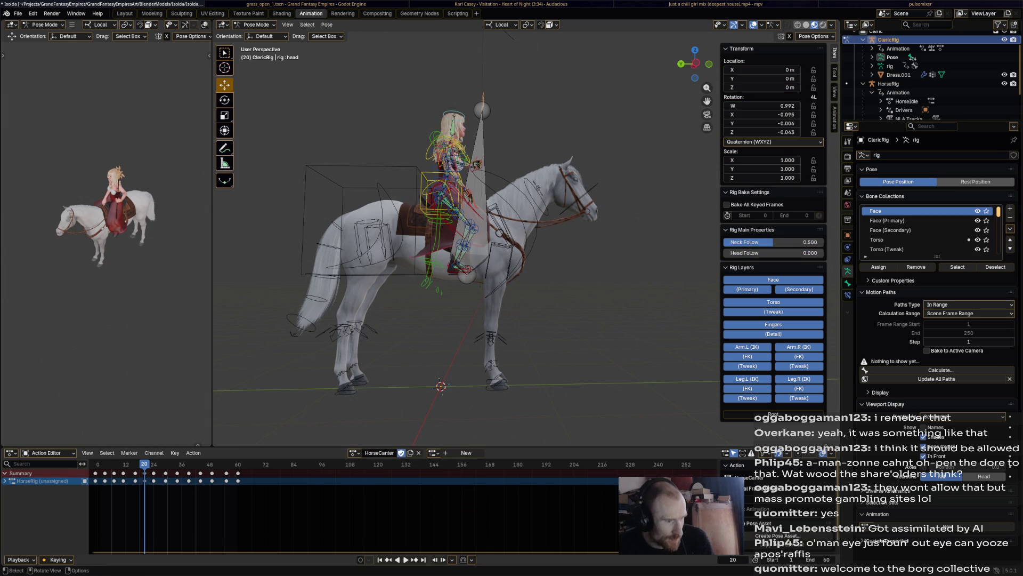
key("a")
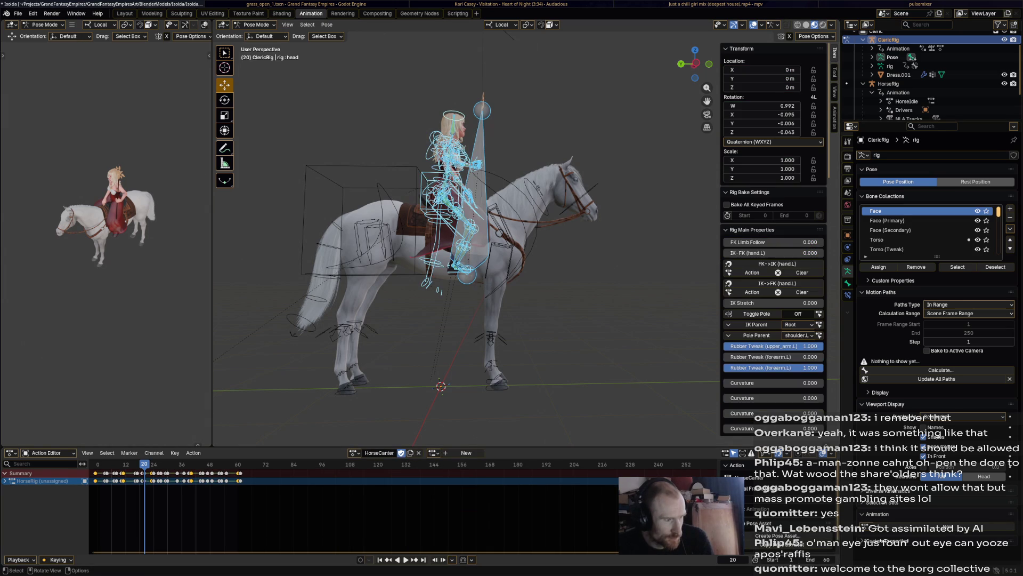
key("alt+a")
key("space")
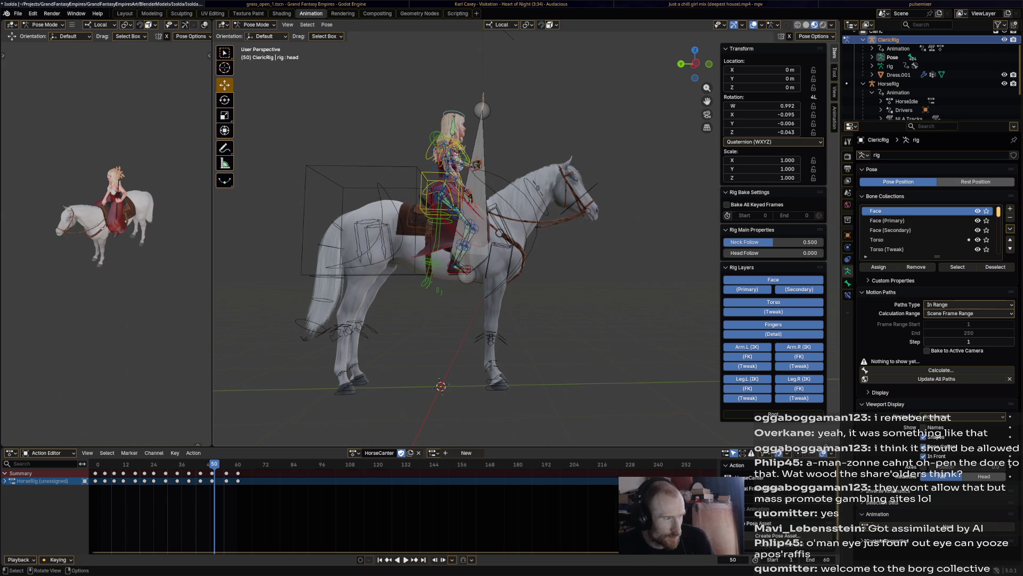
- Select HorseRig in Object Mode, enter Pose Mode, and assign it the HorseCanter action
left_click(257, 24)
left_click(257, 36)
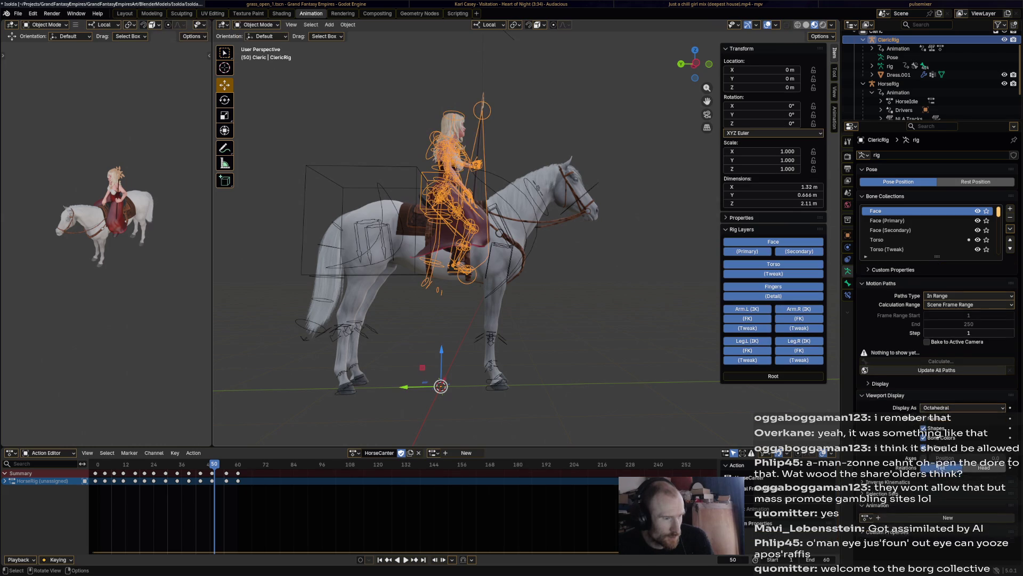
left_click(512, 208)
left_click(257, 24)
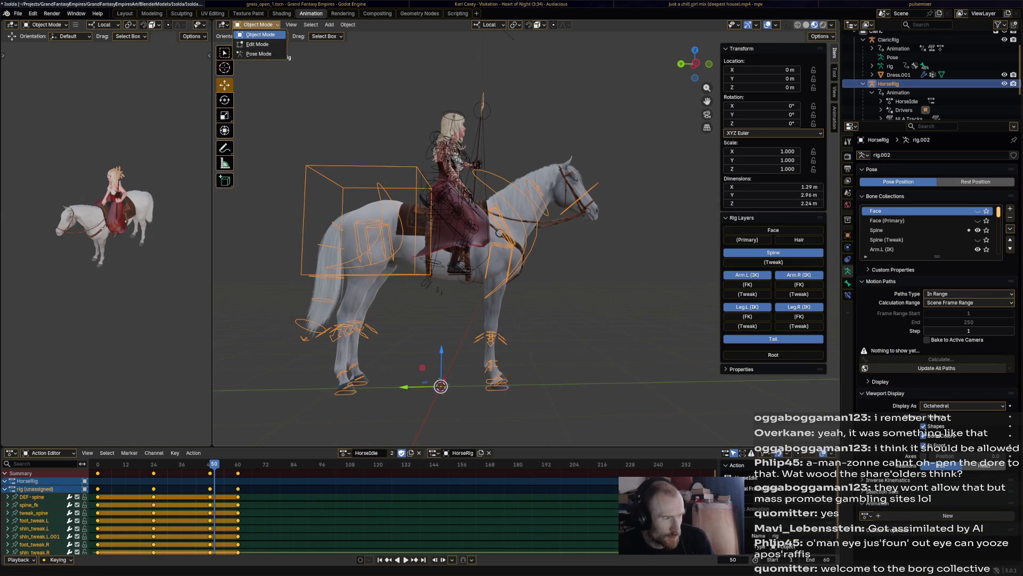
left_click(258, 54)
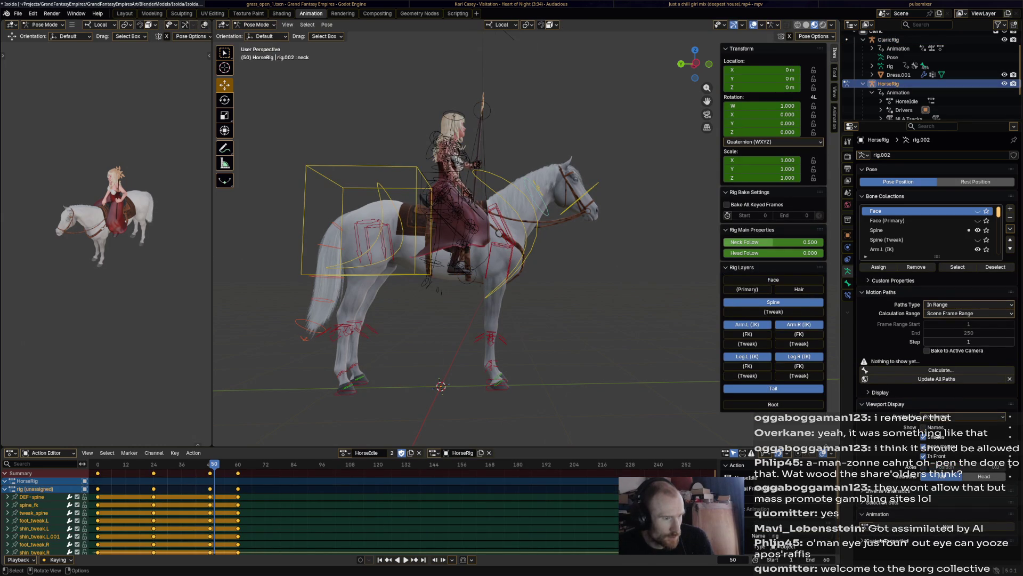
left_click(345, 453)
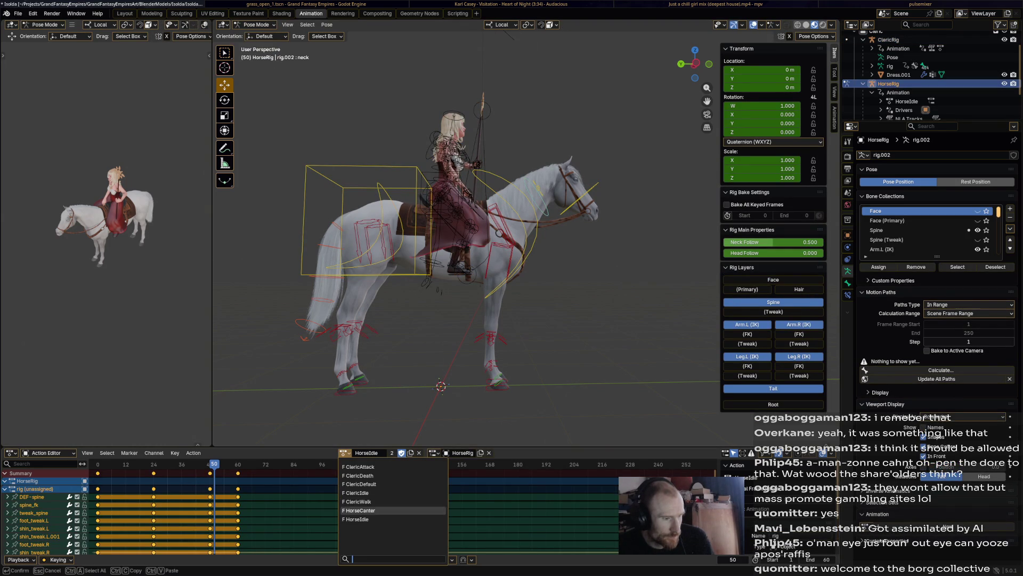
left_click(358, 510)
- Preview the horse's canter with the rider aboard, then return the horse rig to Object Mode
key("space")
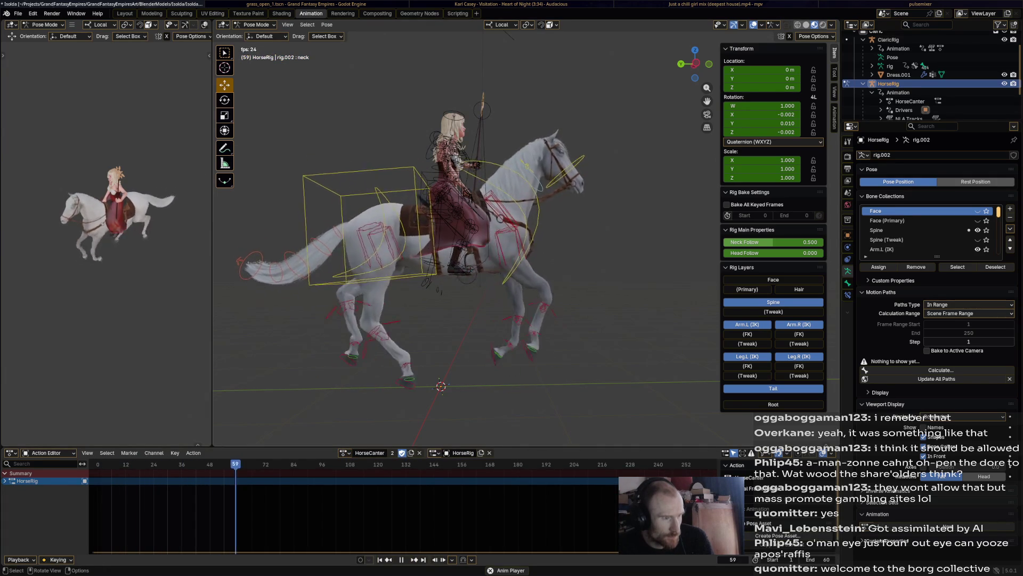
key("space")
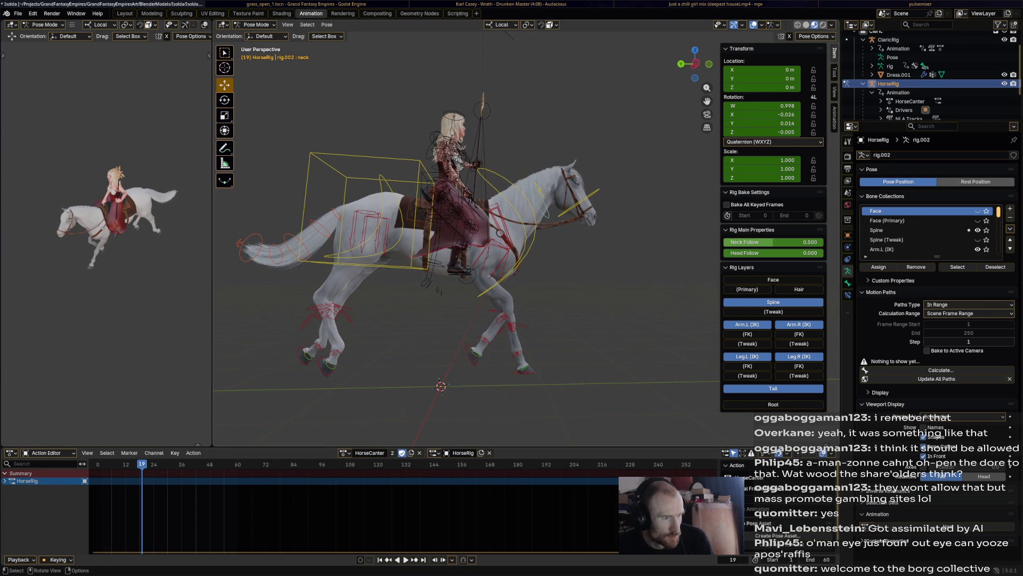
key("a")
key("alt+a")
key("ctrl+Tab")
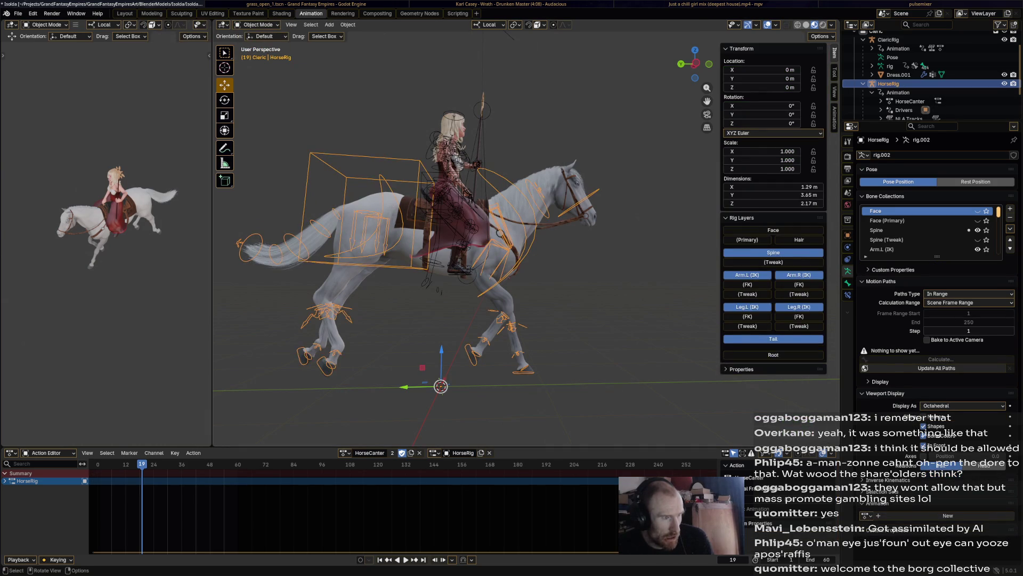
- Select the cleric rig, enter Pose Mode with all bones selected, and play the animation
left_click(452, 200)
key("a")
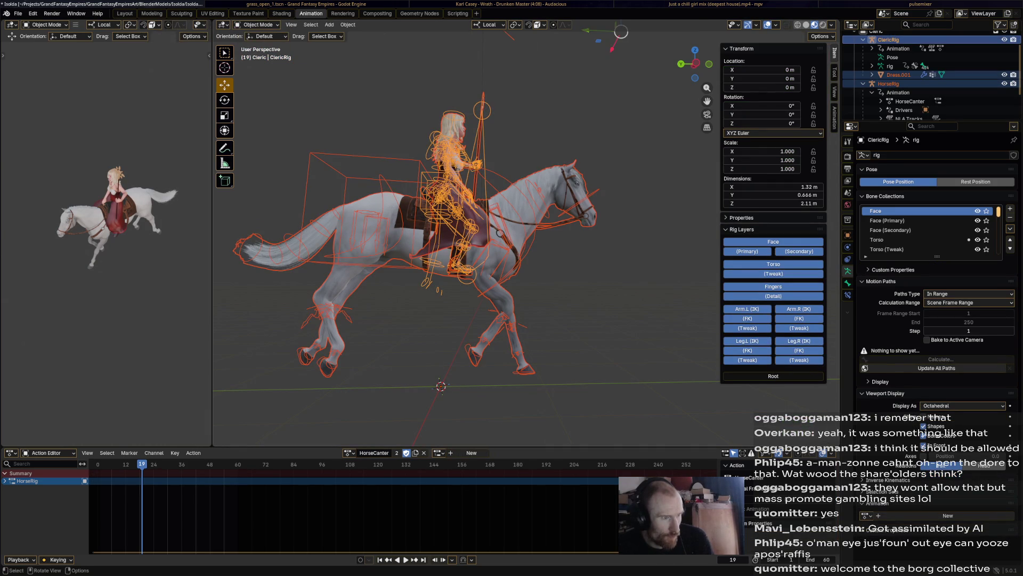
left_click(451, 200)
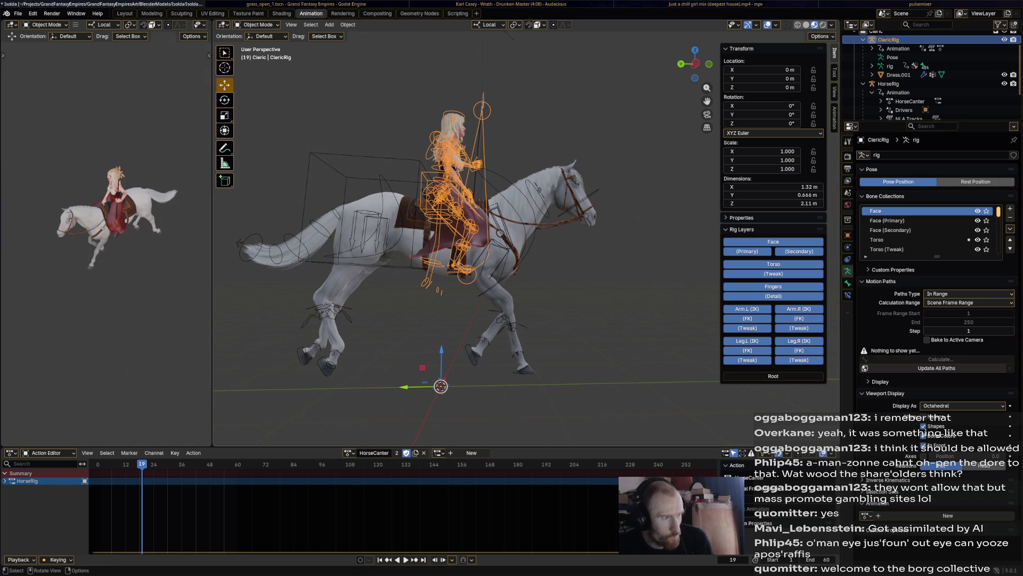
left_click(257, 25)
left_click(258, 53)
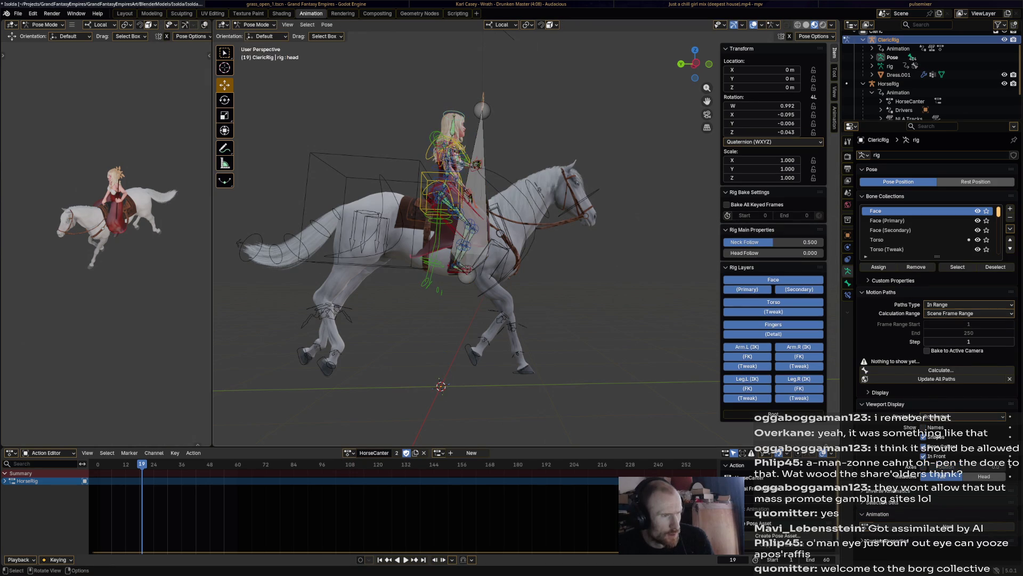
key("a")
key("space")
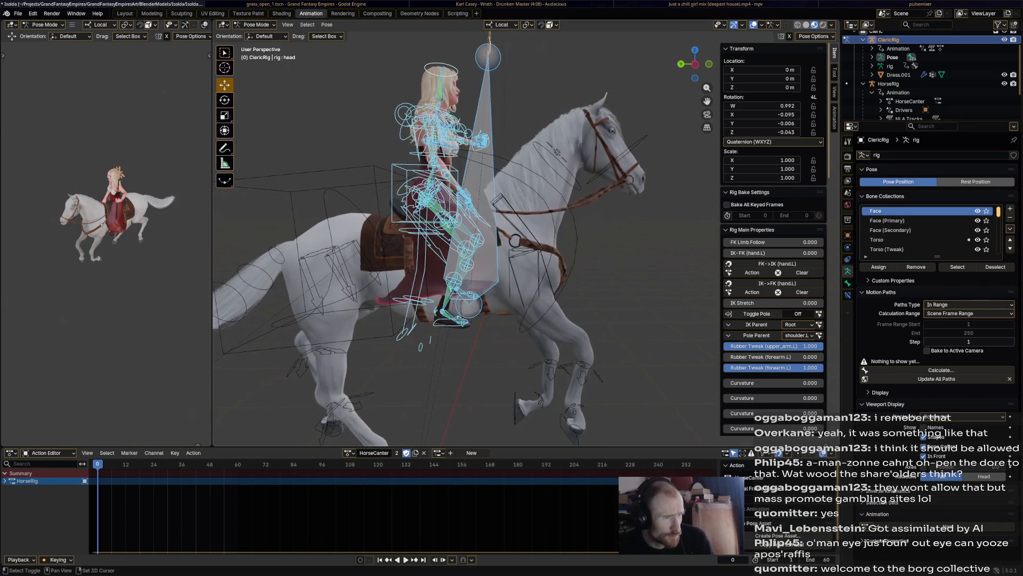
- Rotate and shift the rider slightly on the saddle, keyframe the pose, and play it back
key("r")
left_click(554, 149)
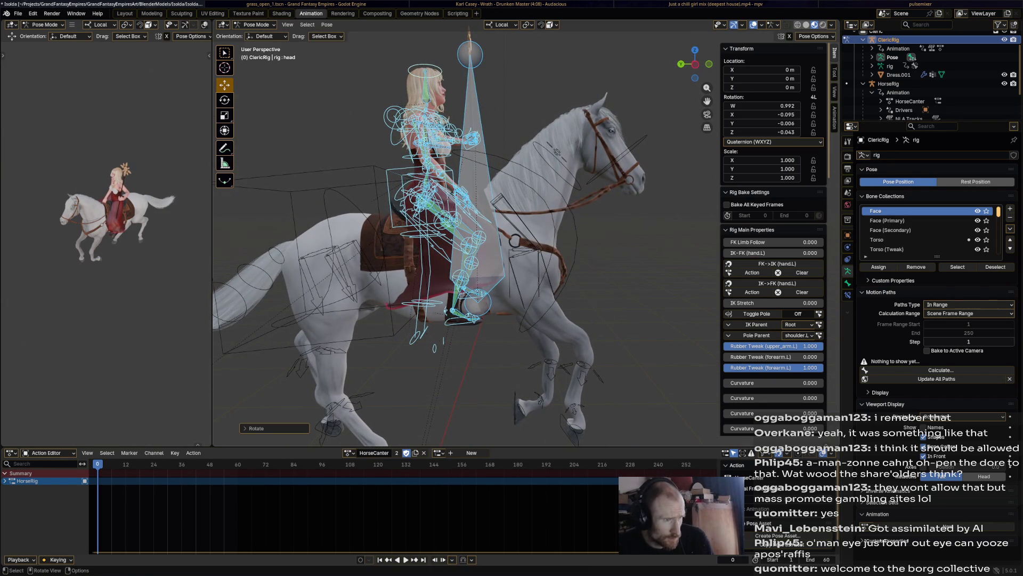
key("g")
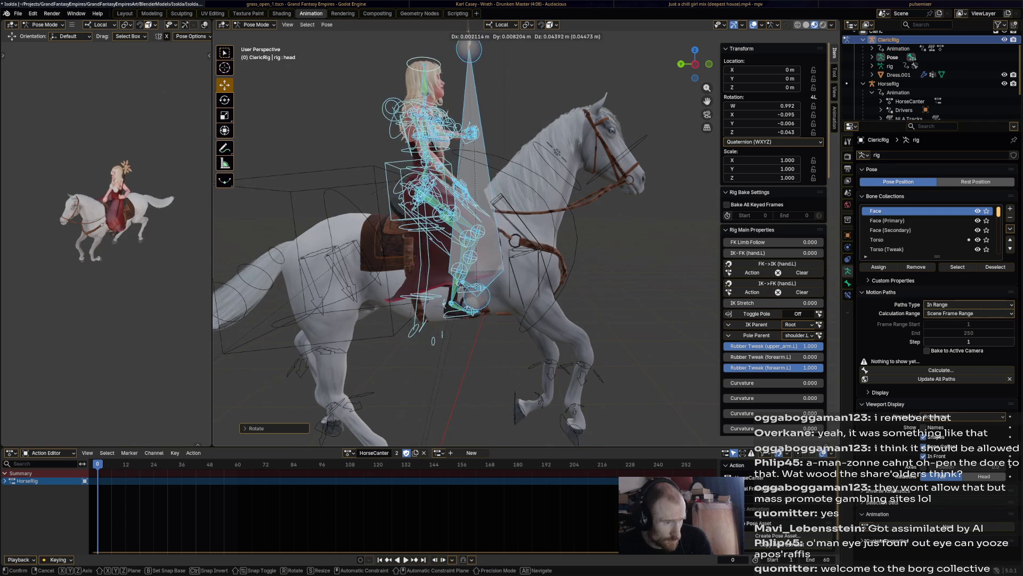
left_click(555, 149)
key("g")
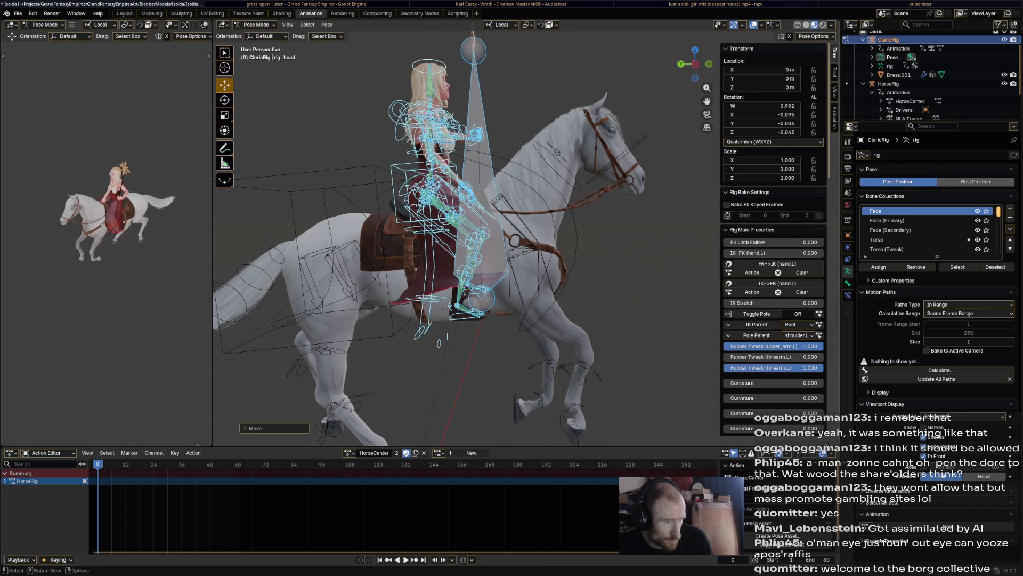
left_click(554, 149)
middle_click_drag(480, 240, 320, 248)
middle_click_drag(480, 240, 264, 240)
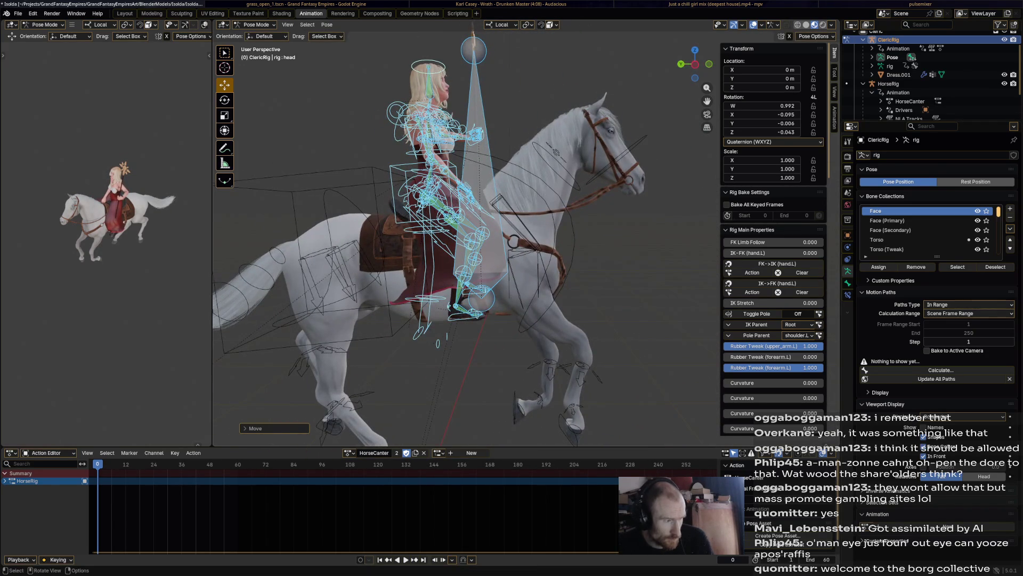
key("i")
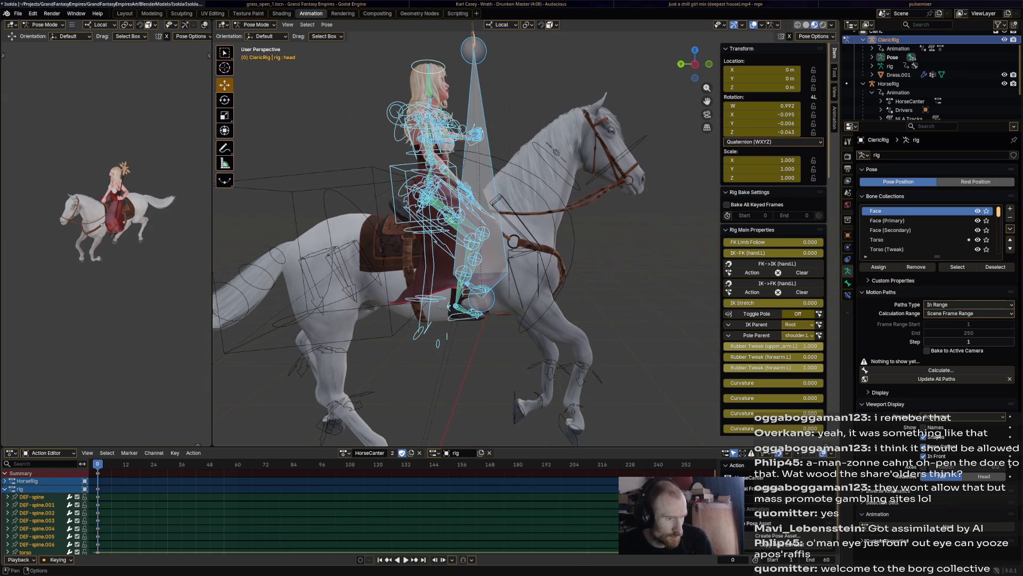
key("space")
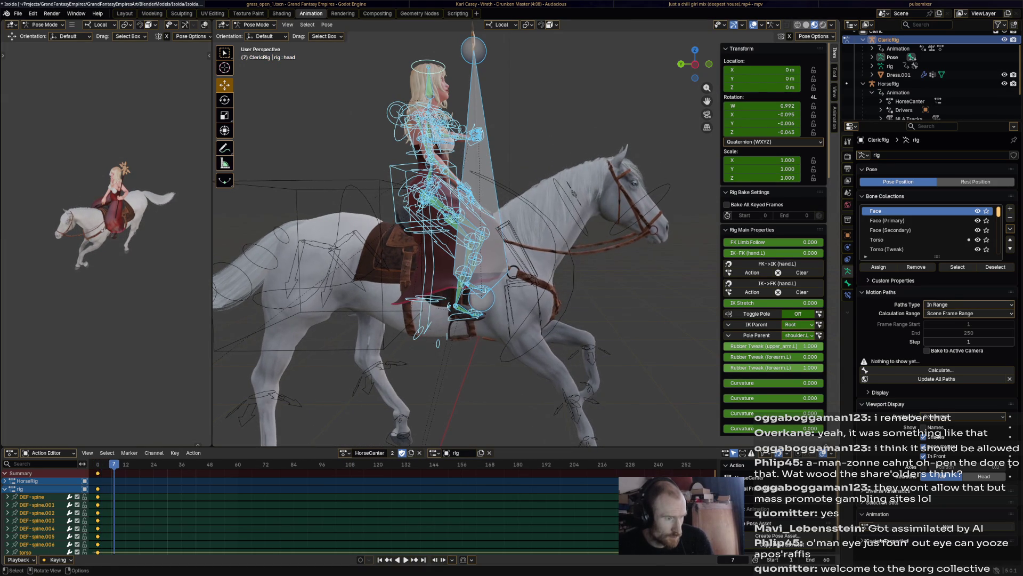
scroll(472, 241, "up", 3)
key("Left")
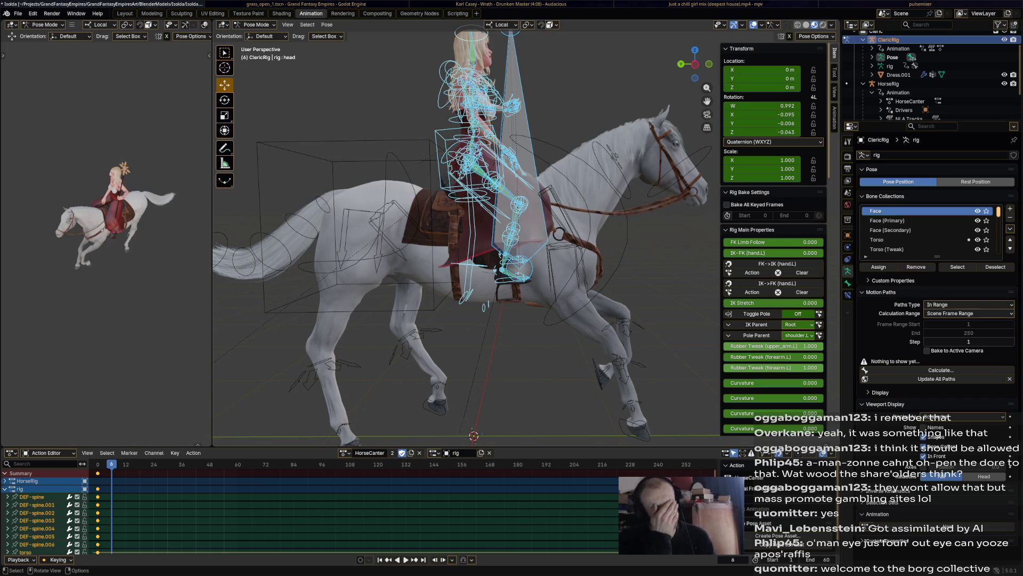
- Rewind to the first frame, collapse the channels, save Isolda.blend, and leave Pose Mode
key("shift+Left")
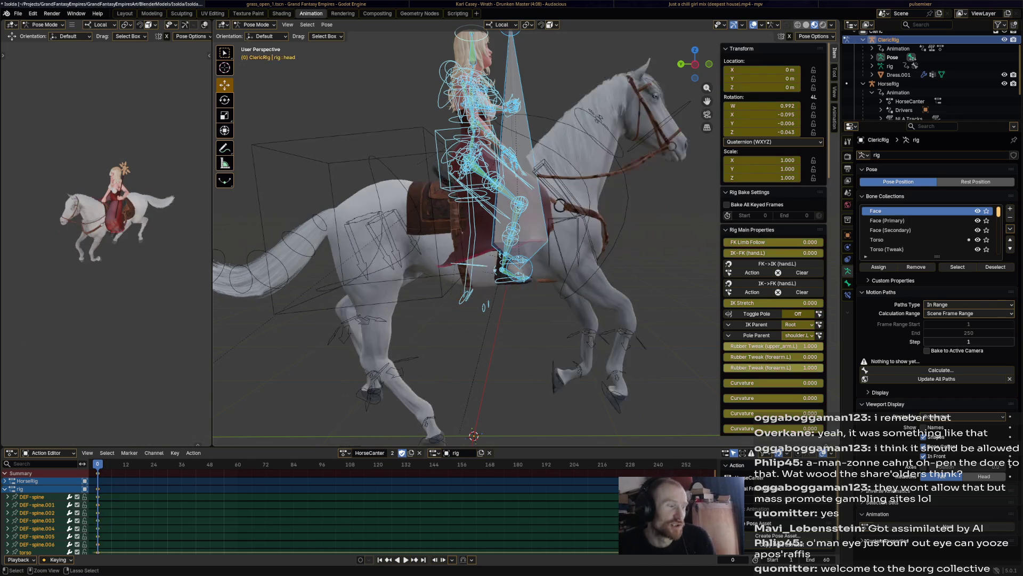
key("ctrl+KP_Subtract")
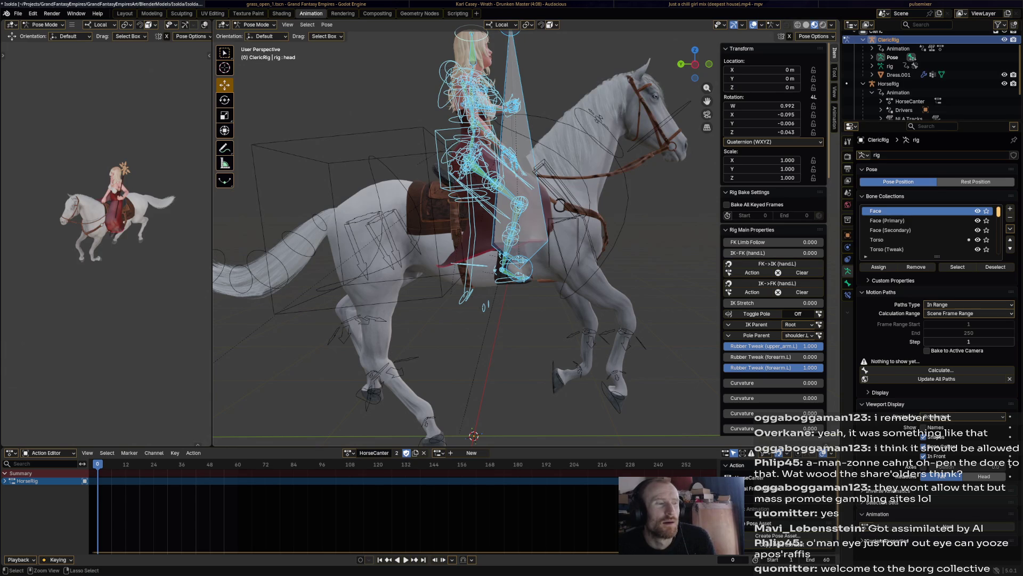
key("ctrl+s")
key("ctrl+Tab")
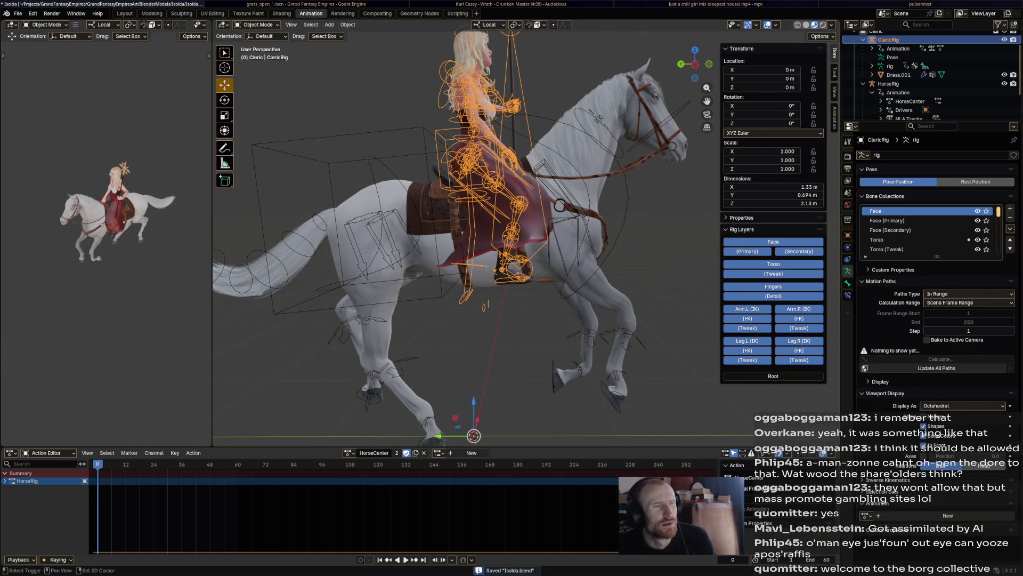
- Add a Child Of constraint to the cleric rig targeting HorseRig
middle_click_drag(480, 240, 464, 248)
key("h")
key("ctrl+z")
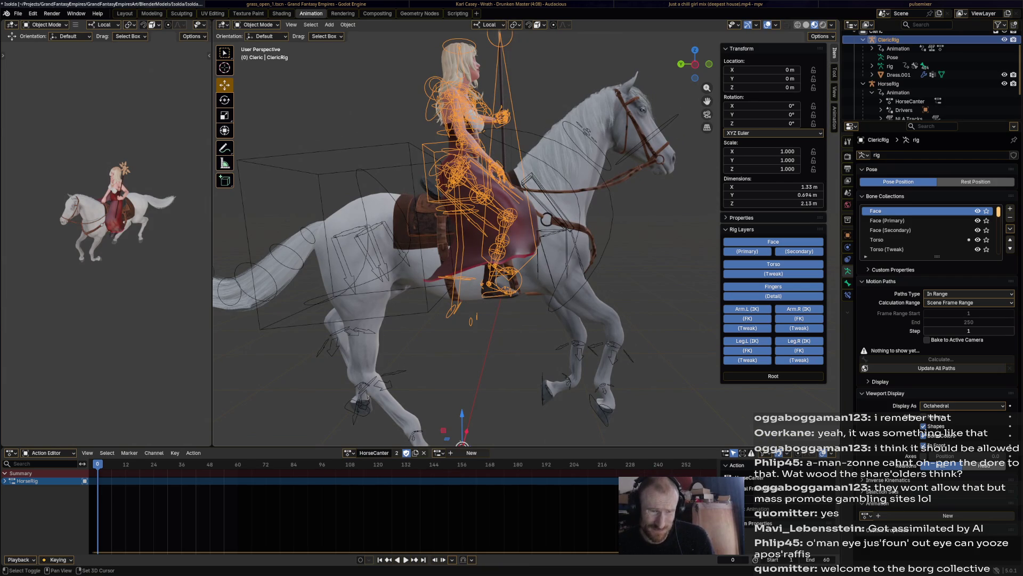
left_click(848, 259)
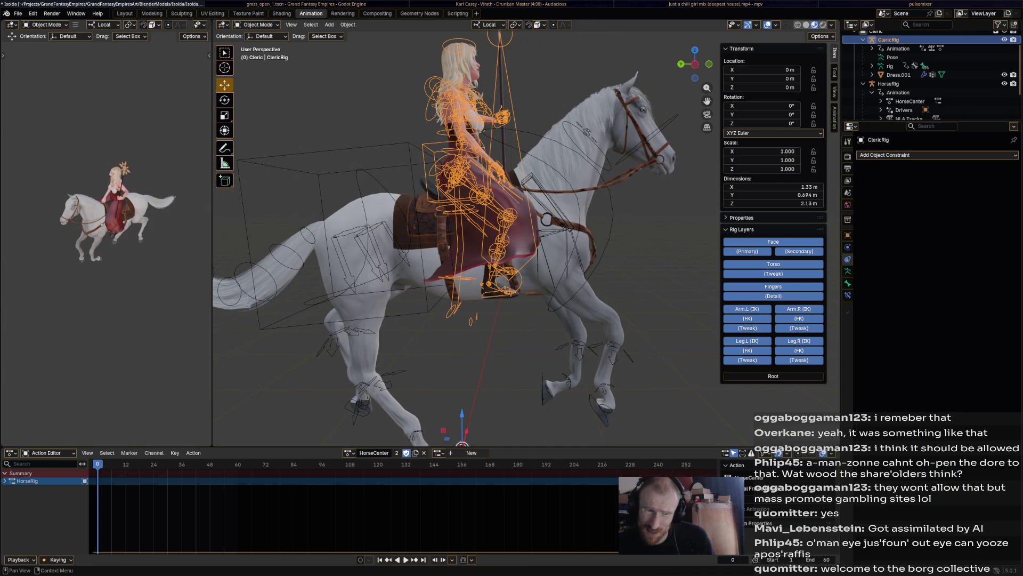
left_click(927, 155)
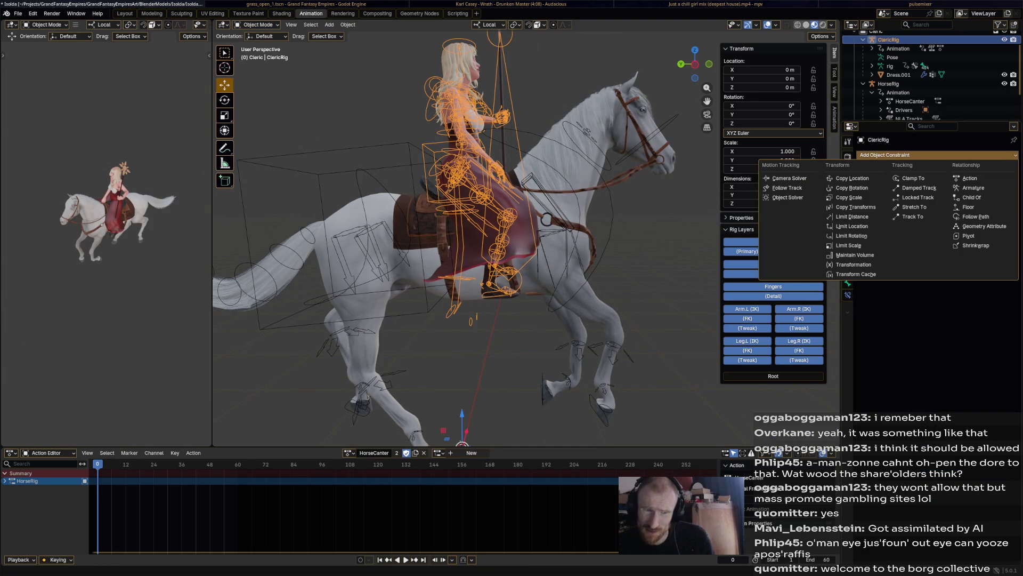
left_click(971, 198)
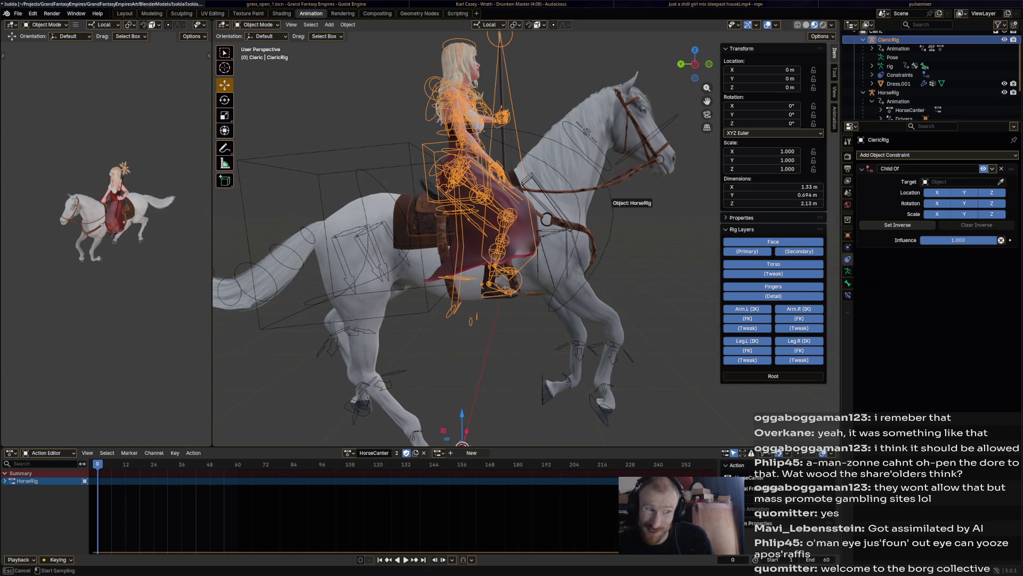
left_click(633, 200)
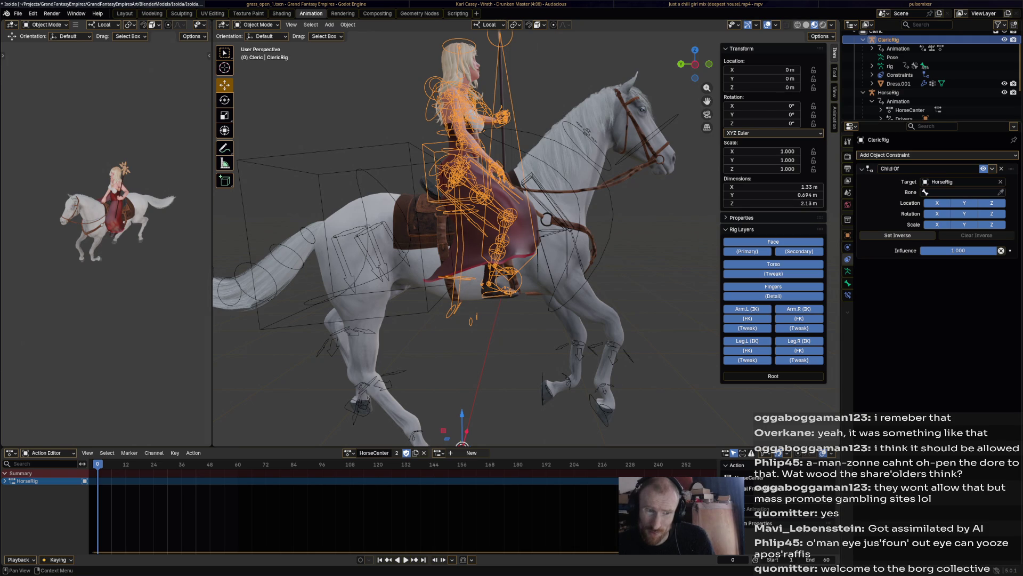
- Set the constraint's bone to DEF-spine.003
left_click(927, 192)
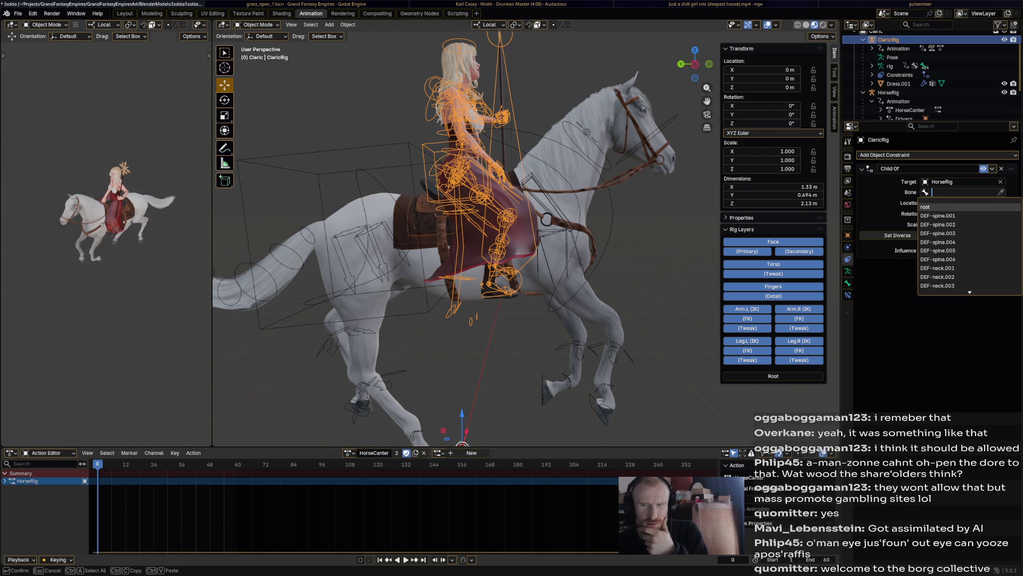
key("Down")
key("Down")
key("Down")
key("Down")
key("Down")
key("Down")
key("Down")
key("Down")
key("Down")
key("Down")
key("Up")
key("Up")
key("Up")
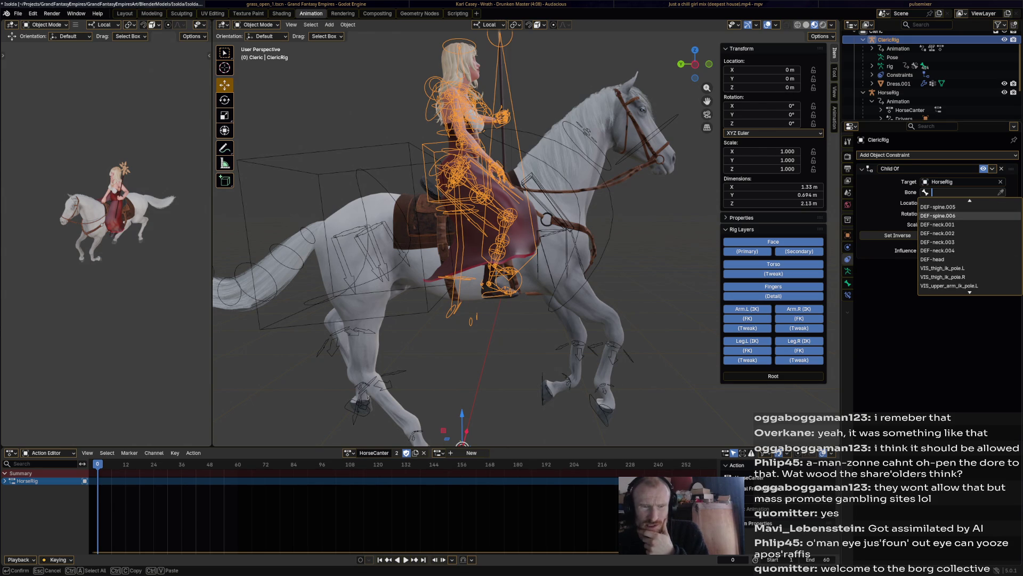
key("Up")
key("Up")
key("Up")
key("Down")
key("Down")
key("Down")
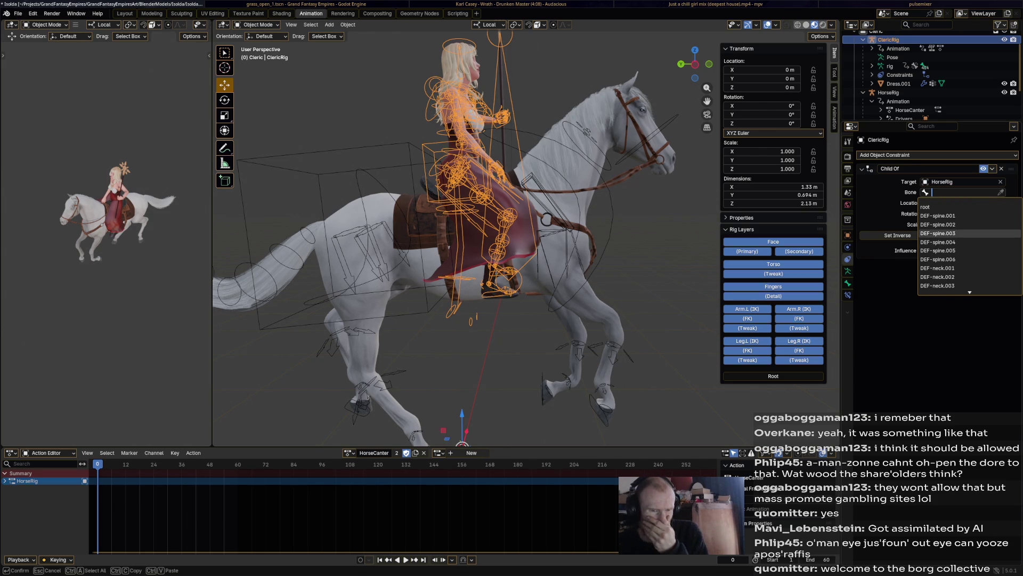
key("Return")
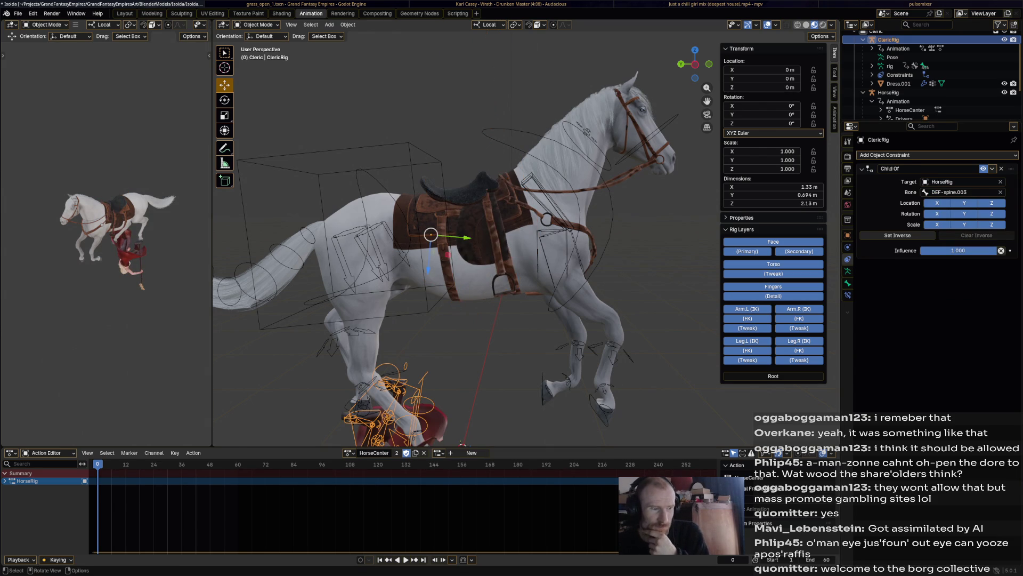
scroll(465, 241, "down", 3)
- Lower the Child Of influence to zero and compare the rider's placement before and after
mouse_move(464, 240)
middle_mouse_down()
mouse_move(559, 263)
mouse_move(829, 270)
middle_mouse_up()
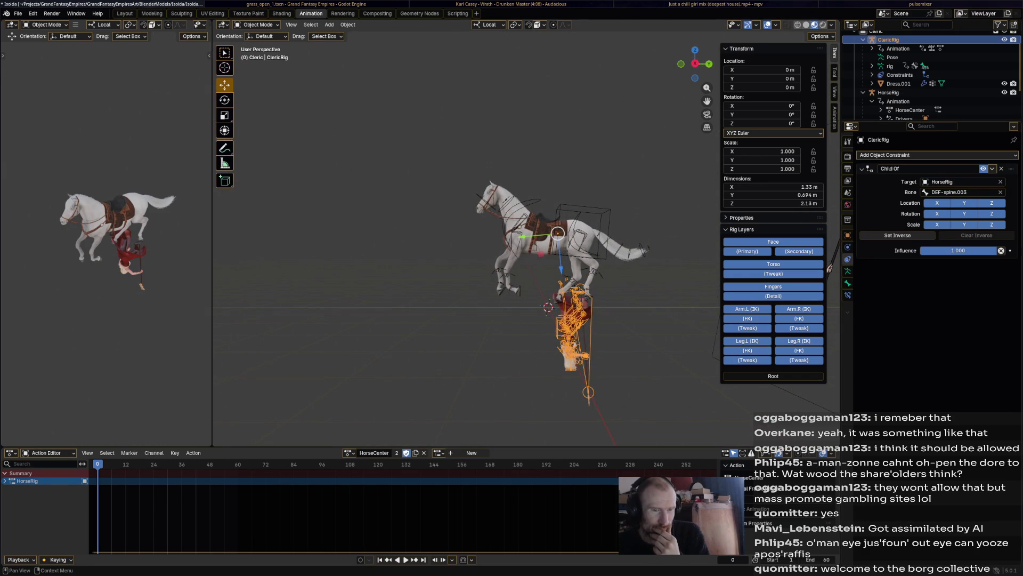
left_click_drag(959, 250, 925, 250)
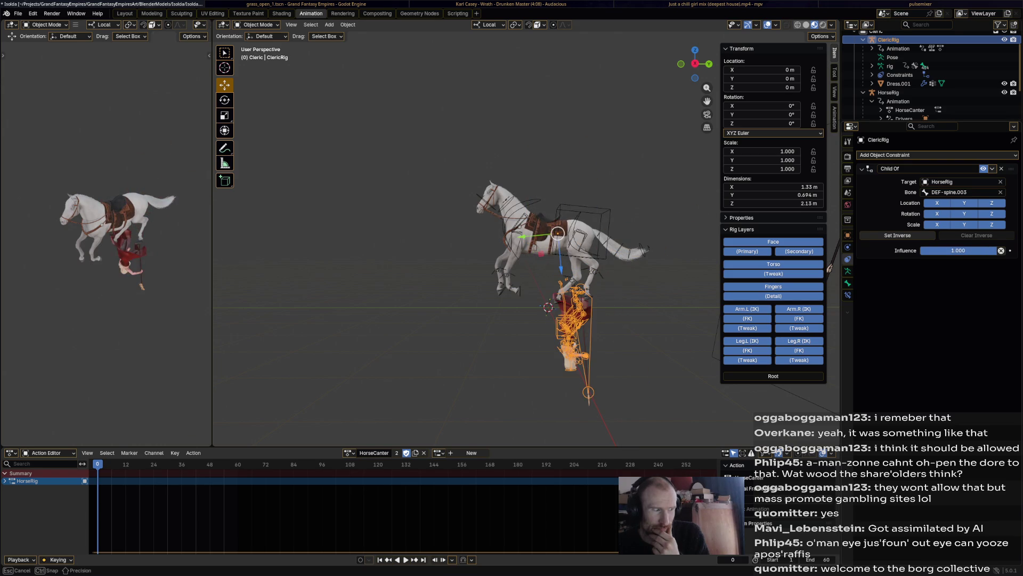
key("ctrl+z")
key("ctrl+shift+z")
key("ctrl+z")
key("ctrl+shift+z")
key("ctrl+z")
key("ctrl+shift+z")
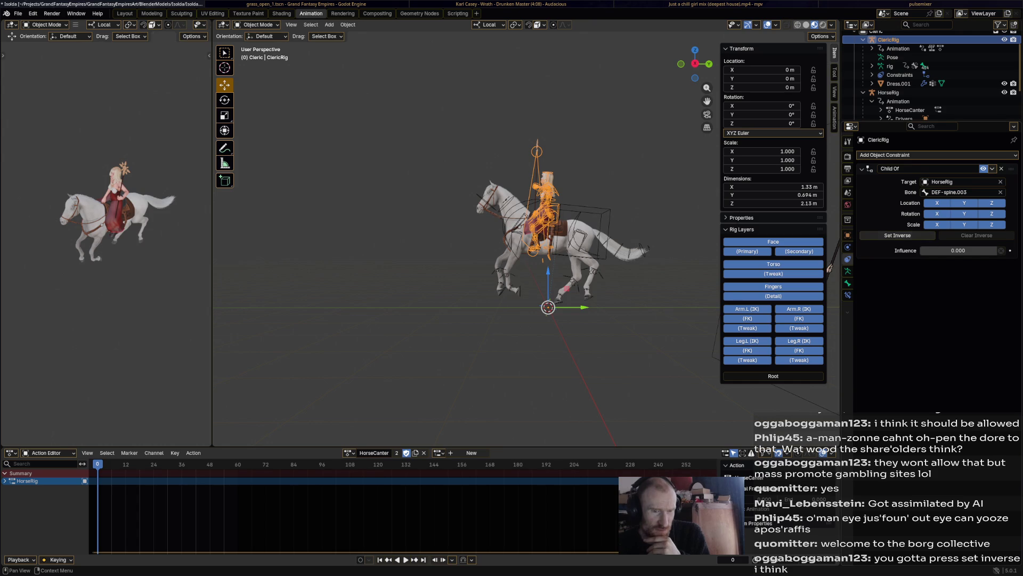
- Raise the Child Of influence to 1.0, play the ride from several angles, and save Isolda.blend
left_click_drag(927, 251, 1000, 251)
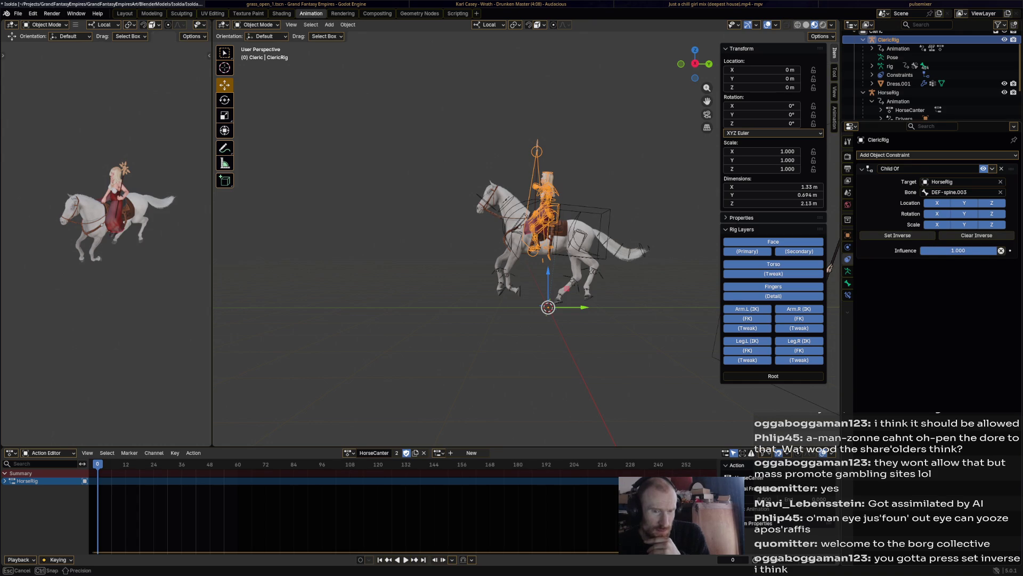
middle_click_drag(560, 240, 440, 279)
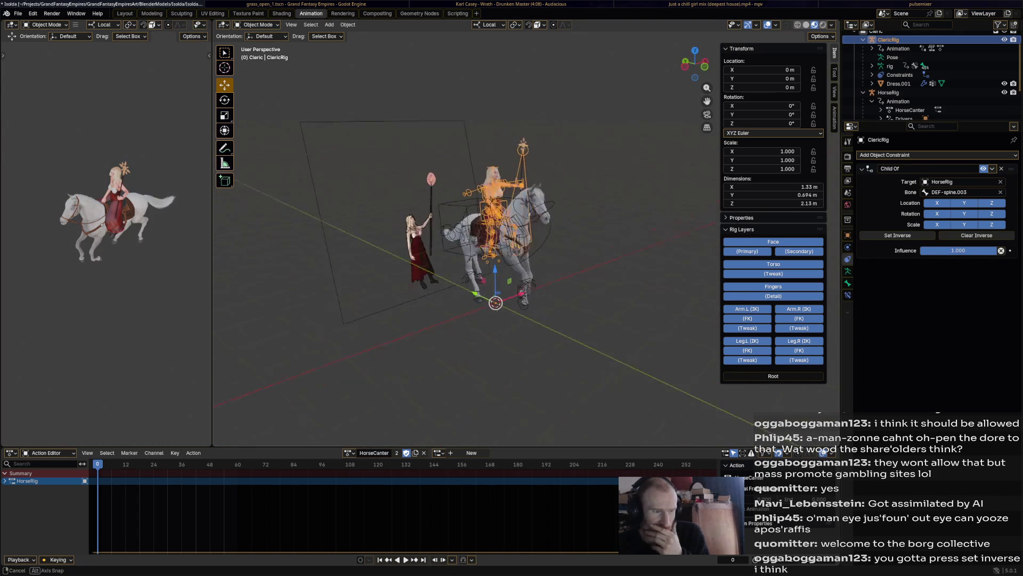
scroll(464, 240, "up", 3)
middle_click_drag(519, 241, 440, 256)
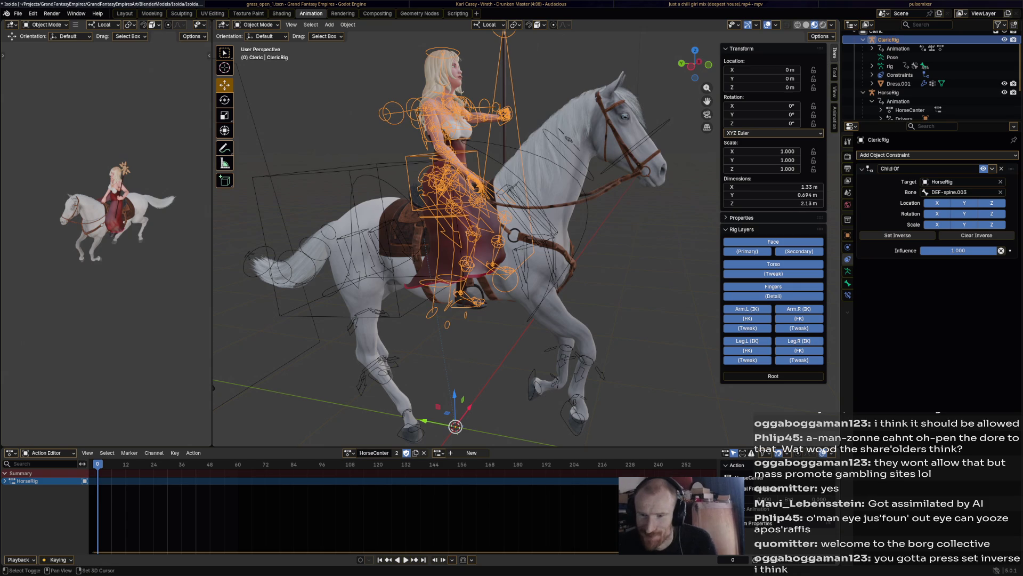
middle_click_drag(480, 240, 384, 256)
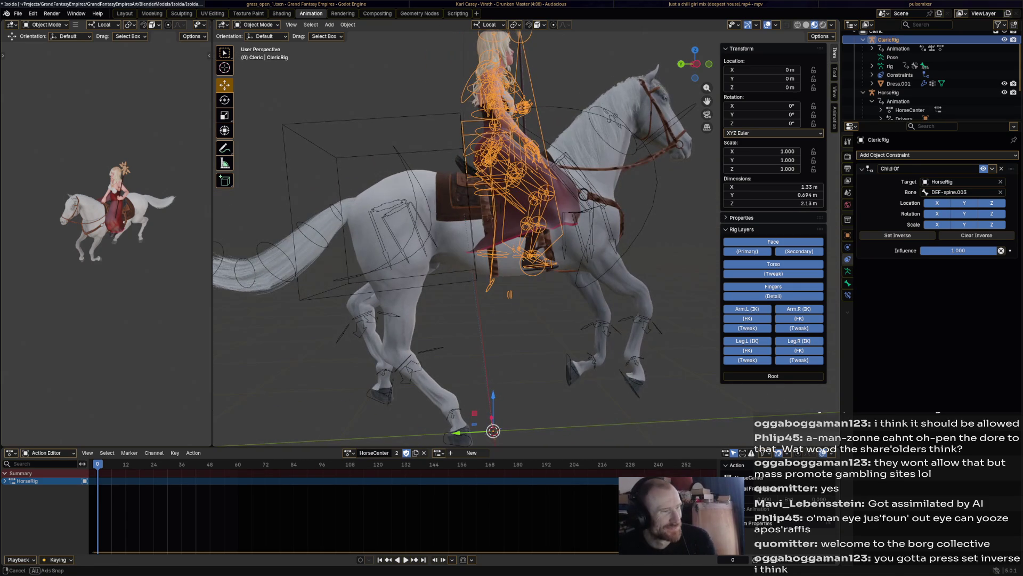
key("space")
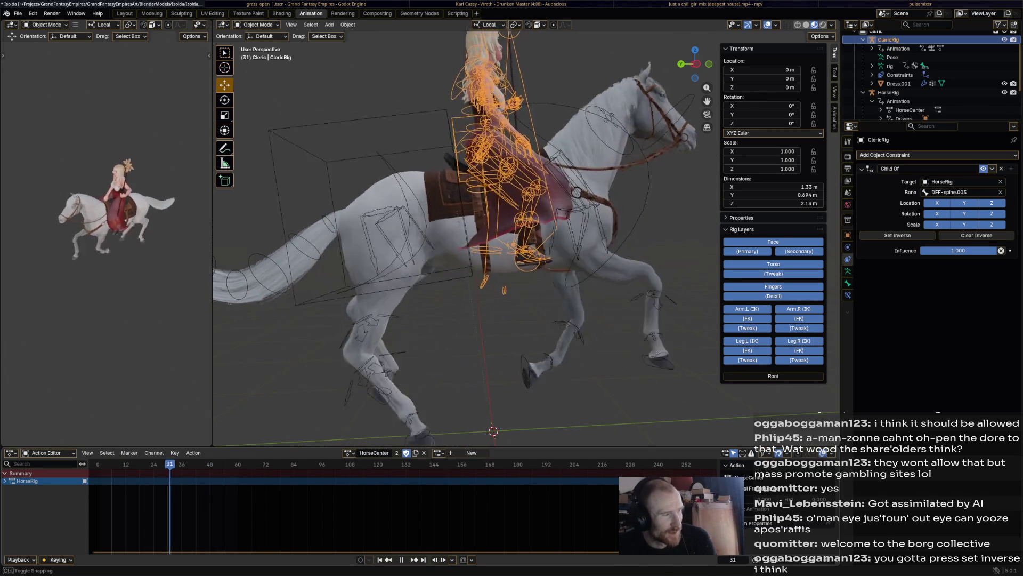
key("Escape")
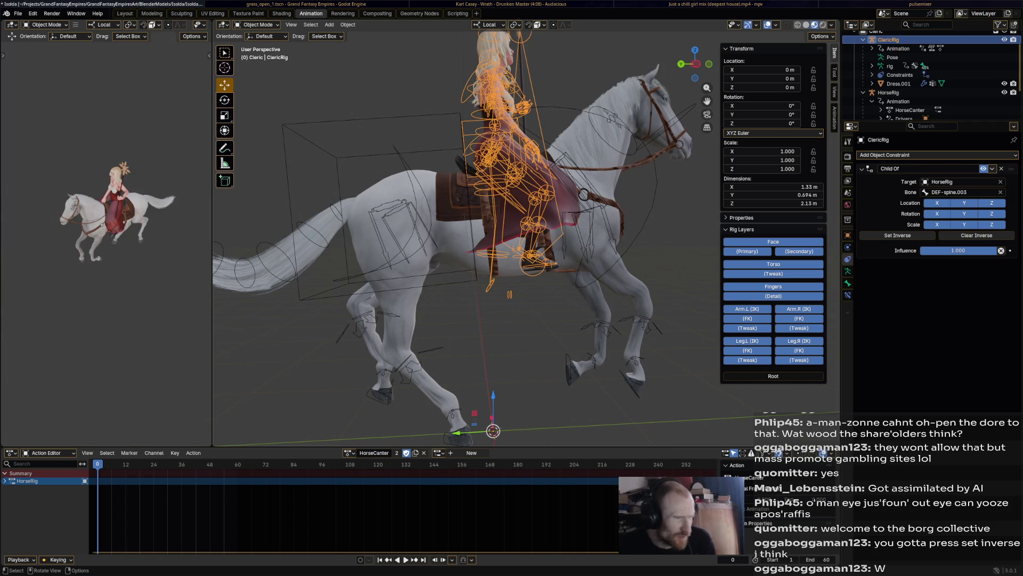
key("ctrl+s")
left_click(351, 453)
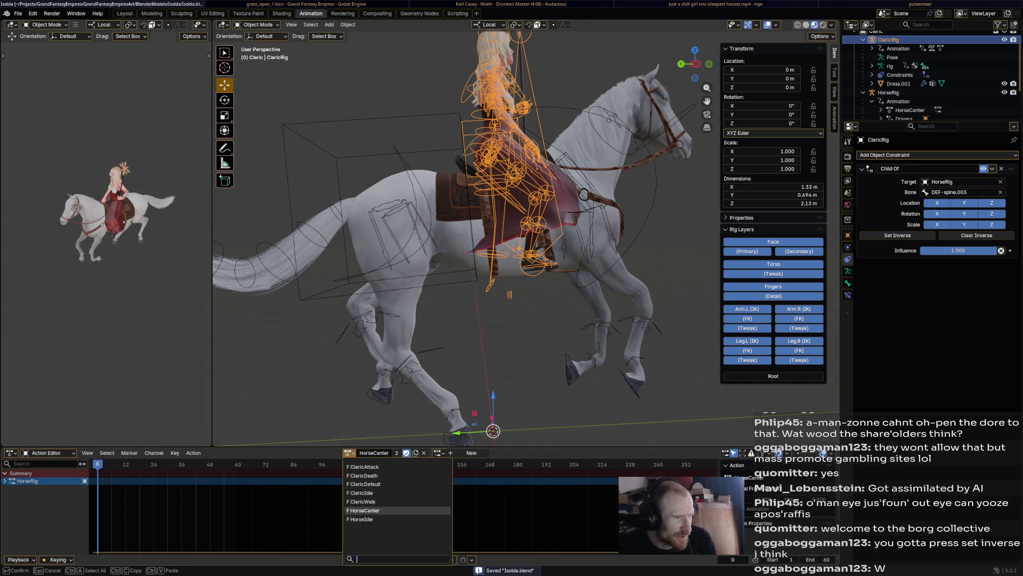
- Assign ClericIdle to the rig and preview it in a maximised 3D view
left_click(359, 493)
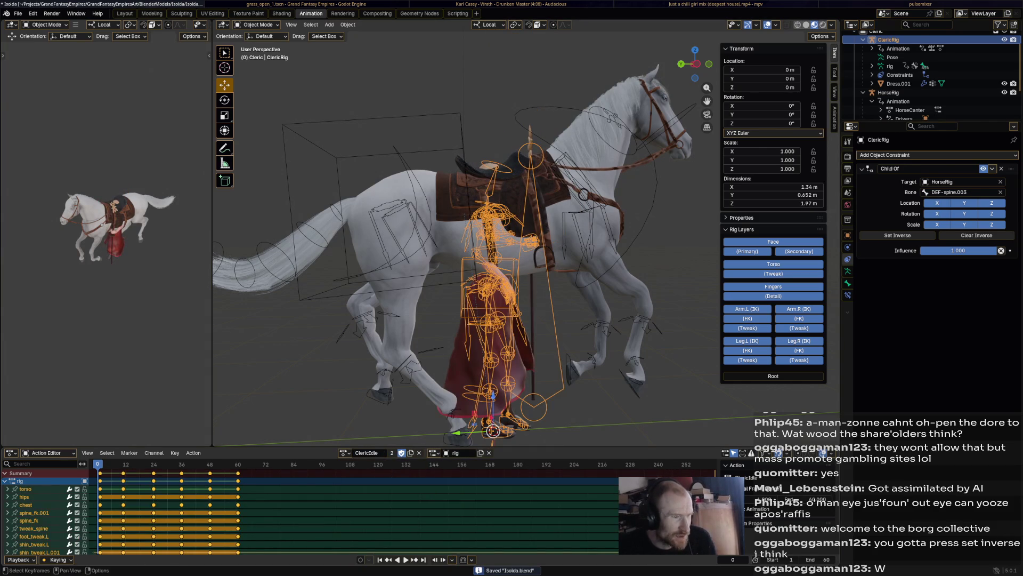
middle_click_drag(480, 241, 416, 304)
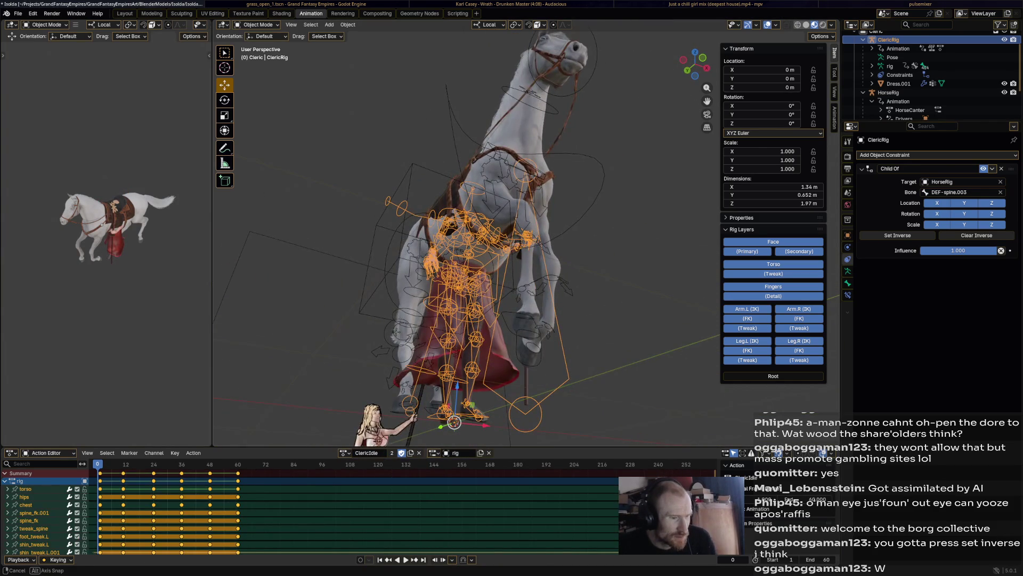
middle_click_drag(480, 240, 360, 257)
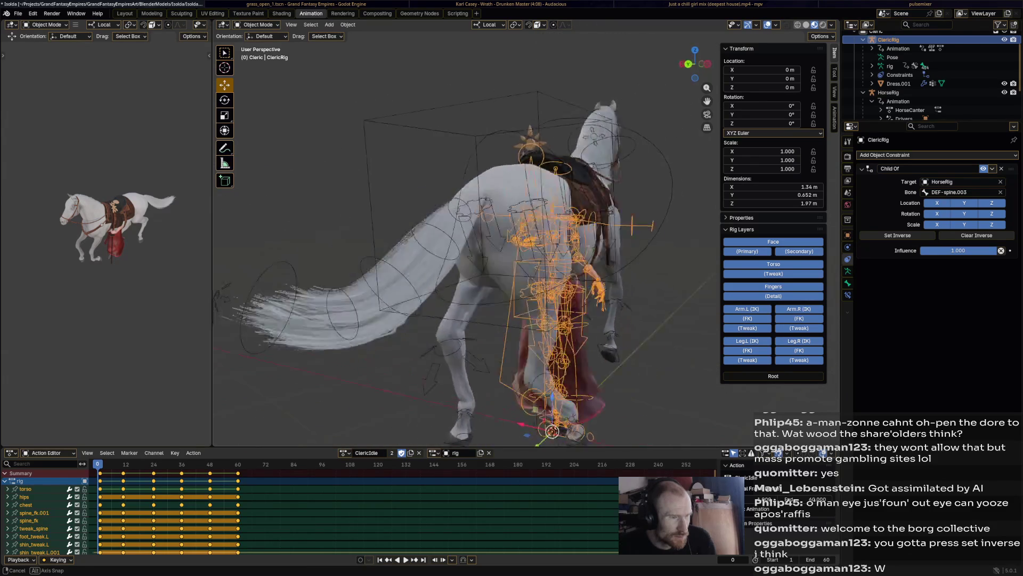
middle_click_drag(480, 241, 360, 240)
key("space")
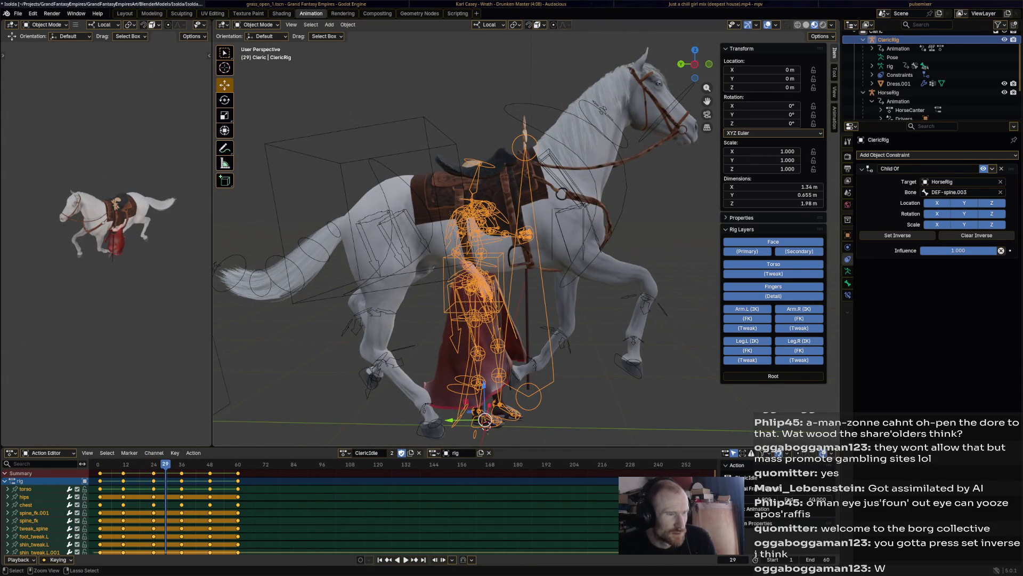
key("ctrl+space")
scroll(480, 280, "down", 5)
key("space")
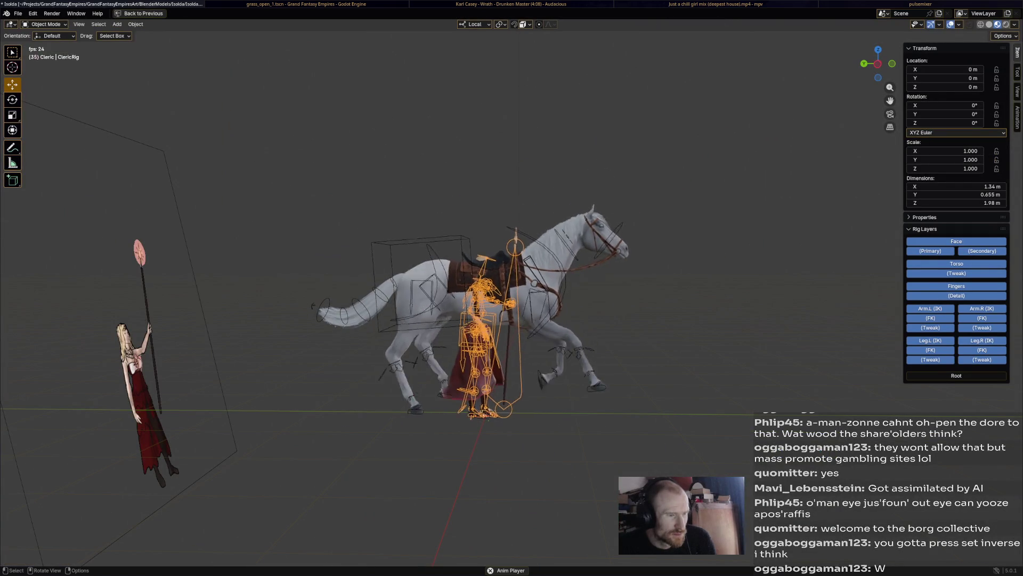
key("space")
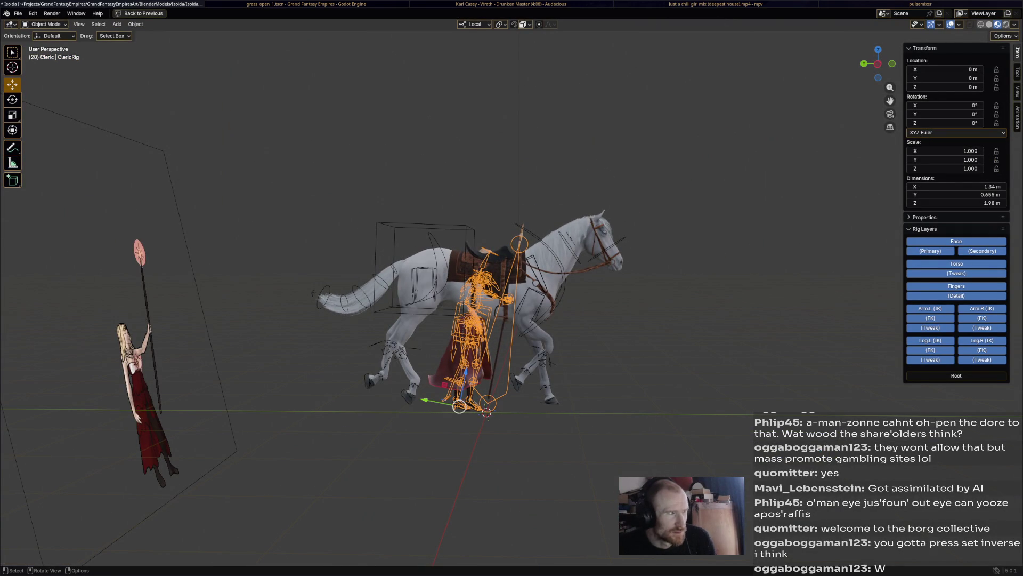
key("ctrl+space")
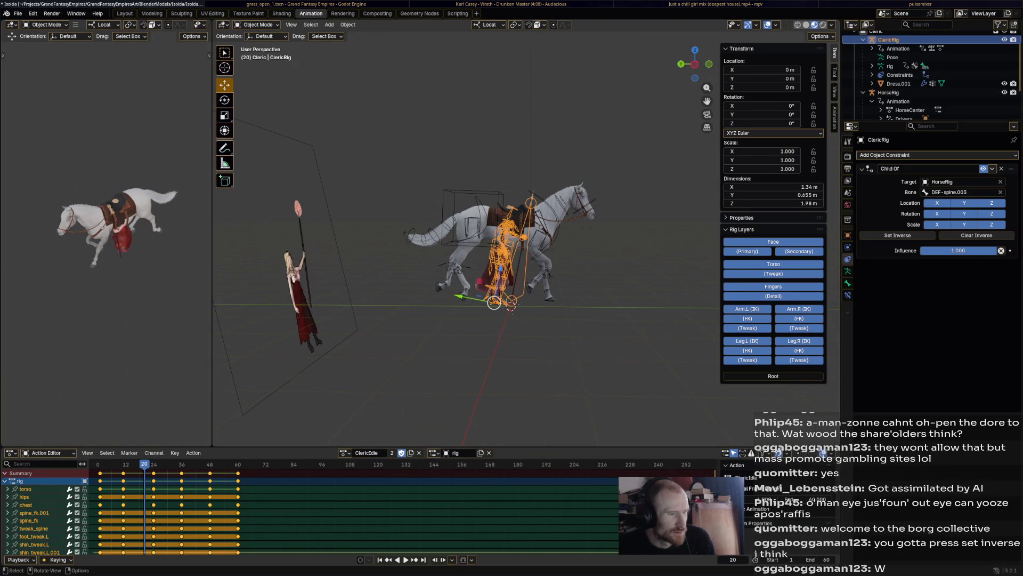
- Turn the cleric's Child Of influence down to 0 and save the file
mouse_move(448, 265)
middle_mouse_down()
mouse_move(480, 280)
mouse_move(448, 272)
middle_mouse_up()
scroll(480, 264, "up", 3)
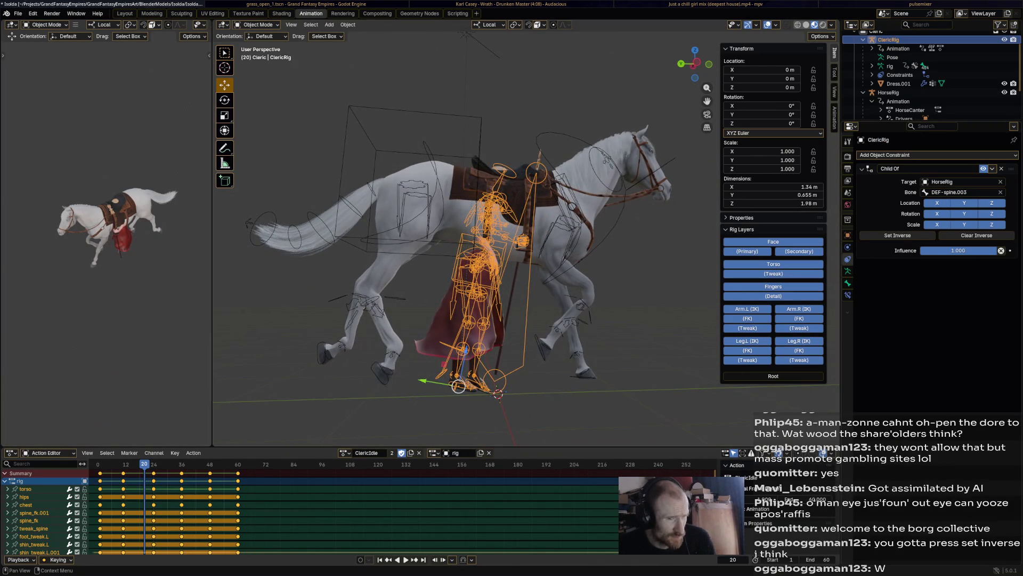
left_click_drag(979, 250, 920, 251)
middle_click_drag(448, 264, 488, 272)
key("ctrl+s")
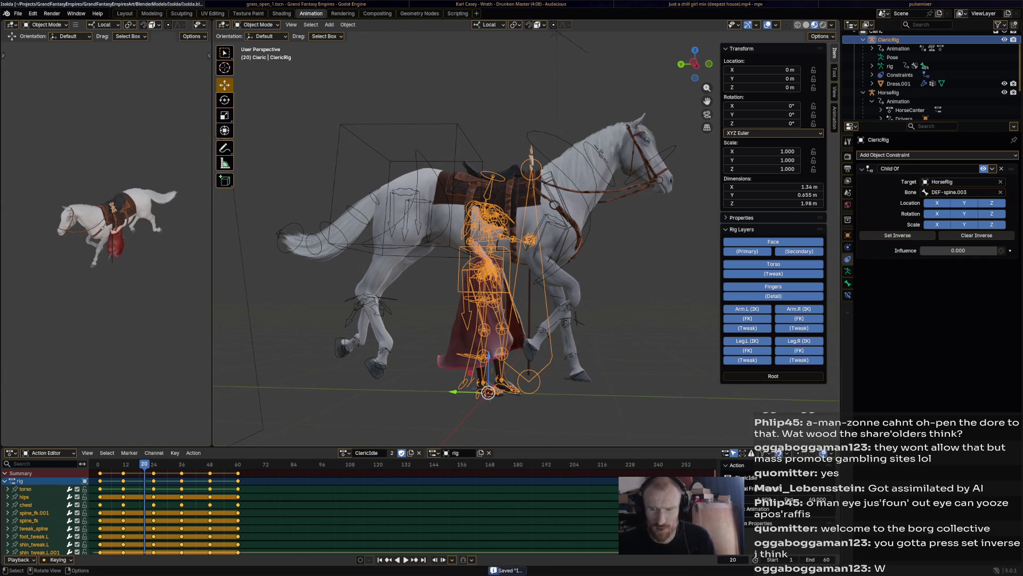
left_click(345, 453)
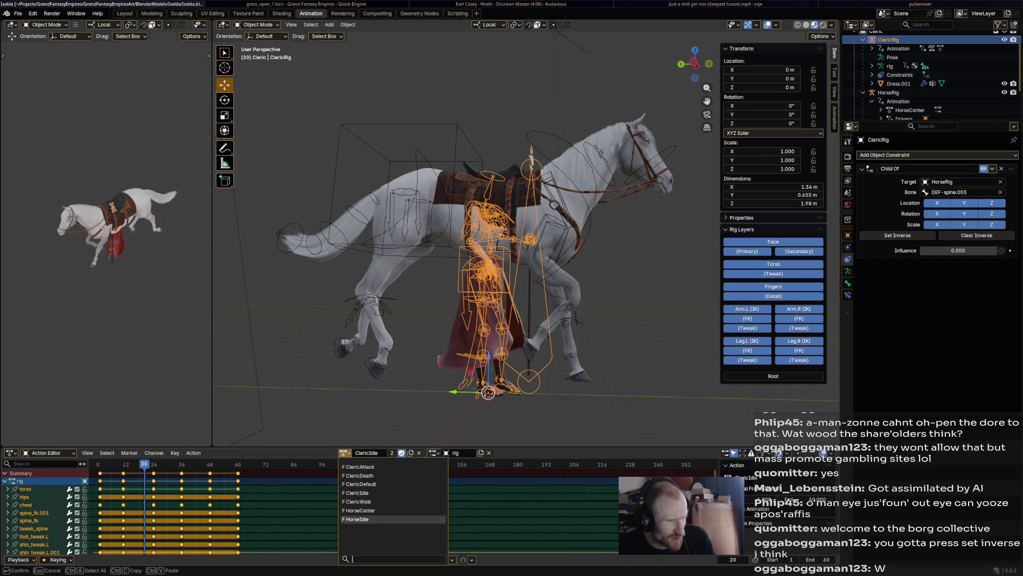
- Assign the HorseIdle action to the cleric rig and preview it
left_click(357, 519)
key("space")
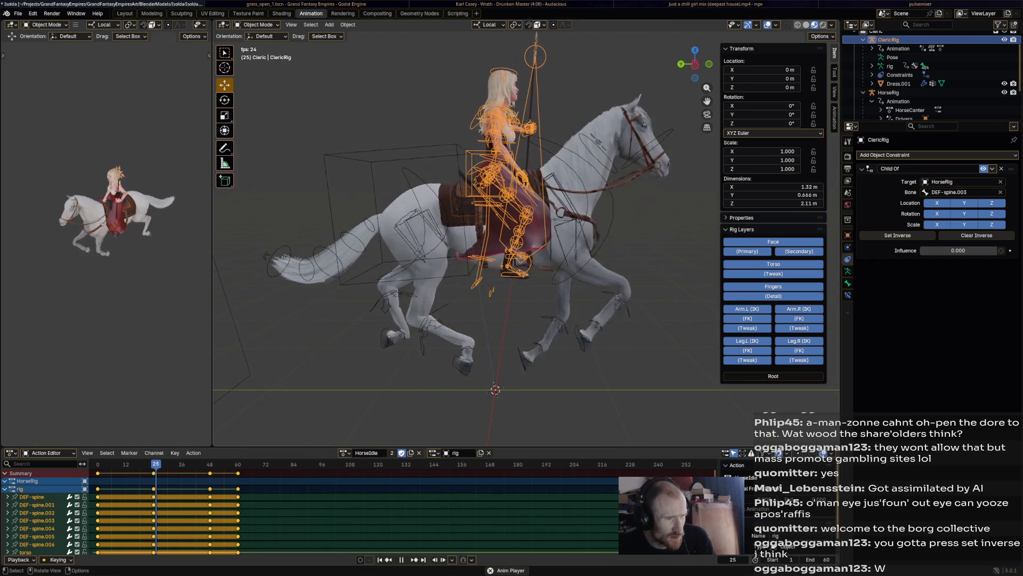
key("space")
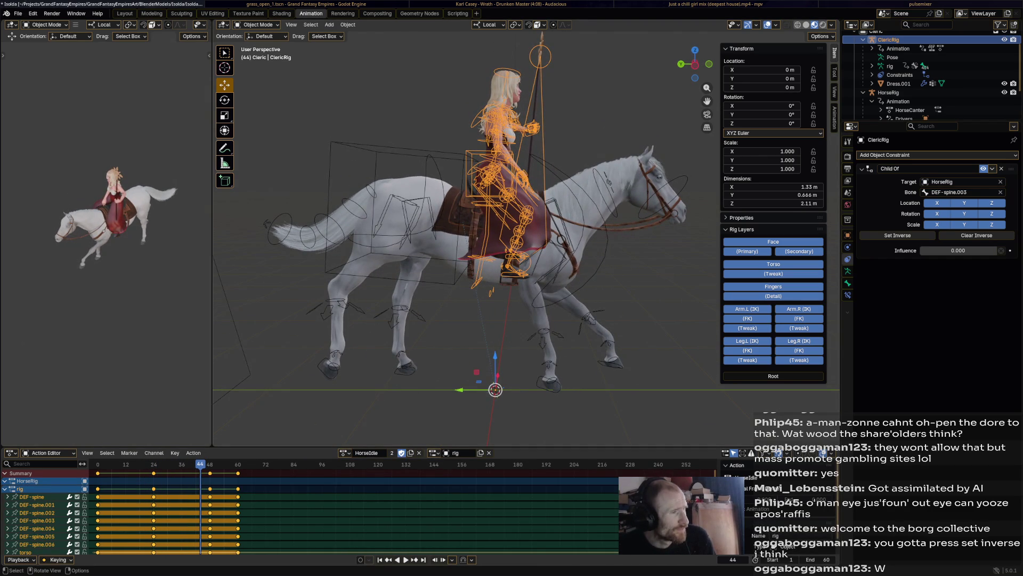
- Make ClericRig the active object and switch it into Pose Mode
left_click(889, 92)
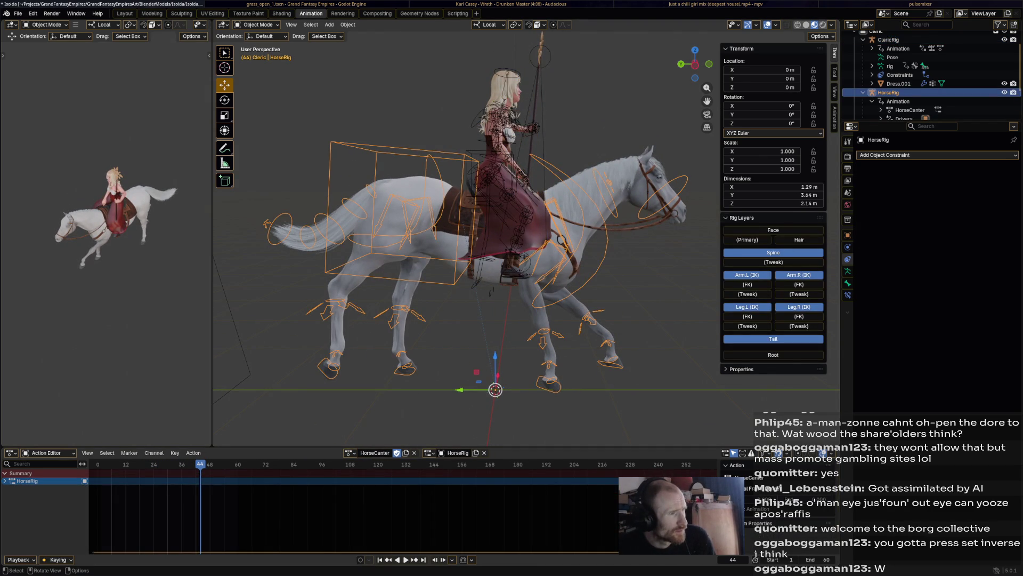
left_click(257, 24)
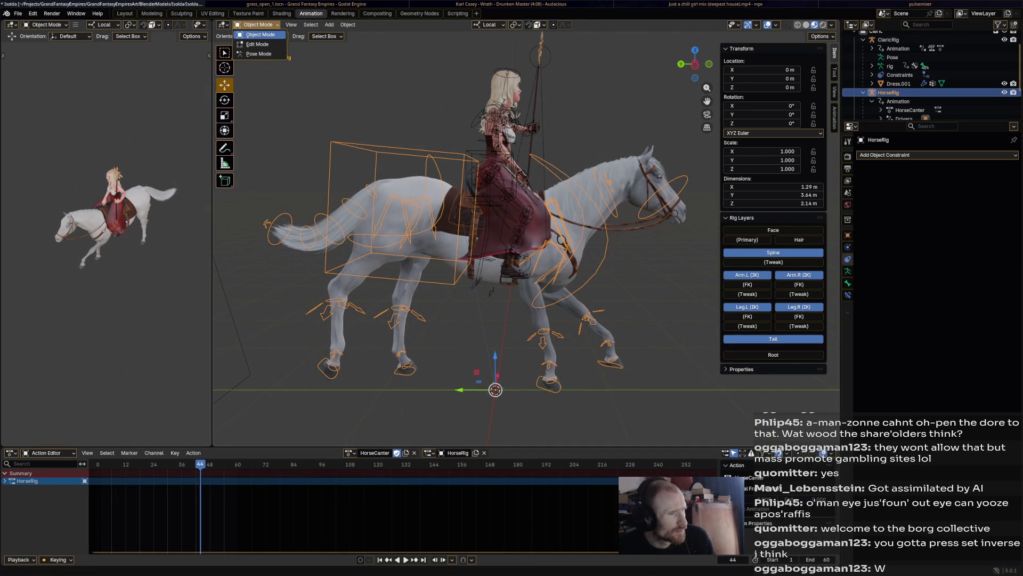
key("Escape")
left_click(500, 176)
left_click(258, 25)
left_click(260, 50)
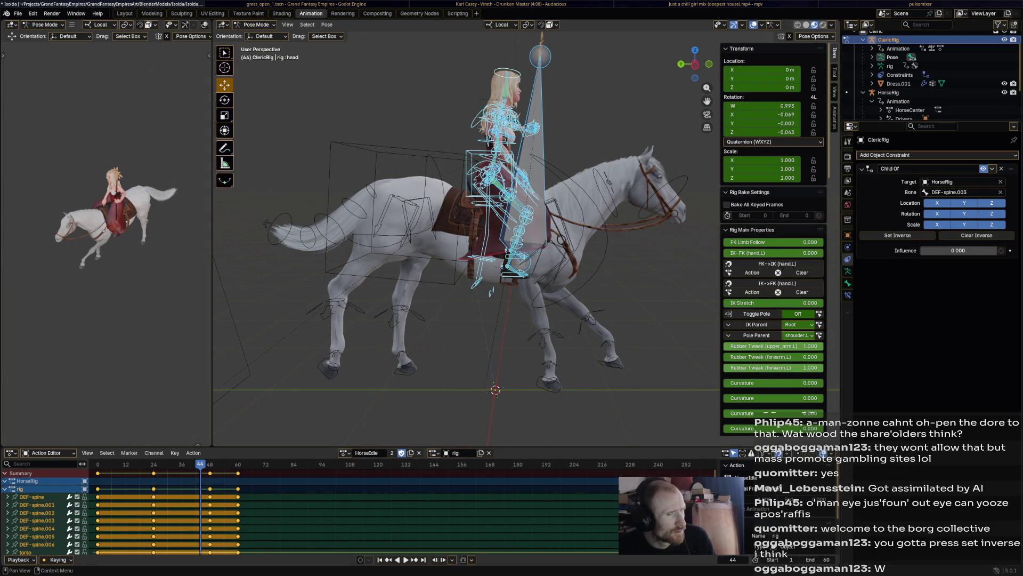
- Raise the Child Of influence to 1.0 and assign HorseCanter to the cleric
left_click_drag(928, 250, 1005, 251)
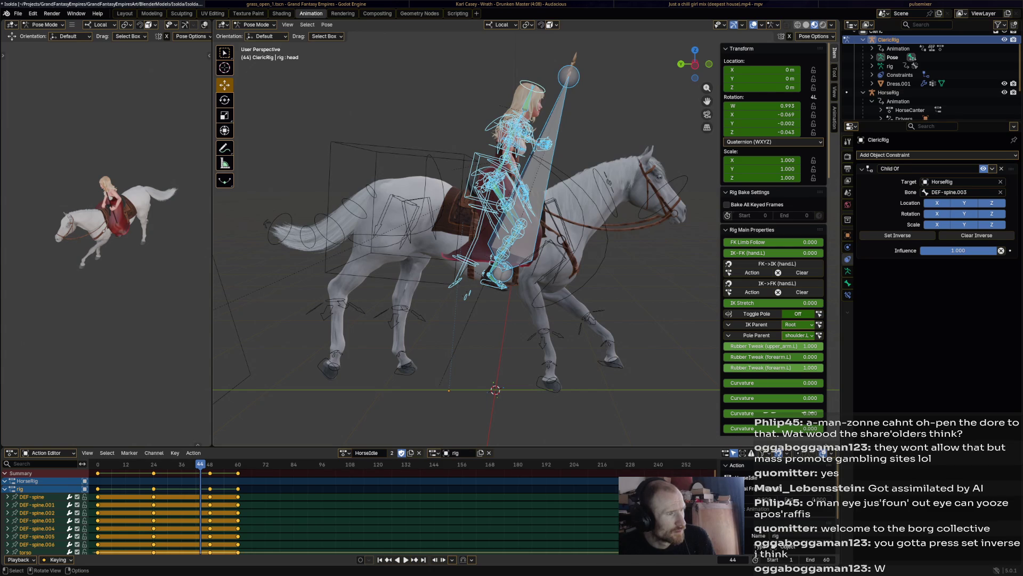
left_click(345, 453)
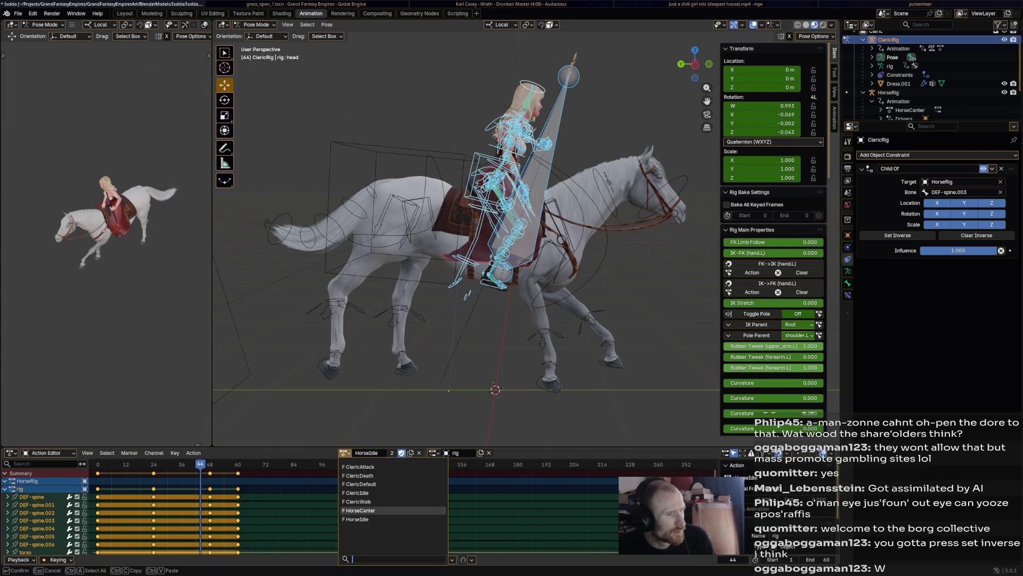
left_click(392, 510)
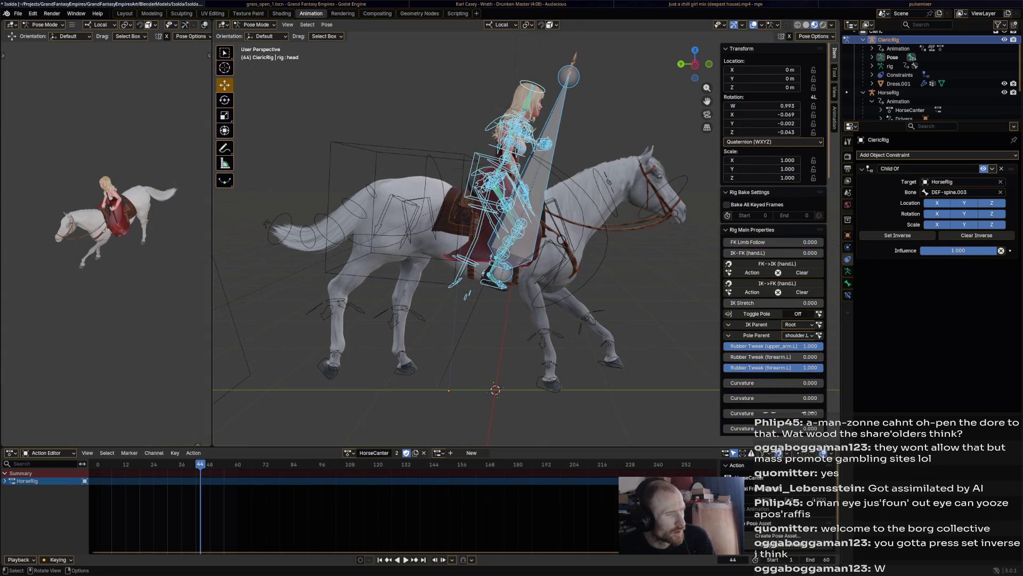
key("space")
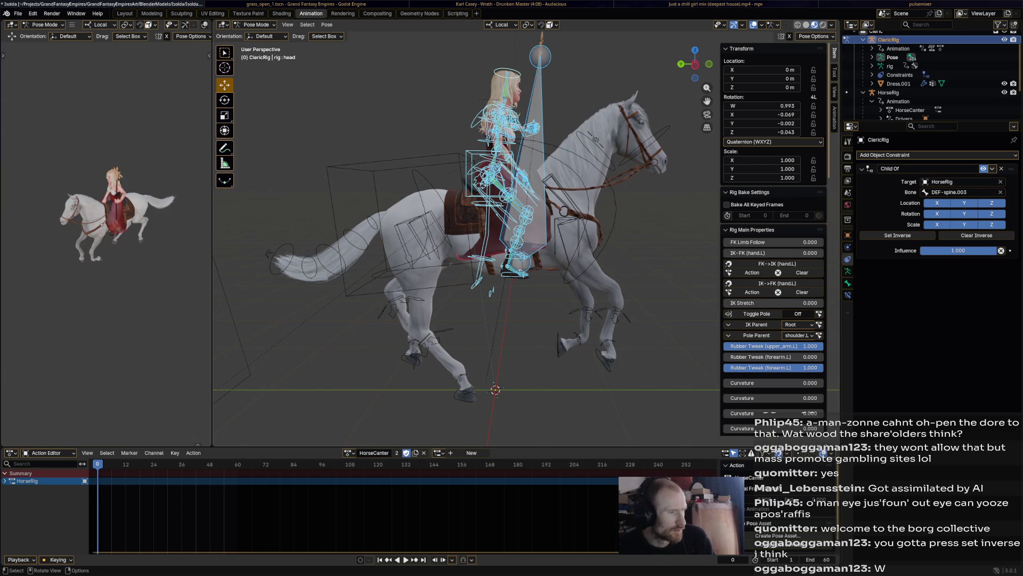
- Select all the cleric's bones and play the mounted canter through
key("a")
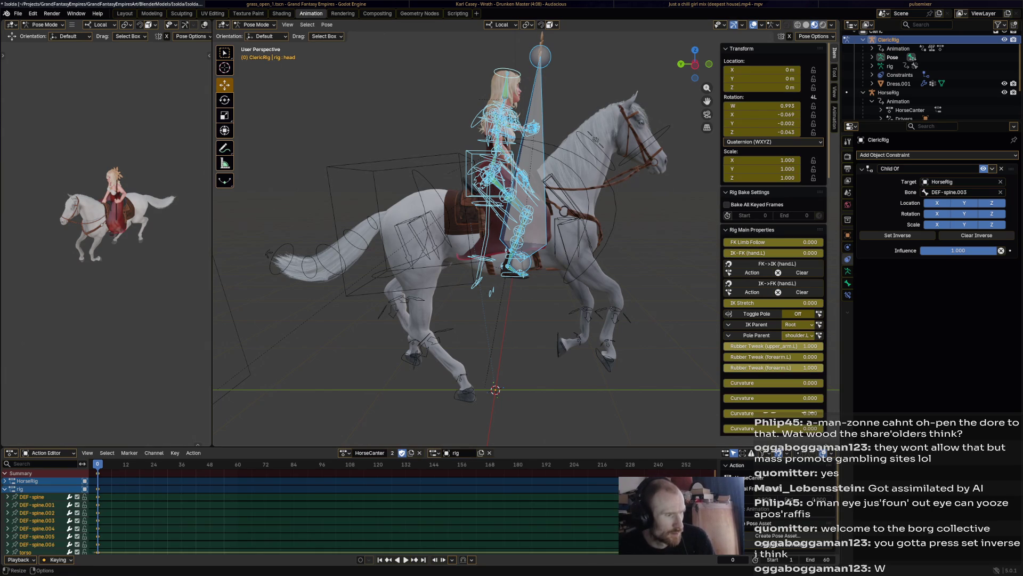
key("space")
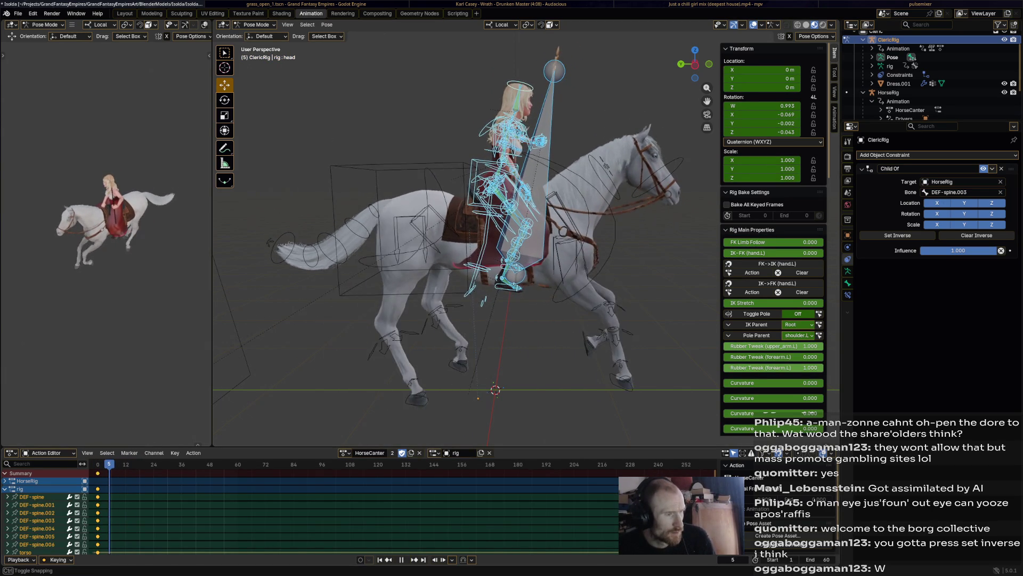
key("space")
scroll(480, 240, "up", 1)
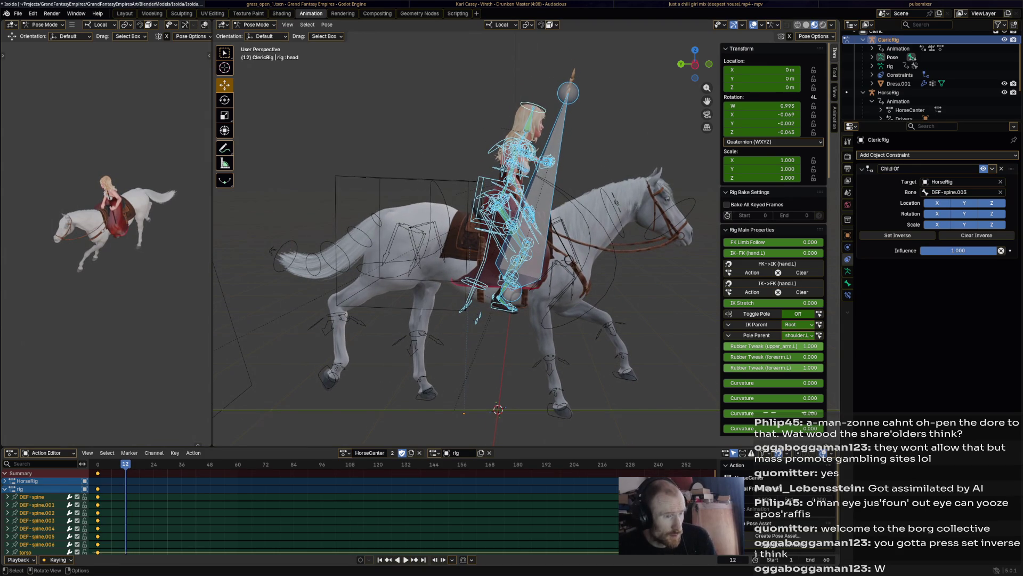
key("space")
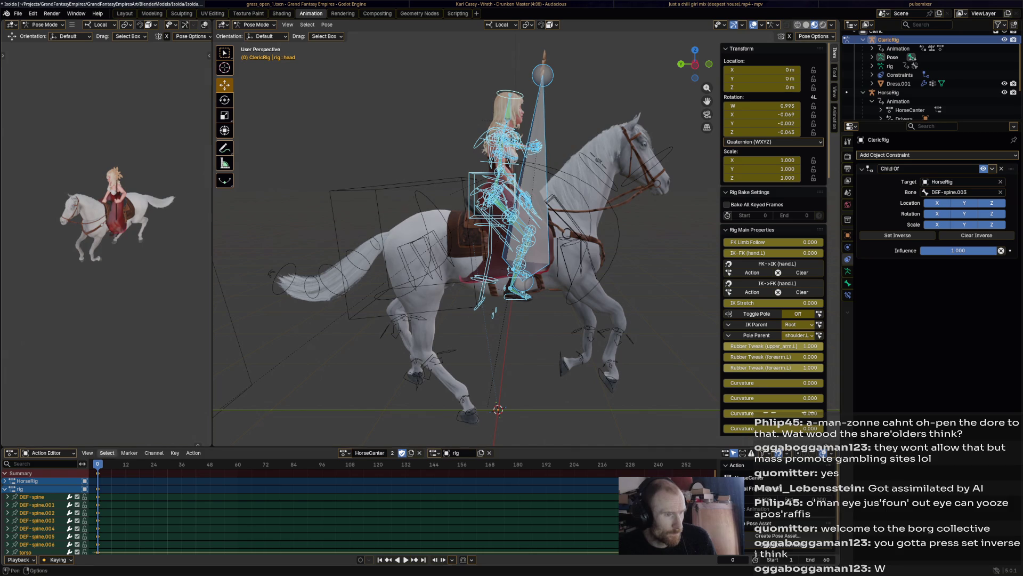
scroll(496, 240, "up", 3)
scroll(496, 240, "up", 3)
- Raise the torso, move the right hand IK, and rotate the chest and head to sit the canter
middle_click_drag(496, 240, 528, 240)
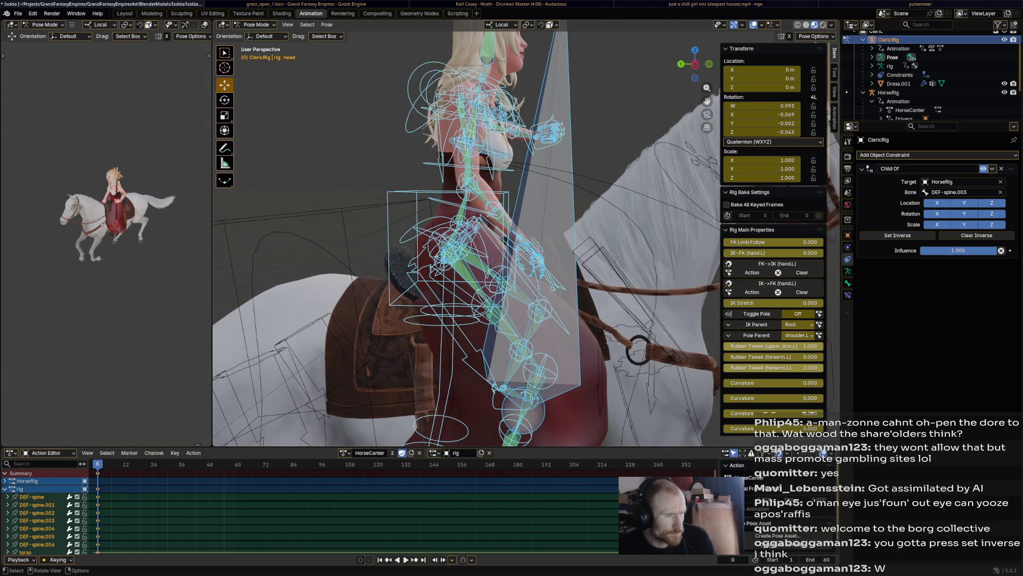
left_click(420, 240)
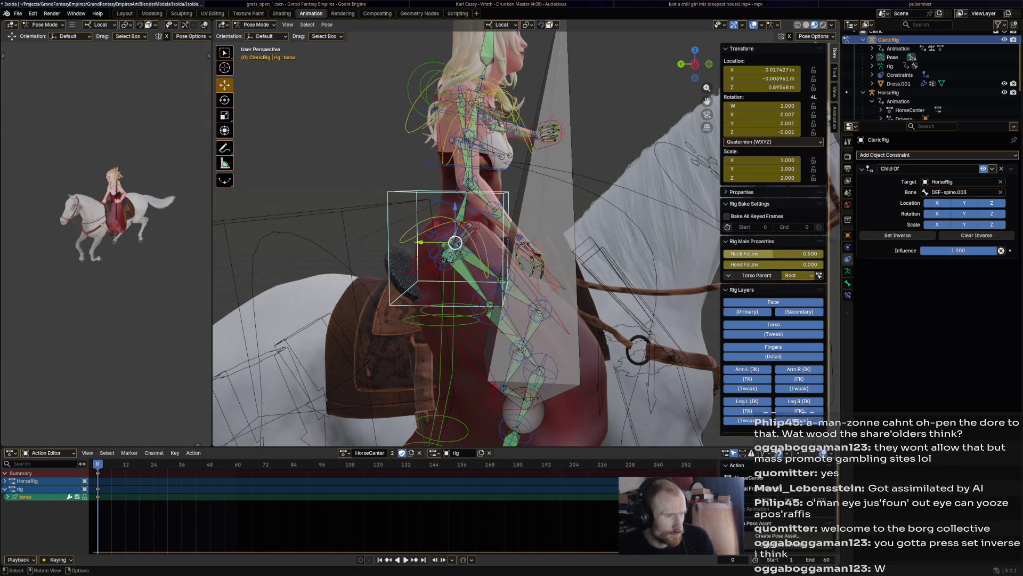
key("g")
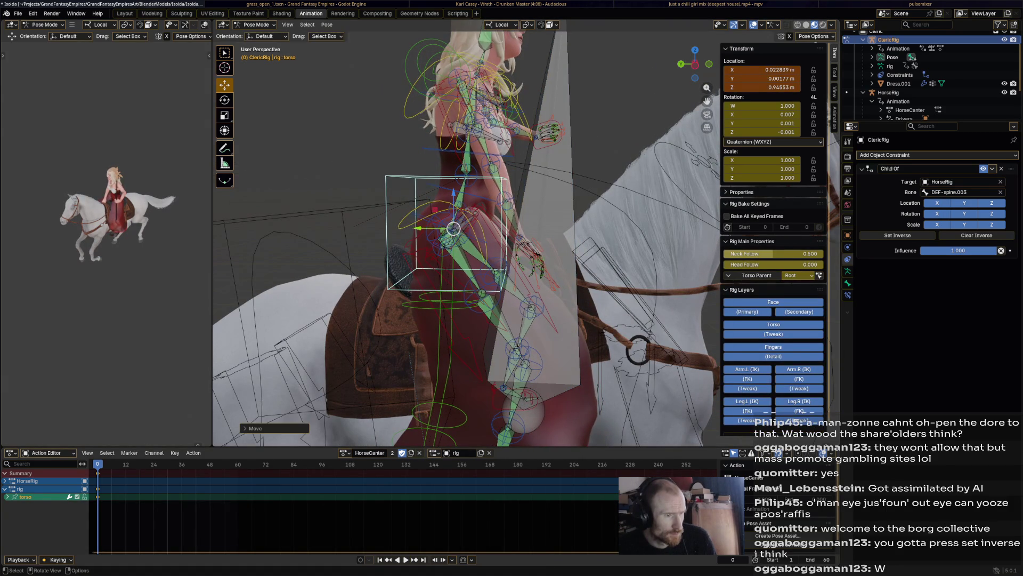
left_click(530, 227)
key("g")
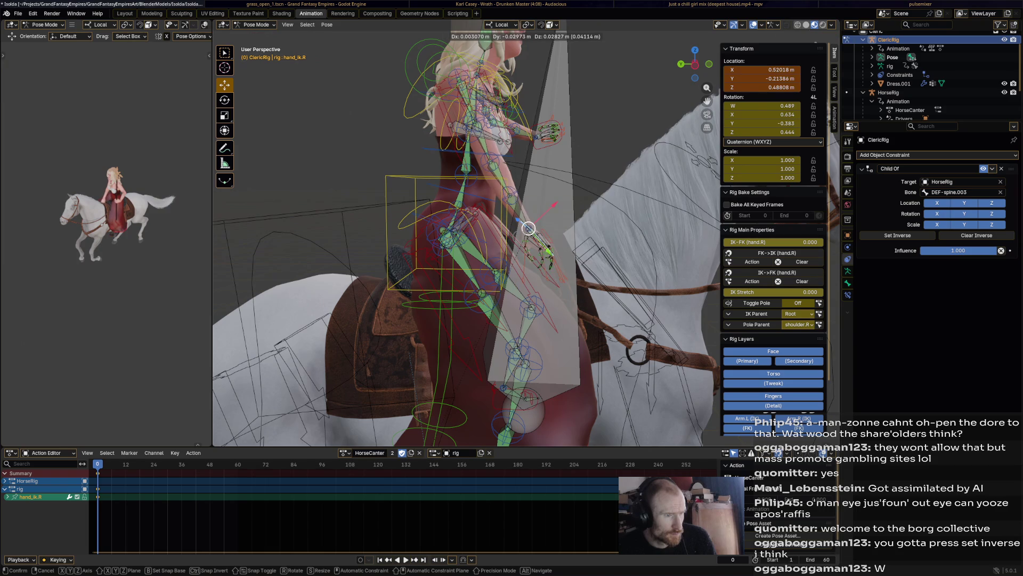
left_click(530, 224)
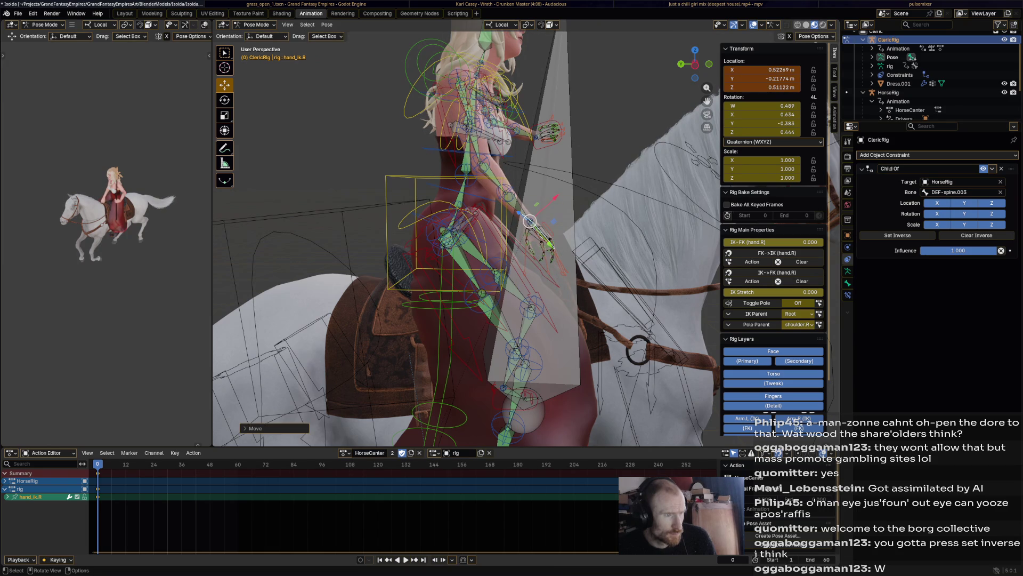
left_click(464, 97)
key("r")
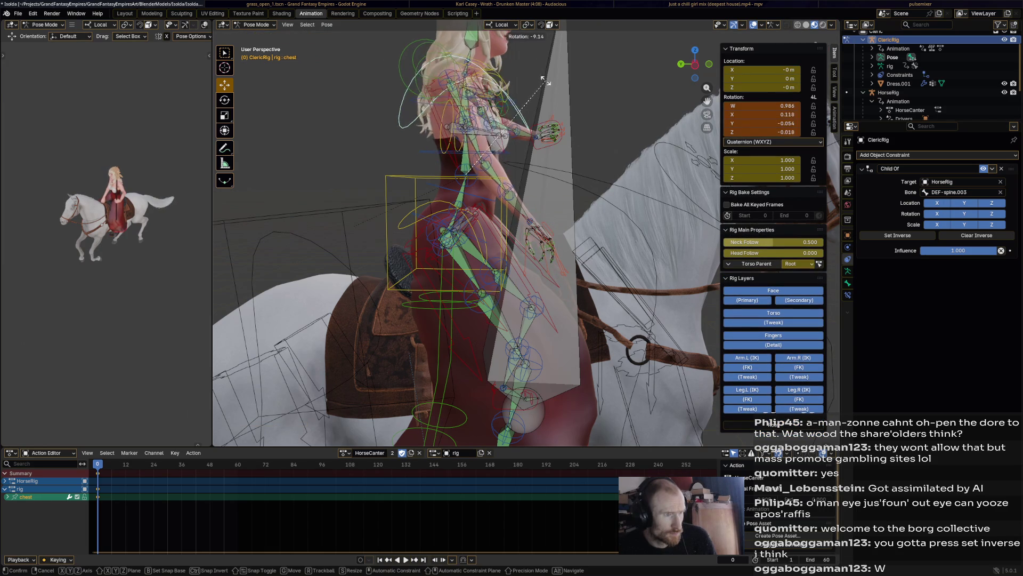
left_click(532, 76)
scroll(496, 200, "down", 3)
left_click(480, 80)
key("r")
left_click(512, 144)
- Move the left hand with the staff, key the full pose at frame 0, play it, then switch to the riding video
middle_click_drag(480, 240, 448, 224)
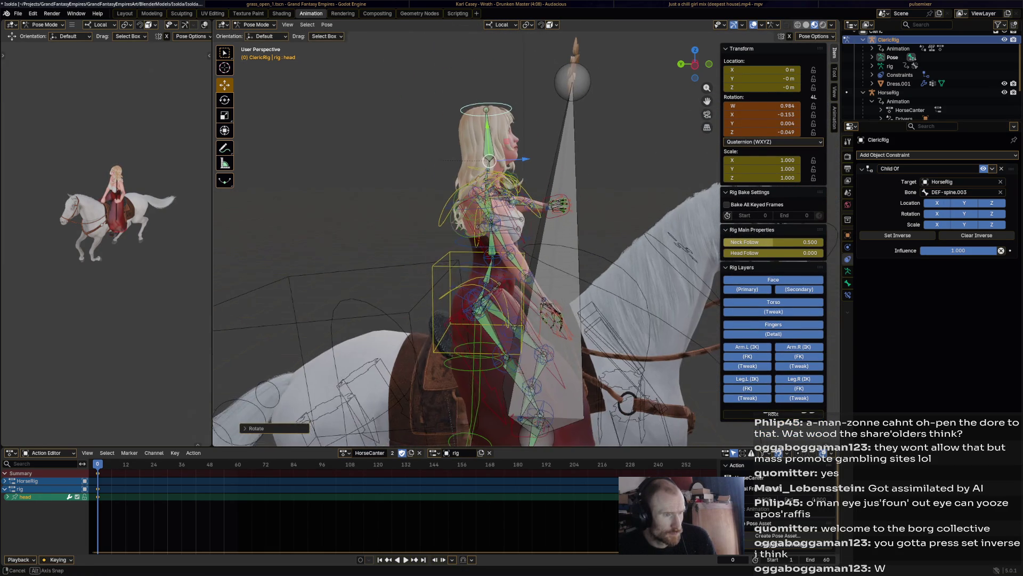
left_click(575, 80)
left_click(551, 208)
key("g")
left_click(551, 202)
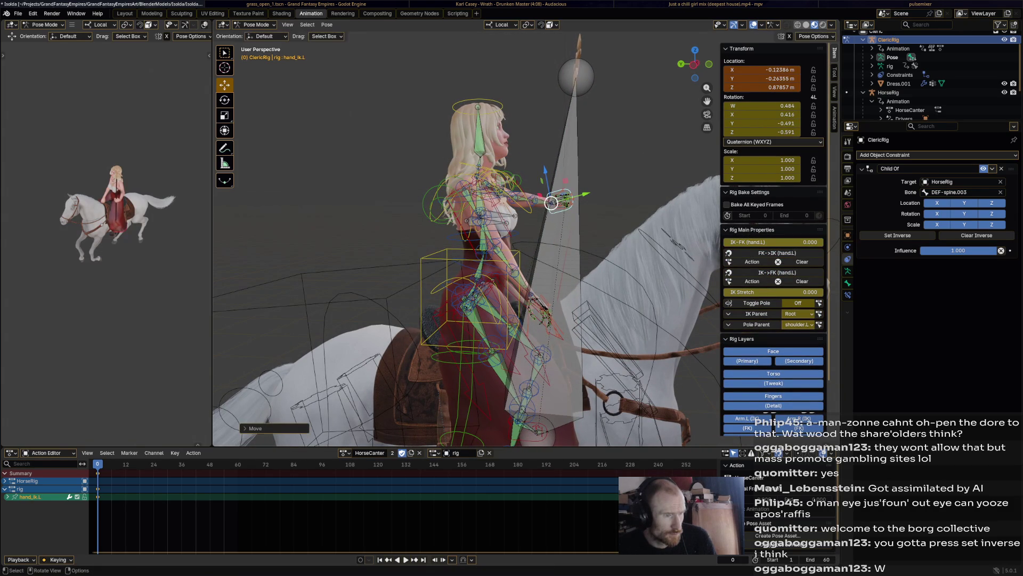
key("a")
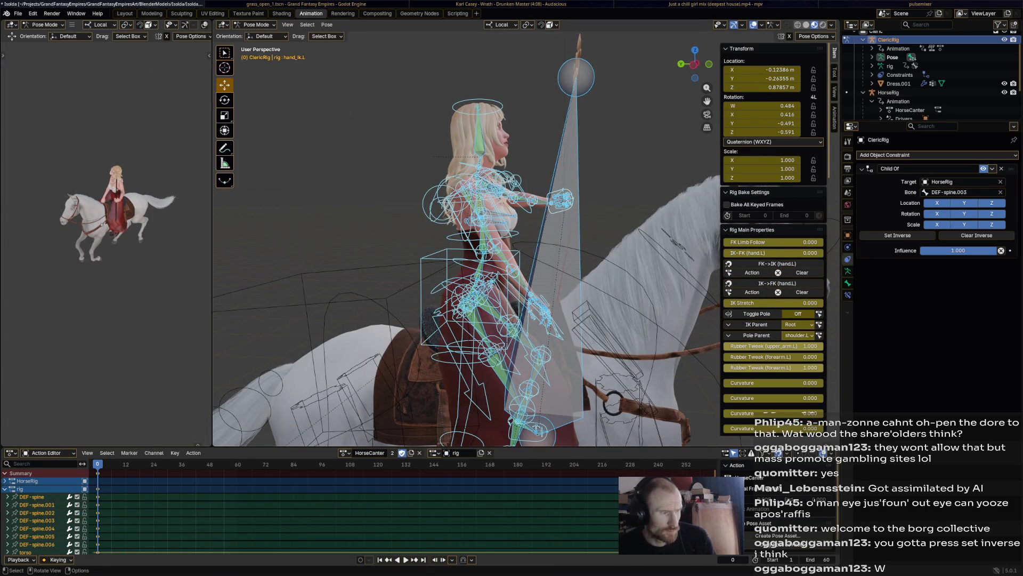
key("i")
key("space")
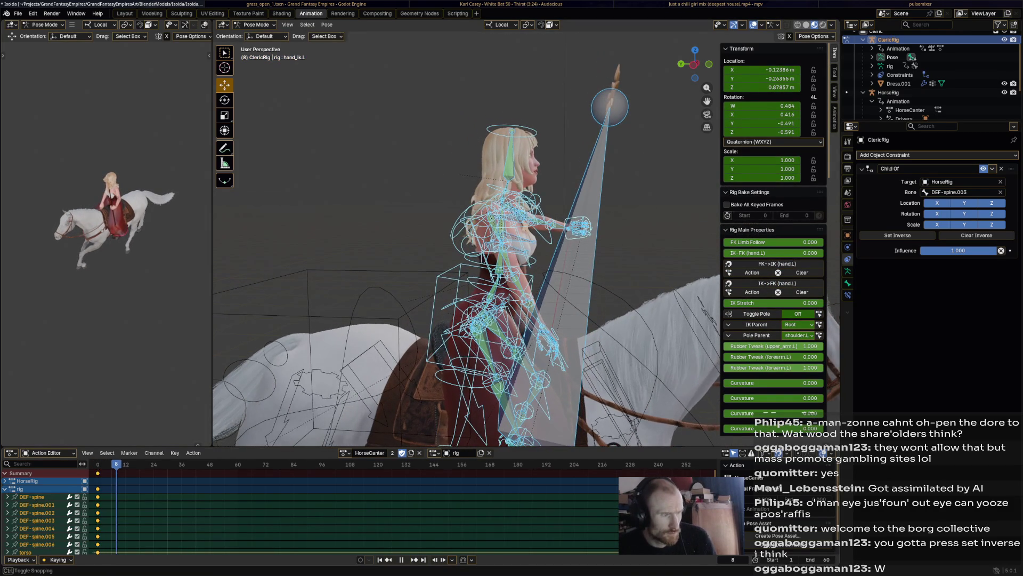
middle_click_drag(481, 240, 417, 289)
left_click(529, 236)
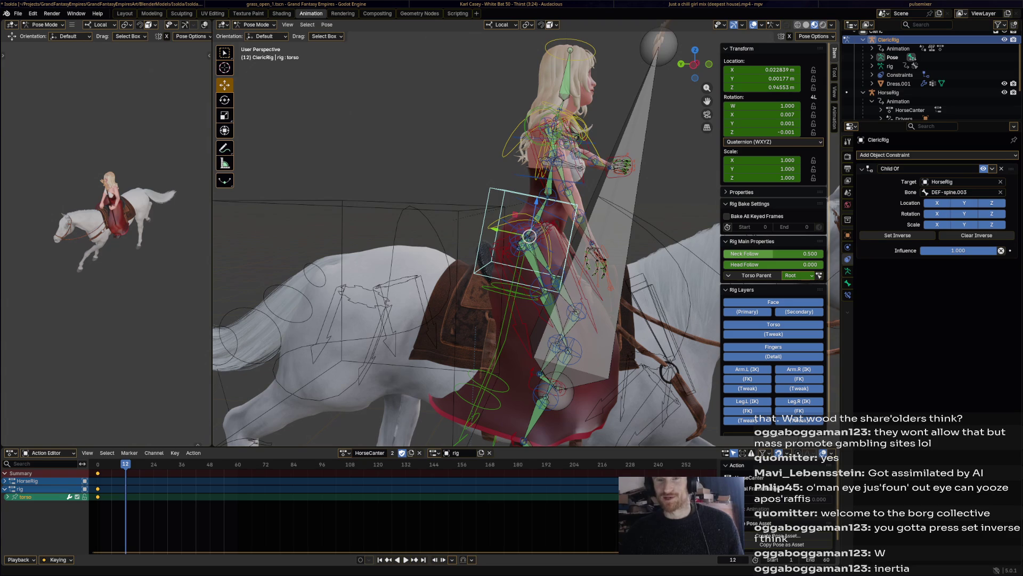
key("alt+Tab")
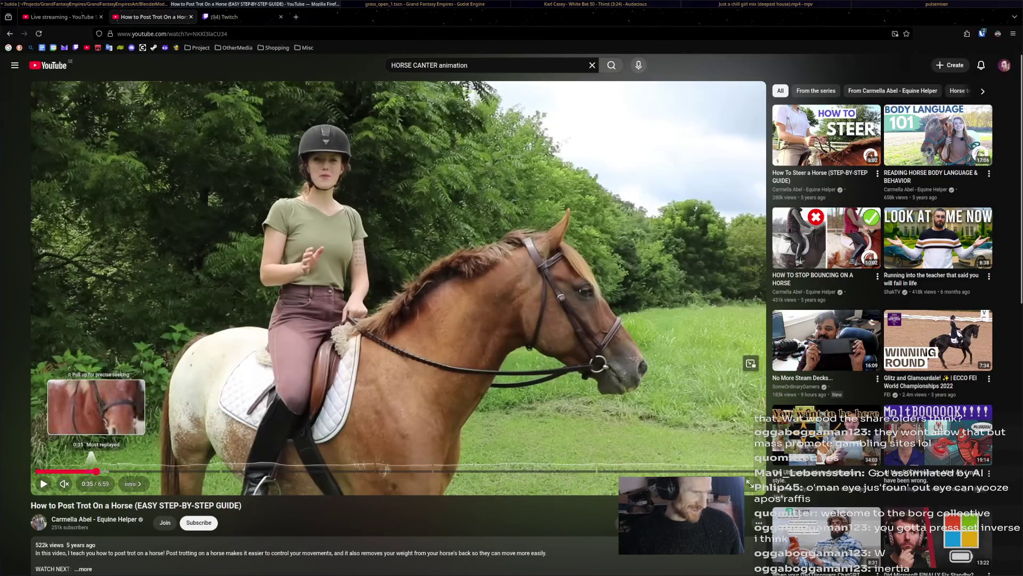
- Seek to the trotting section of the YouTube video, play it, and flip between Blender and the canter guide
left_click(96, 471)
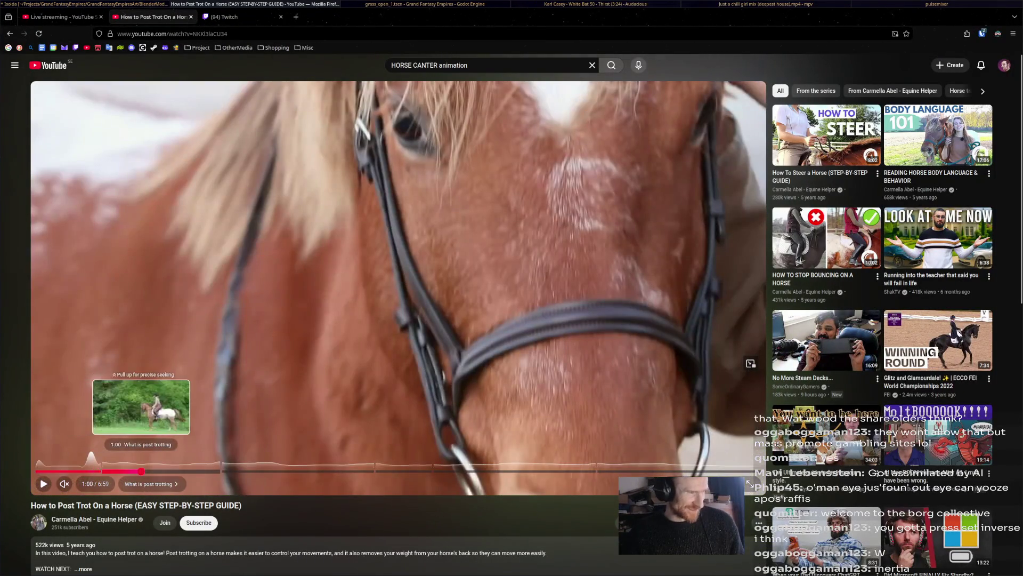
left_click(143, 471)
key("space")
key("space")
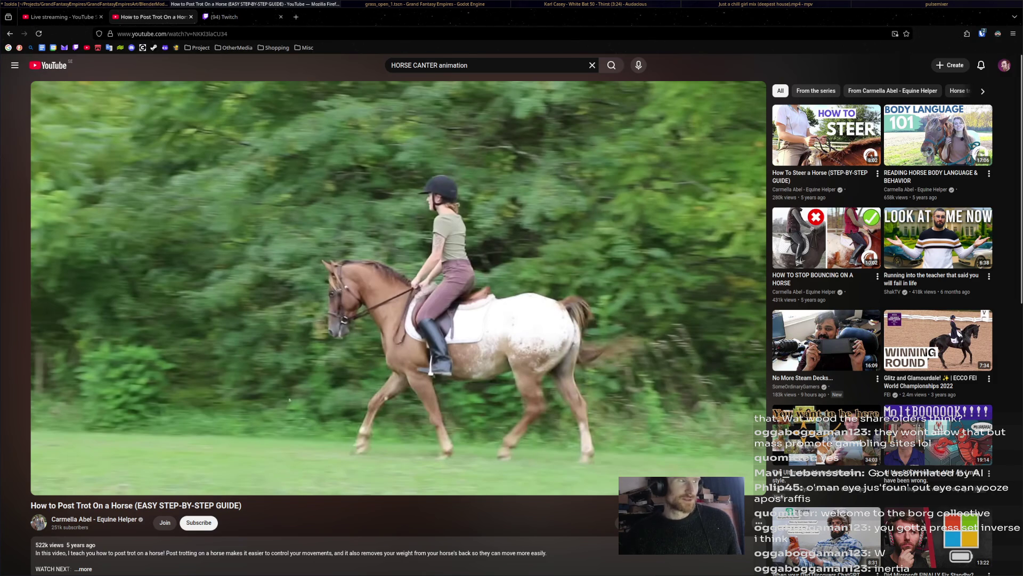
key("alt+Tab")
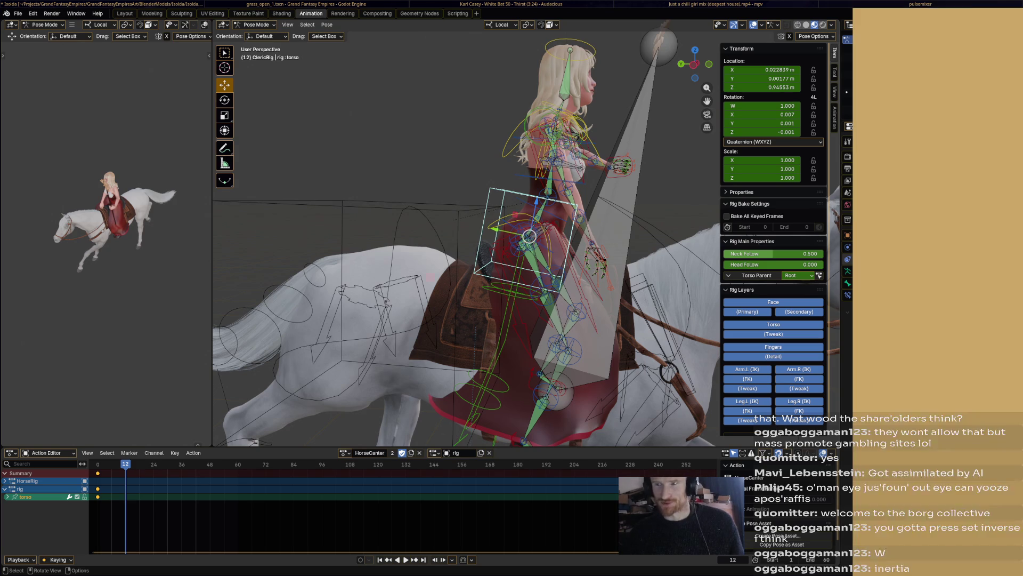
key("alt+Tab")
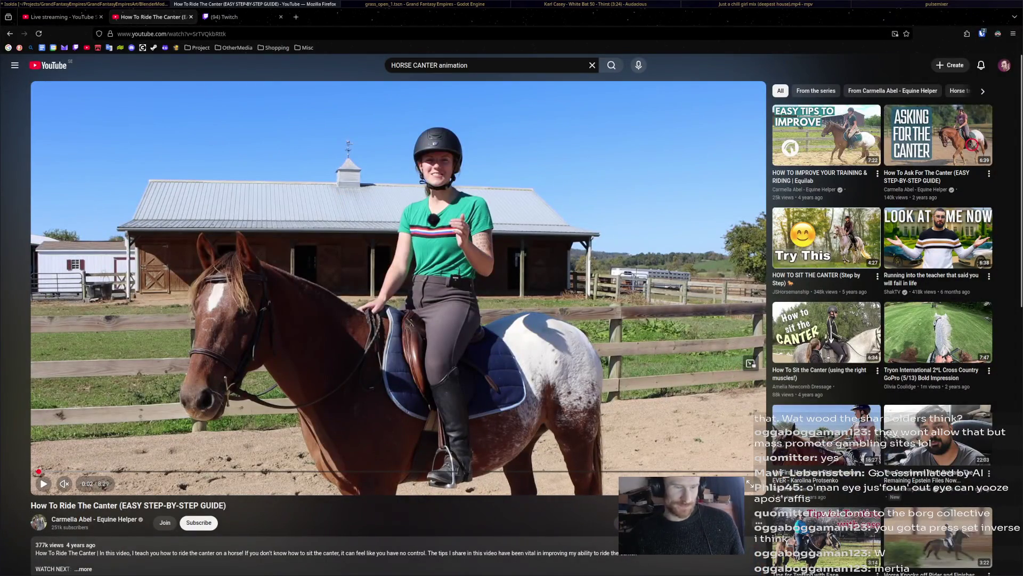
mouse_move(175, 467)
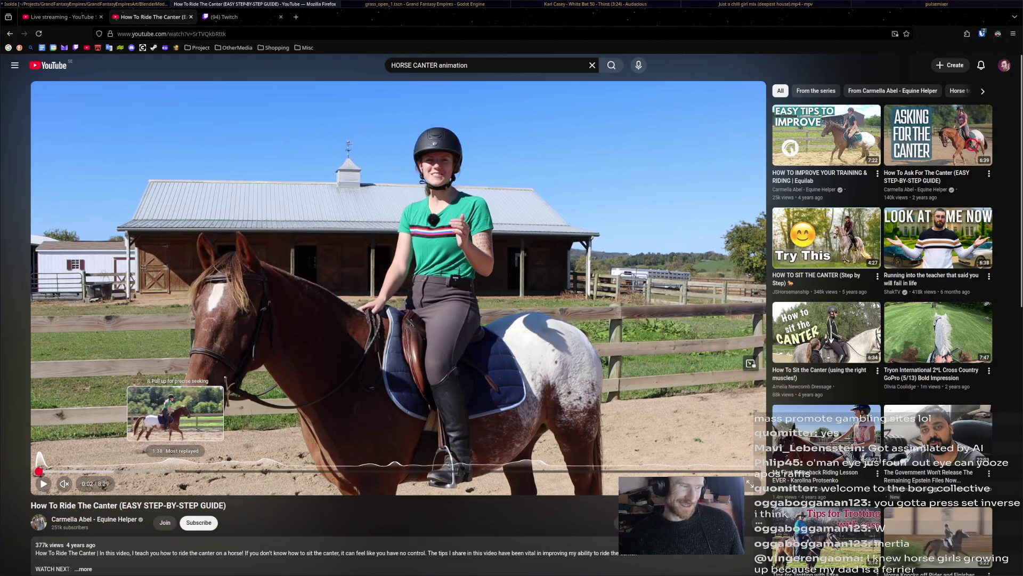
- Seek the canter video to around 1:36-1:37 and hold it paused there
left_click(157, 470)
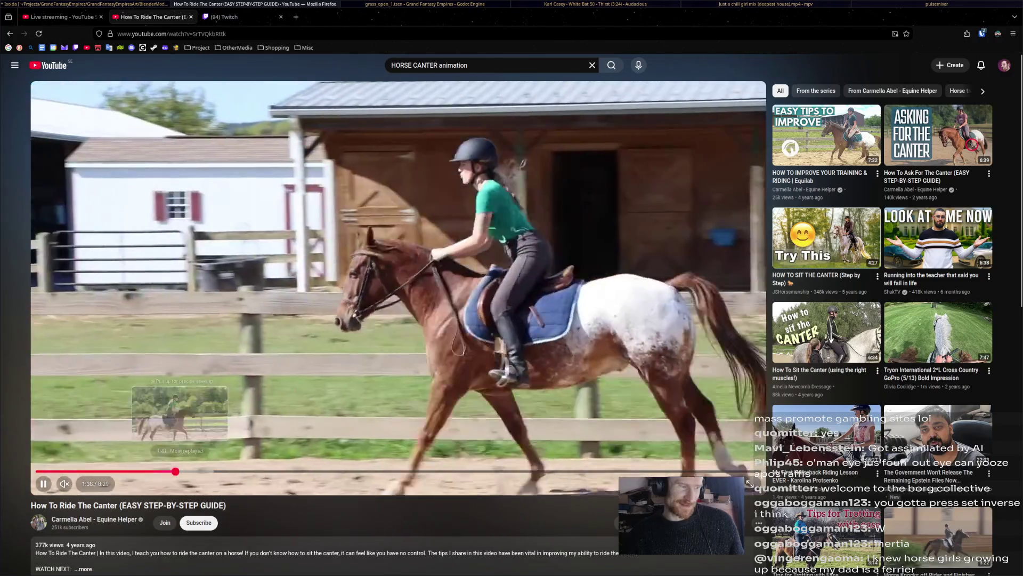
key("space")
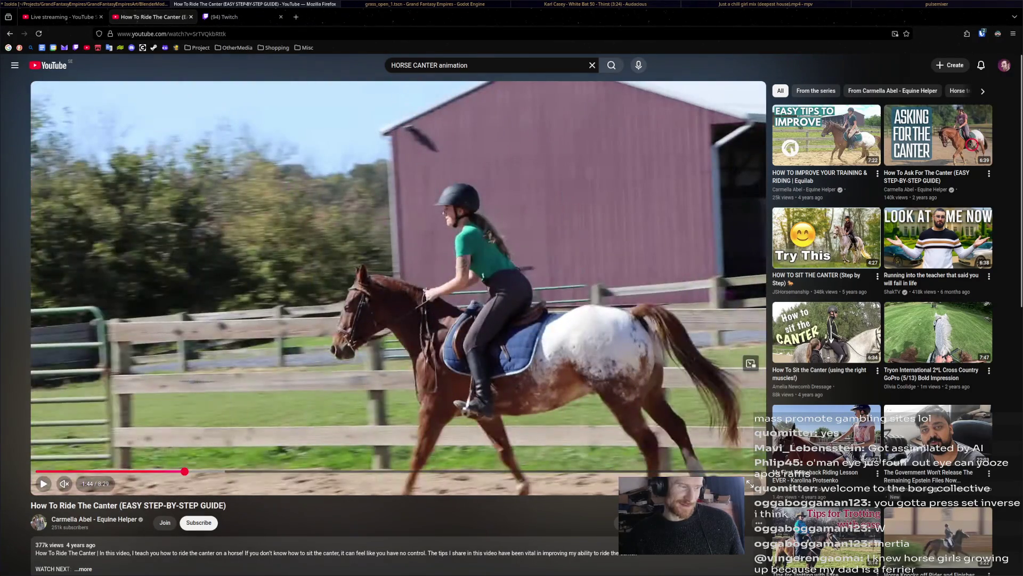
left_click_drag(177, 471, 173, 472)
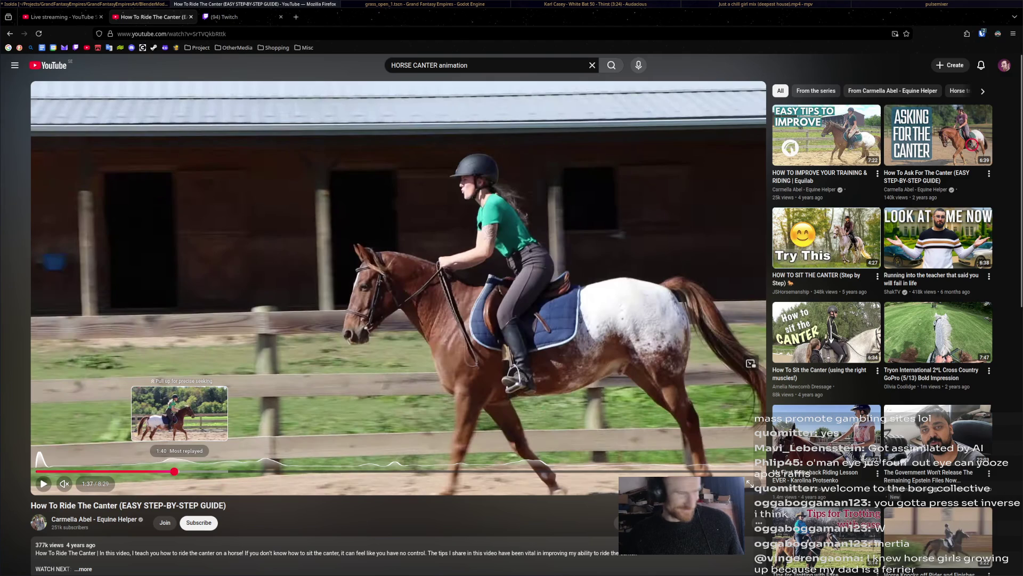
left_click(168, 472)
left_click_drag(169, 472, 175, 472)
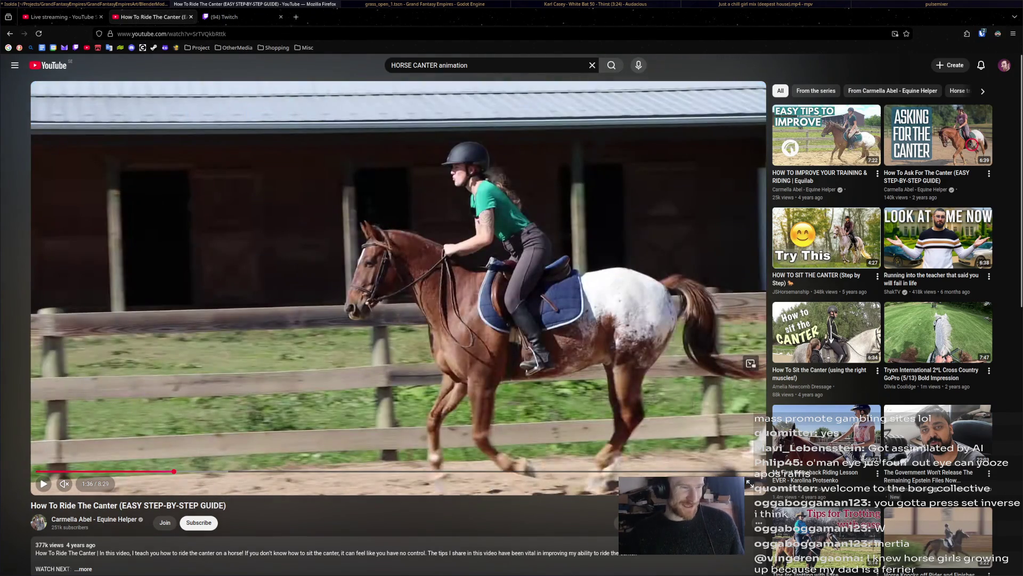
- Step the paused video forward frame by frame through the horse's canter stride
key("period")
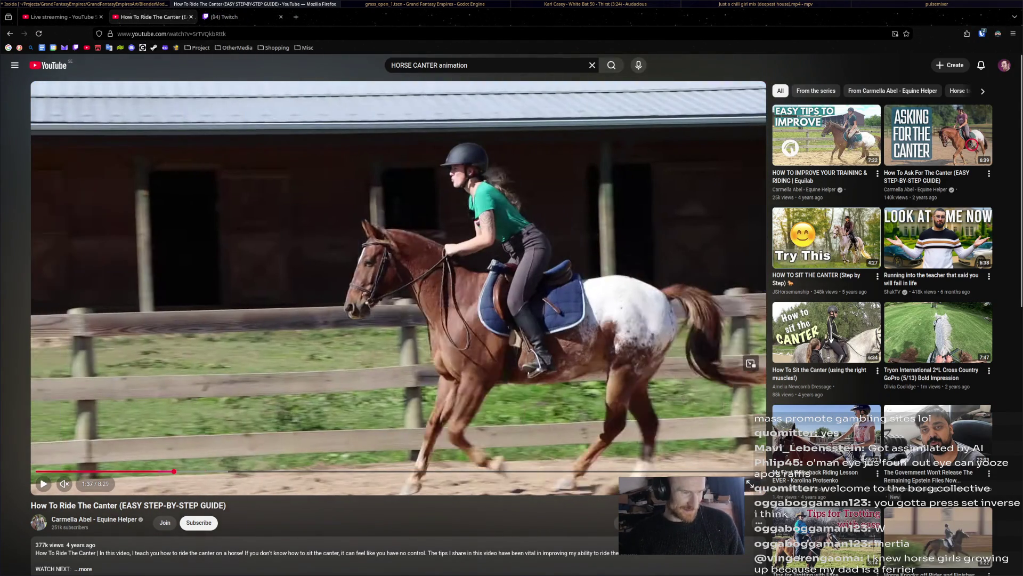
key("period")
key("period")
key("period")
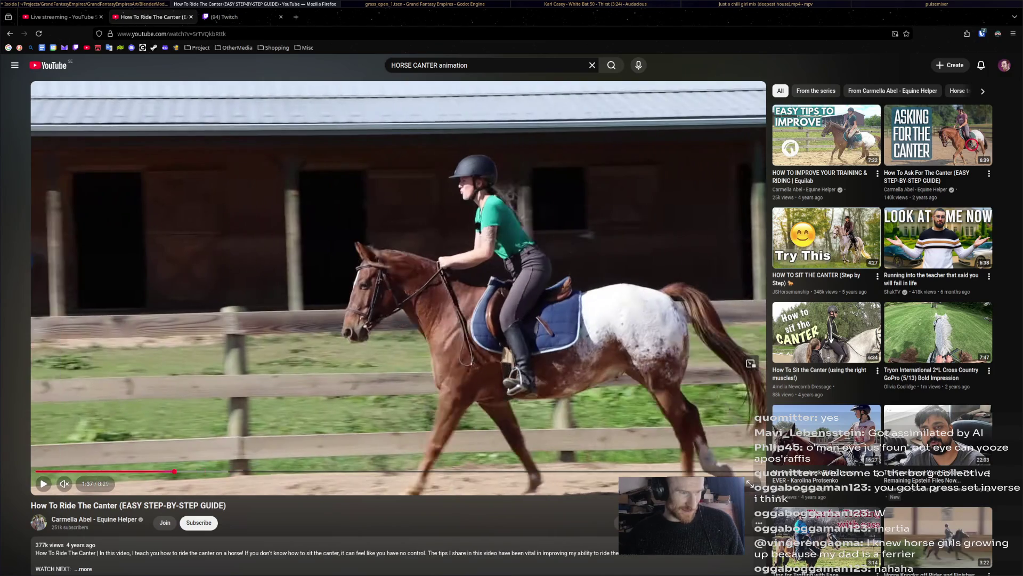
key("period")
key("period")
key("period")
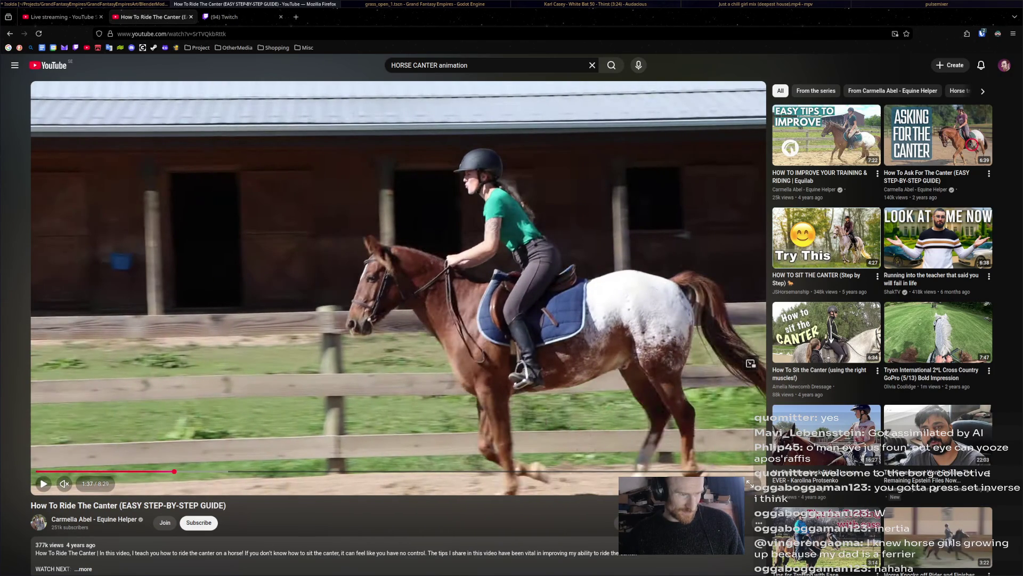
key("period")
key("period")
key("period")
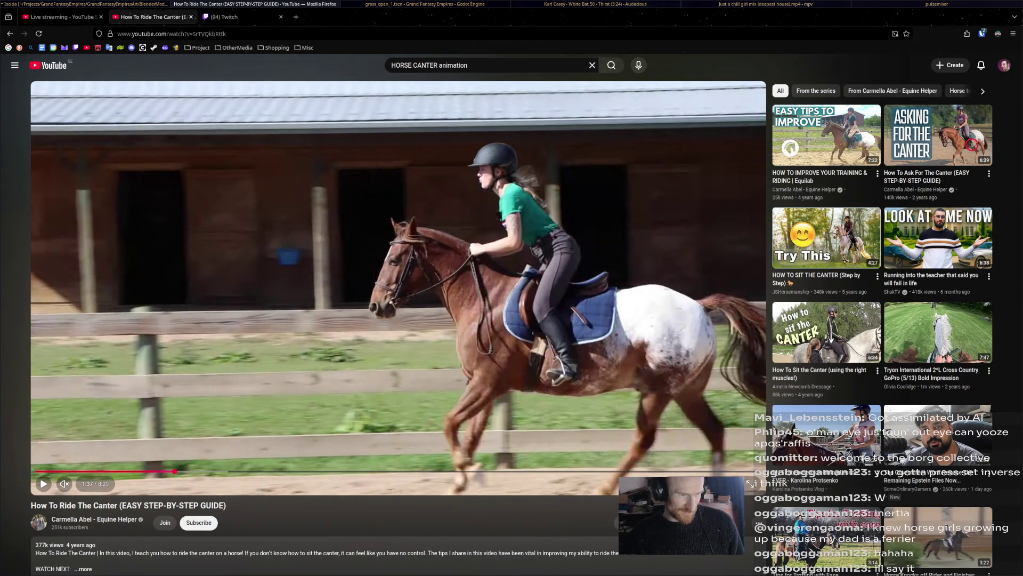
key("period")
key("period")
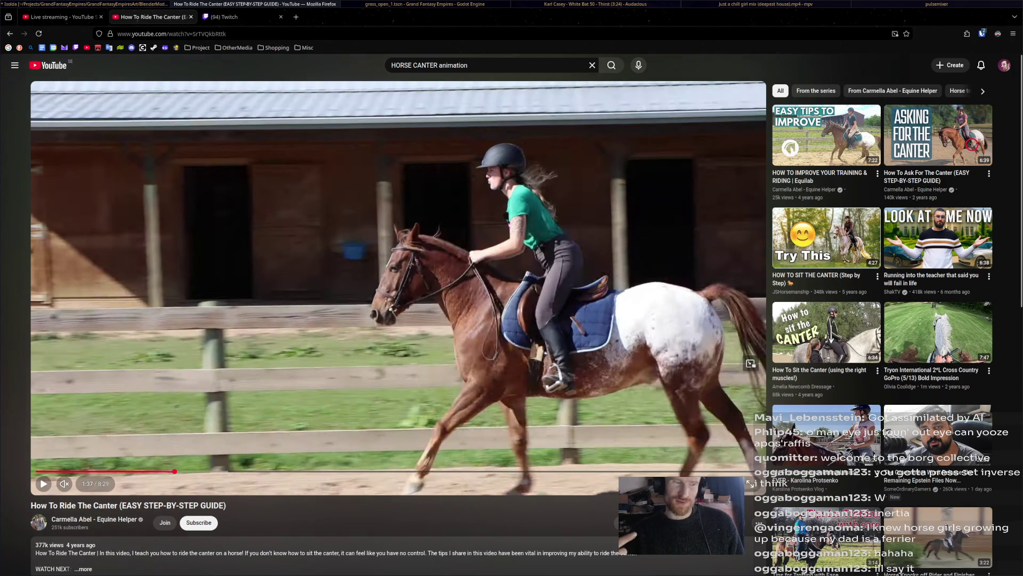
key("period")
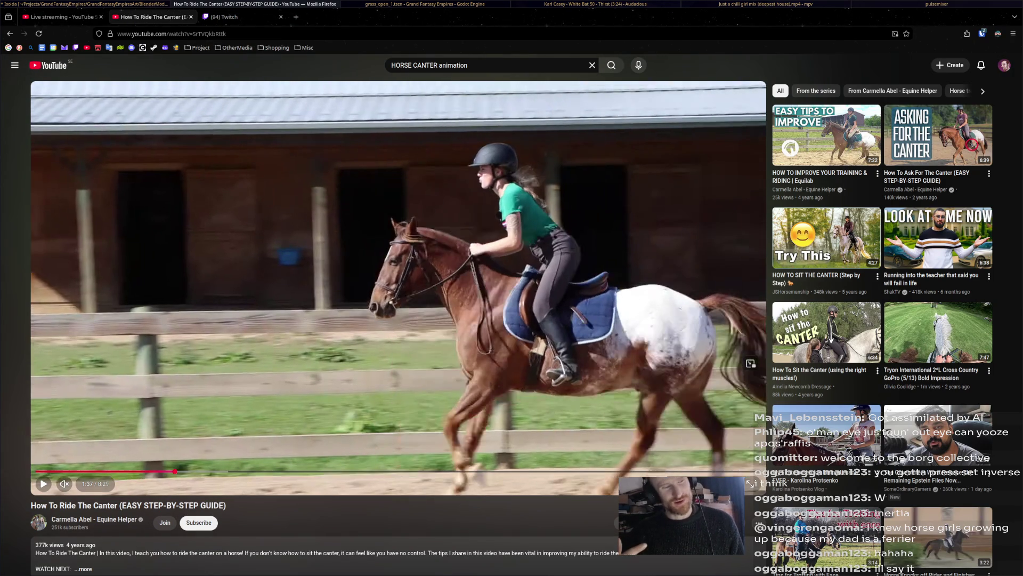
key("period")
key("period")
key("period")
key("period")
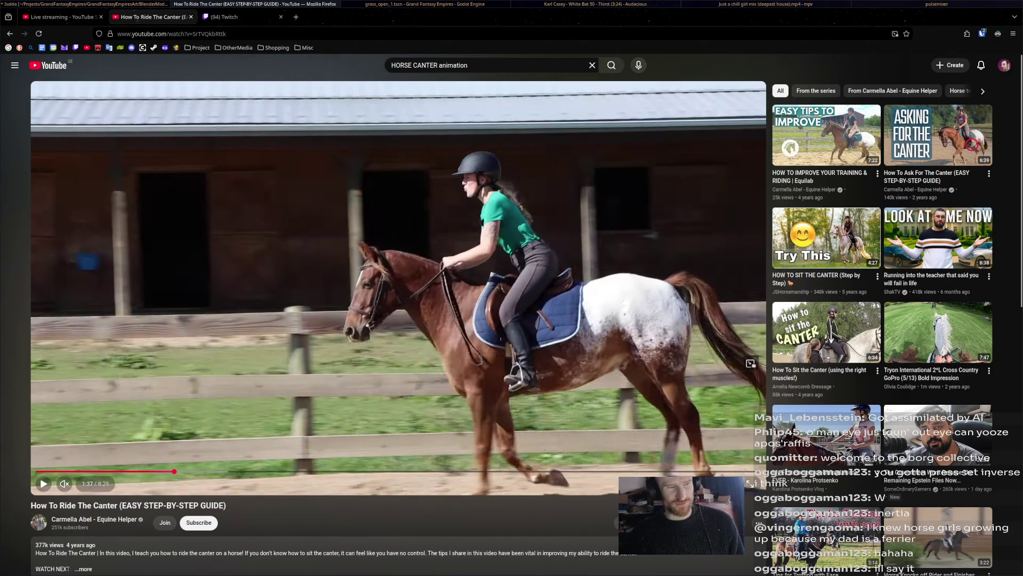
key("period")
key("period")
key("period")
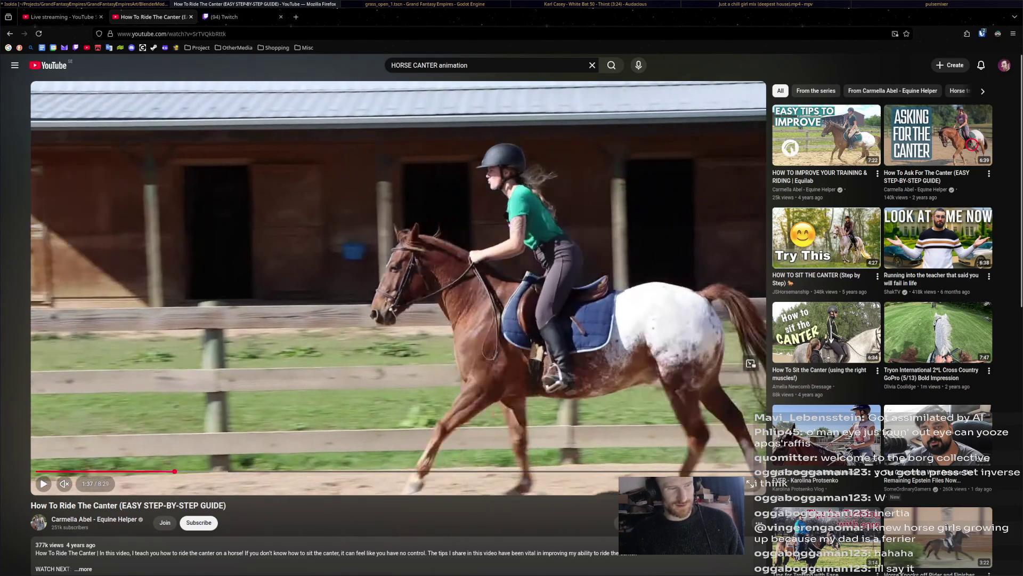
key("period")
key("period")
key("period")
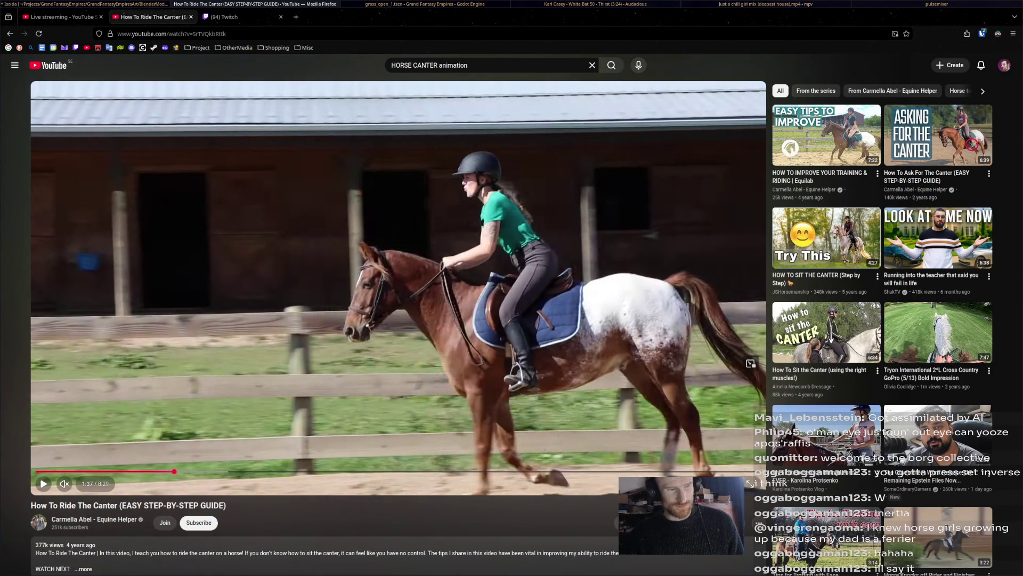
- Cycle windows past the Godot editor back toward Blender
key("alt+Tab")
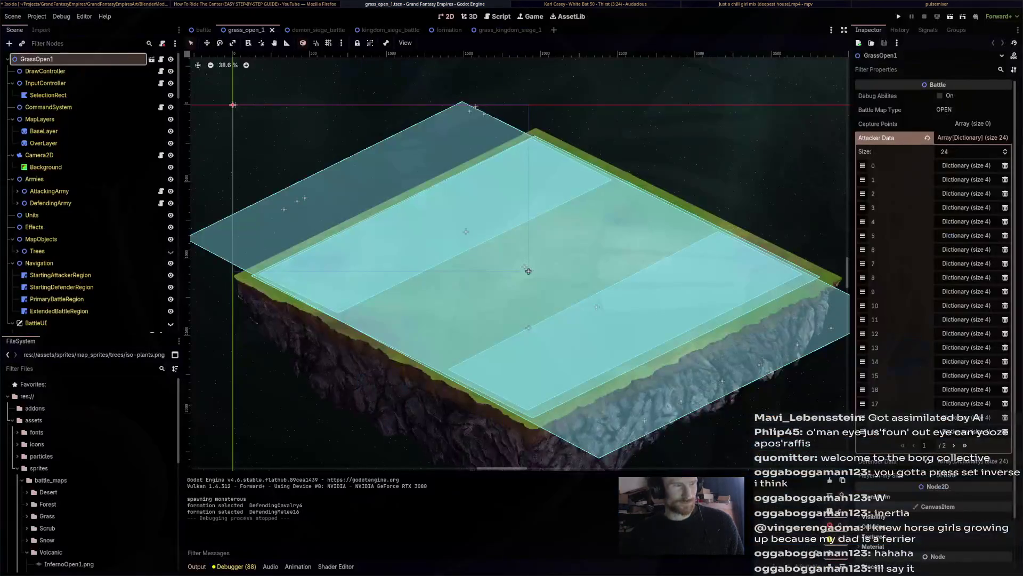
key("alt+Tab")
key("alt+Tab")
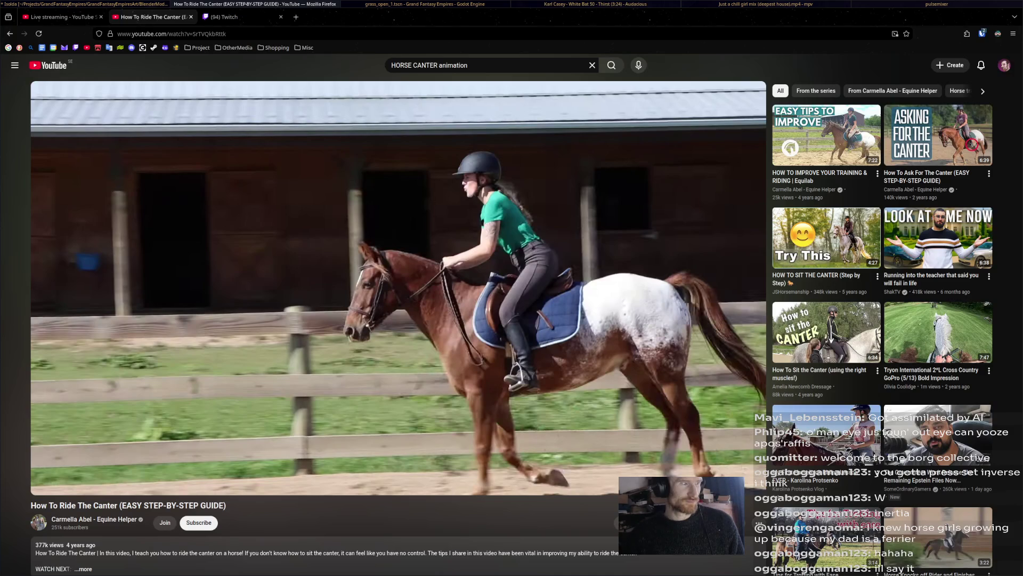
key("alt+Tab")
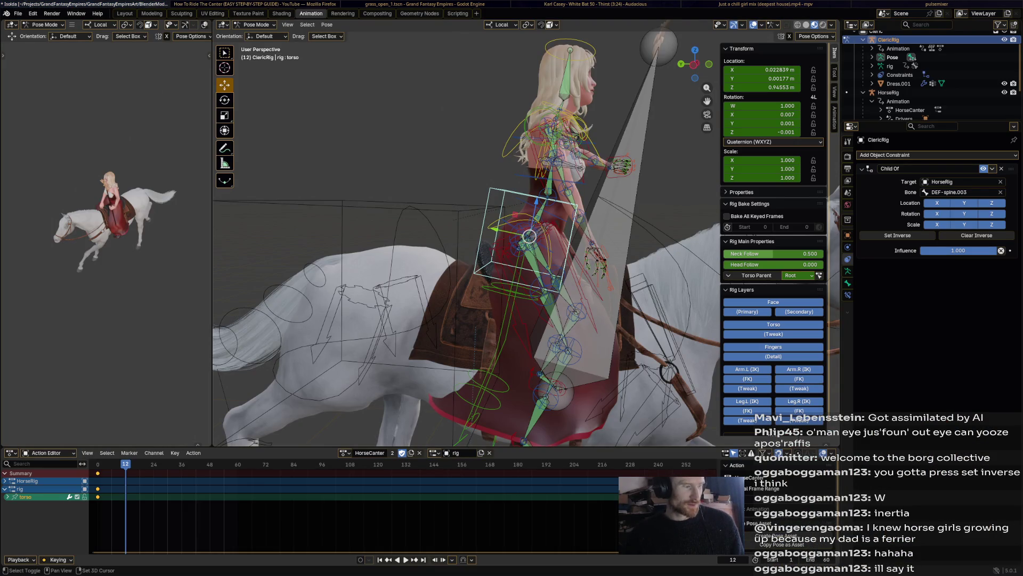
- From a side view, play the canter animation from the start and stop it at frame 13
middle_click_drag(480, 240, 416, 248)
scroll(448, 240, "down", 3)
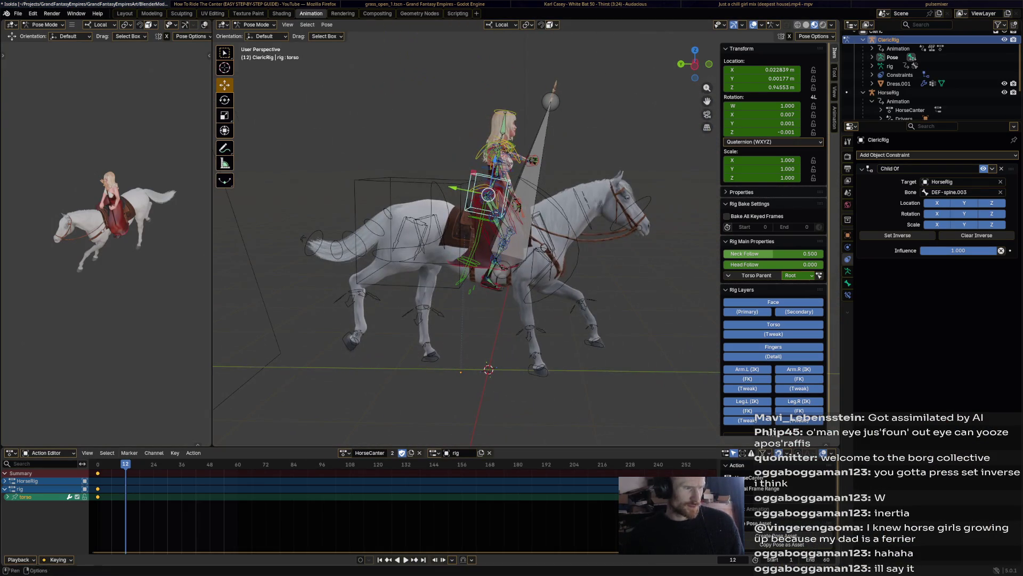
key("shift+Left")
key("space")
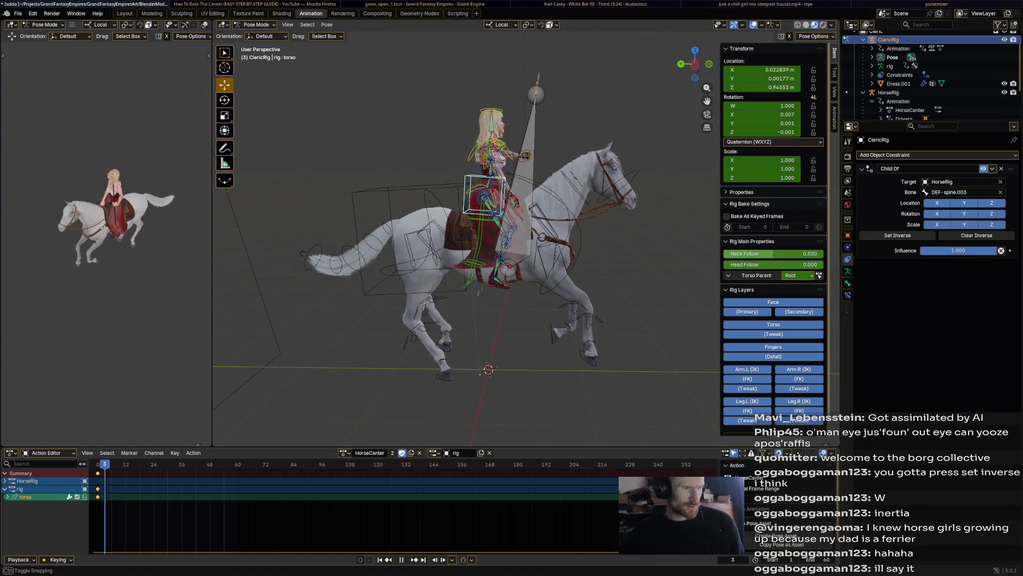
key("space")
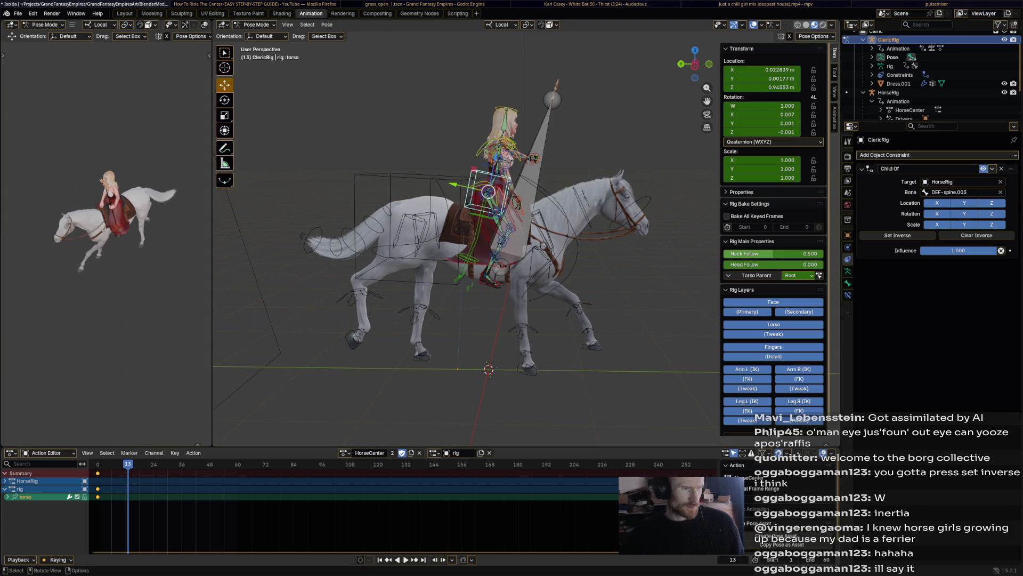
scroll(480, 200, "up", 4)
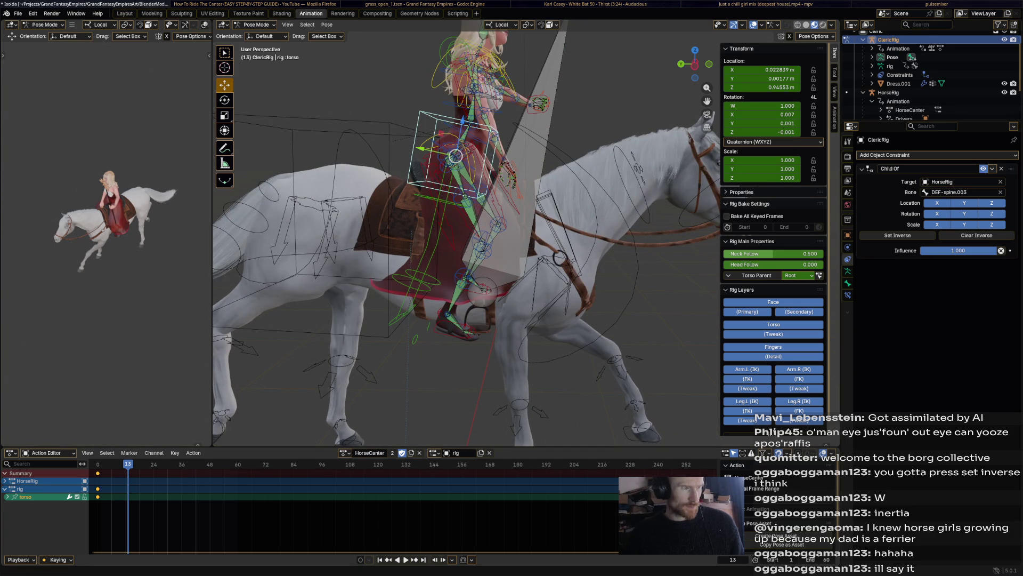
- Compare against the reference video, then begin rotating the rider's torso forward at frame 13
key("alt+Tab")
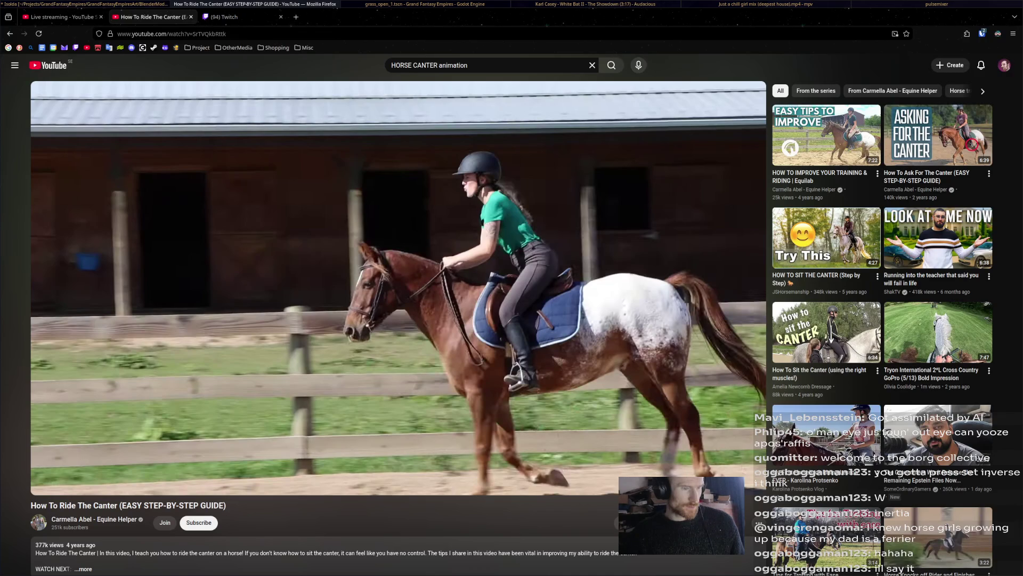
key("alt+Tab")
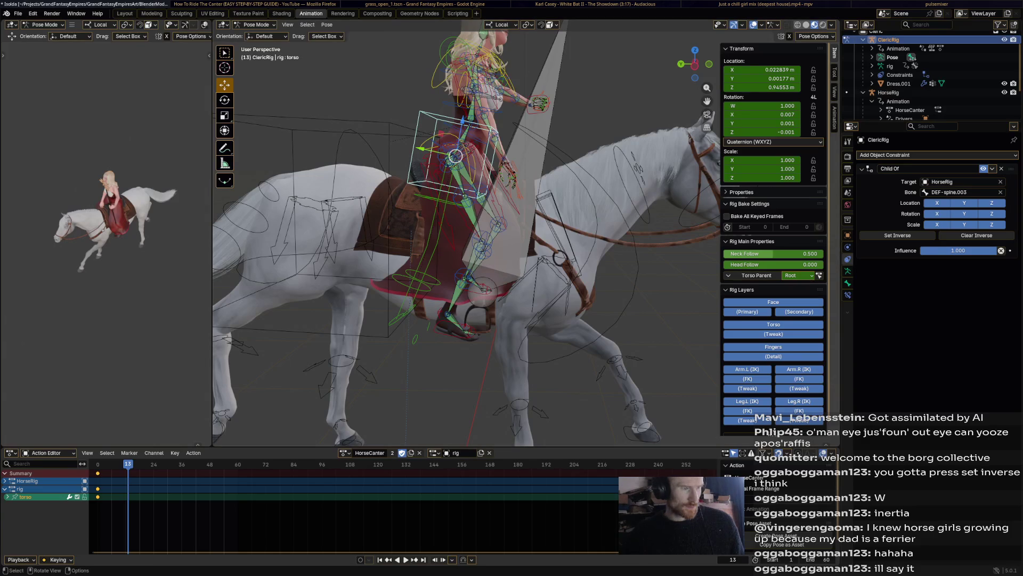
middle_click_drag(480, 240, 496, 249)
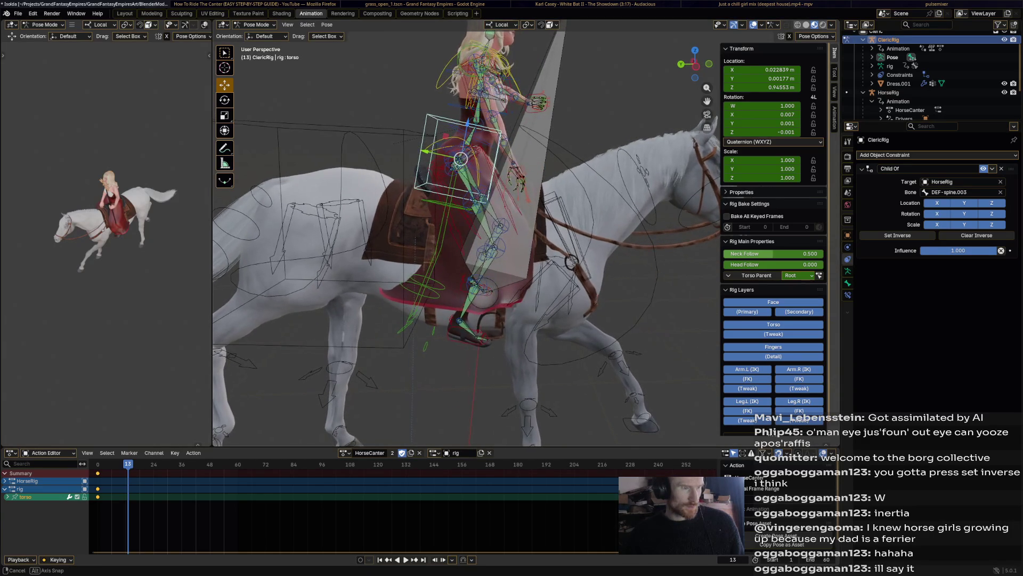
key("r")
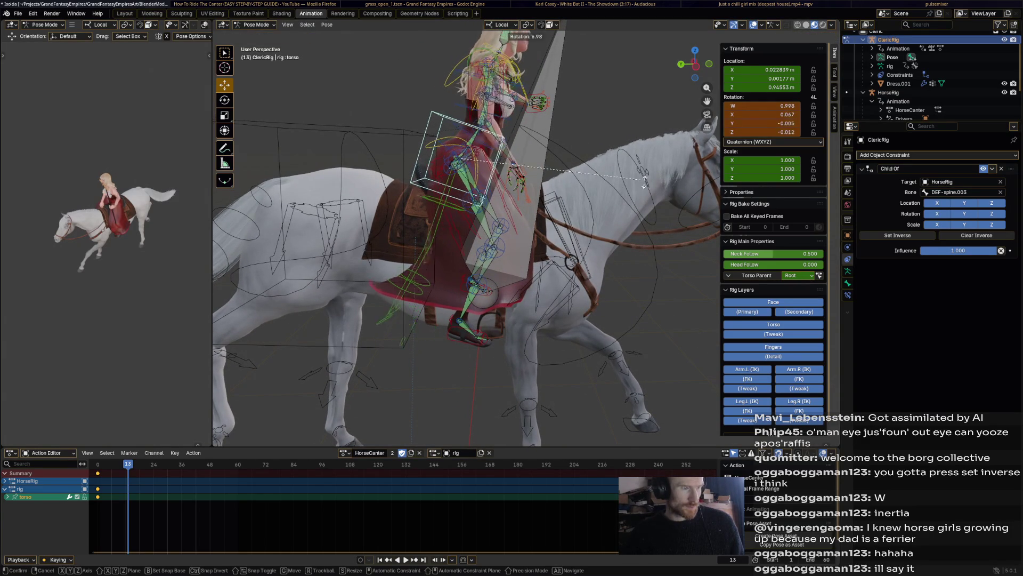
- Confirm the torso lean, then rotate the rider's chest and head to follow the canter reference
left_click(620, 209)
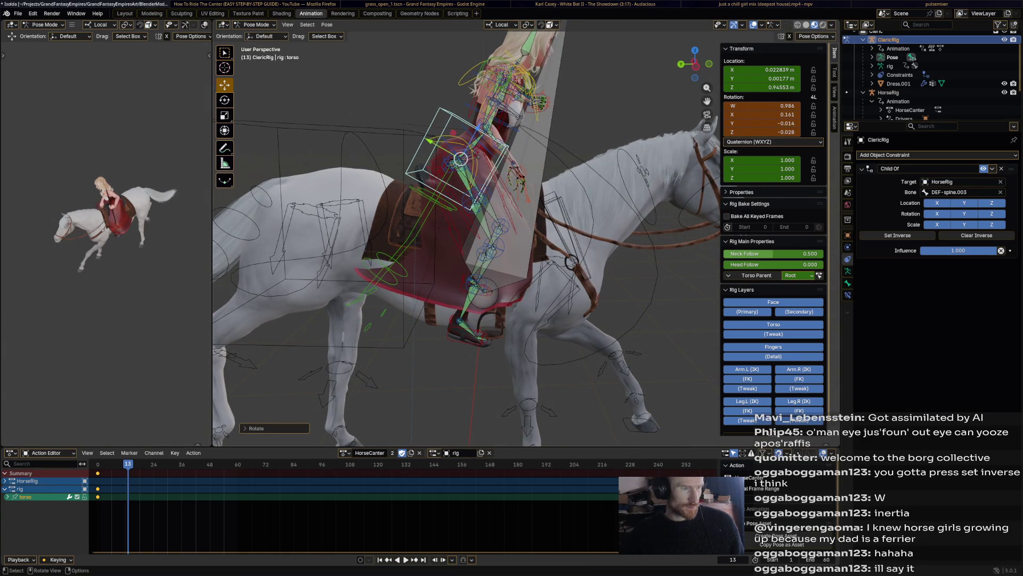
left_click(520, 174)
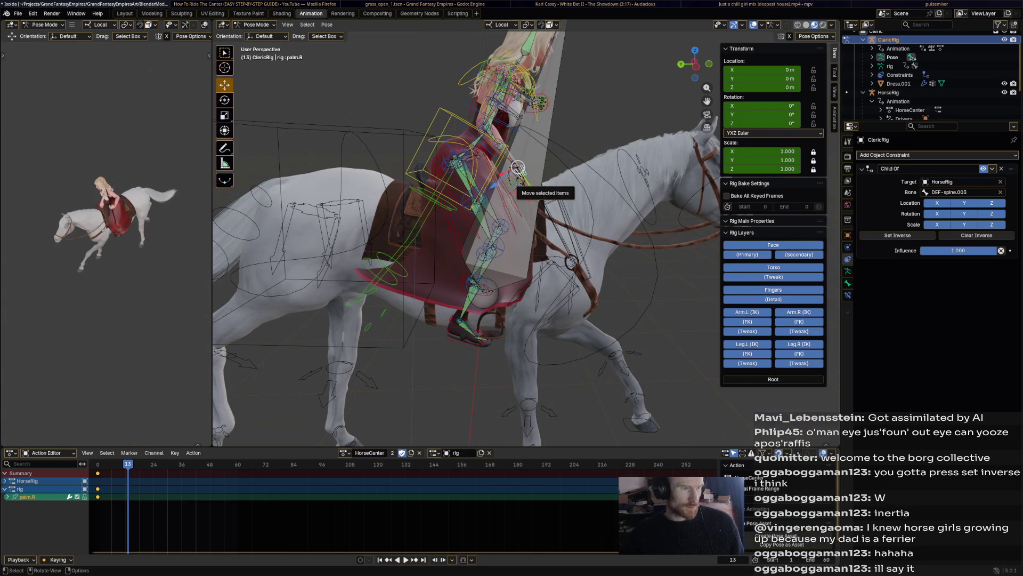
key("alt+Tab")
key("alt+Tab")
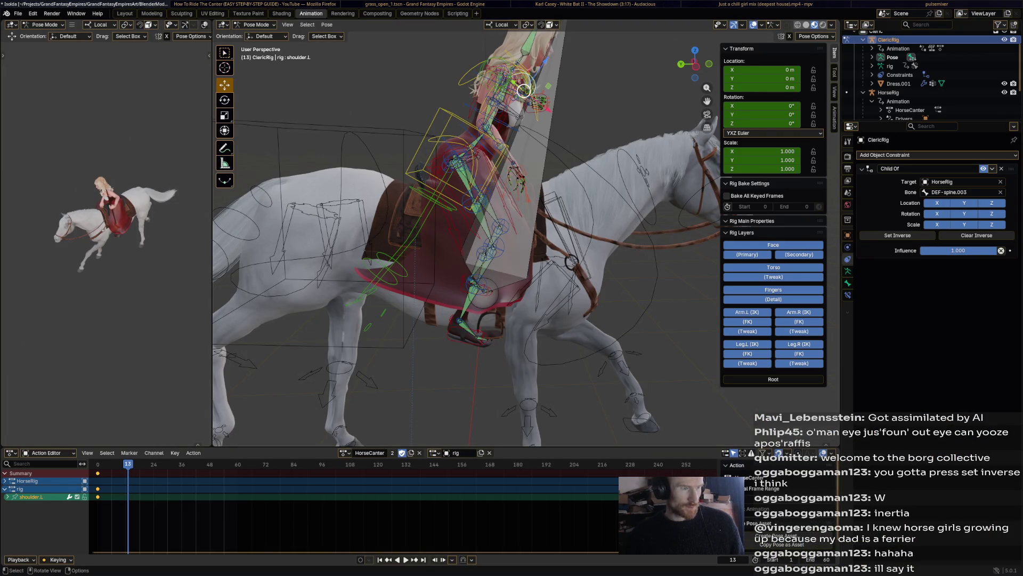
left_click(524, 90)
key("r")
left_click(588, 75)
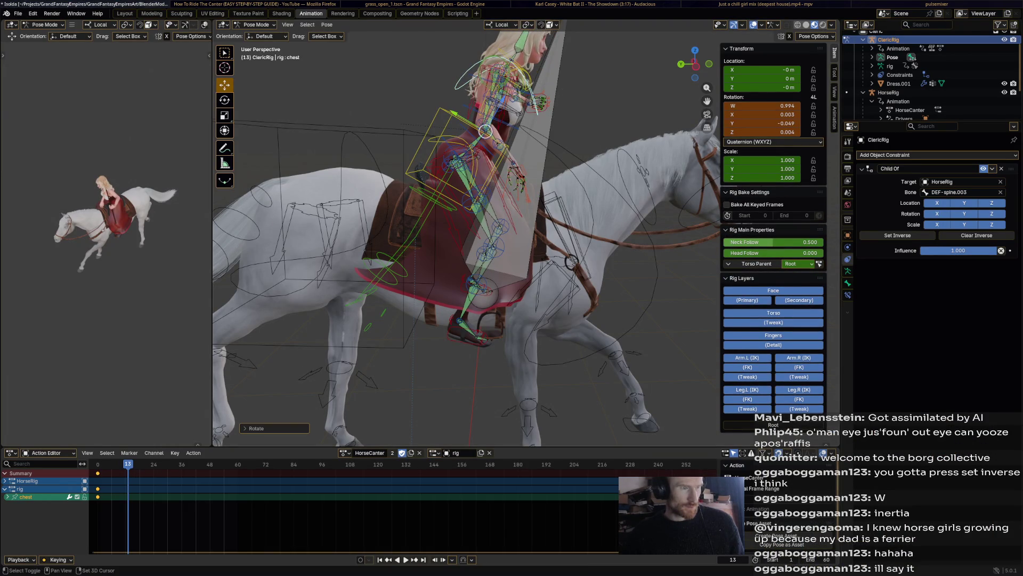
middle_click_drag(559, 200, 480, 240)
left_click(552, 160)
left_click(511, 120)
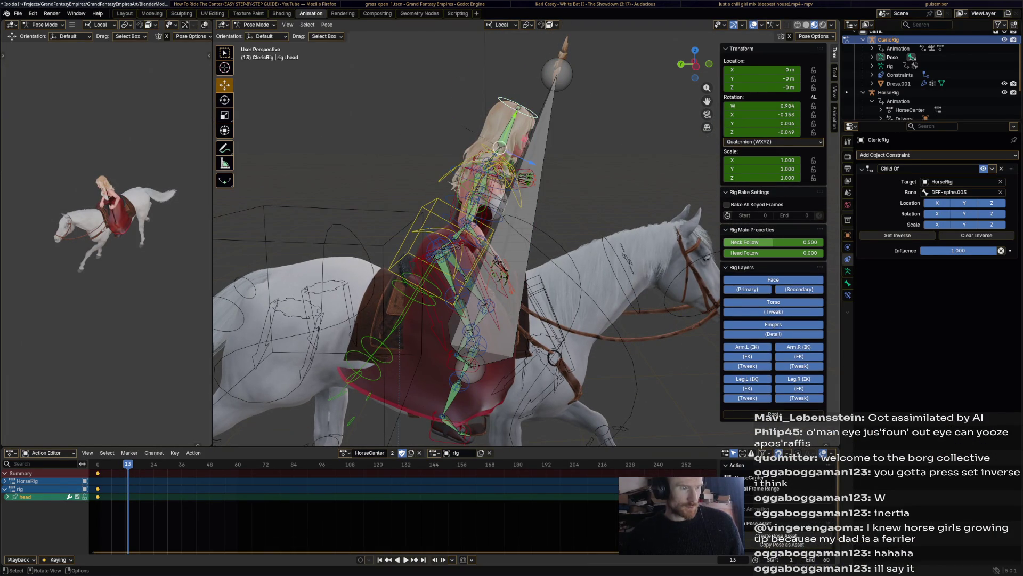
key("r")
left_click(531, 159)
- Move and rotate the right hand IK control into its new riding position
mouse_move(500, 200)
middle_mouse_down()
mouse_move(392, 279)
mouse_move(495, 257)
middle_mouse_up()
left_click(454, 238)
left_click(392, 280)
key("g")
left_click(519, 277)
key("r")
left_click(514, 276)
key("g")
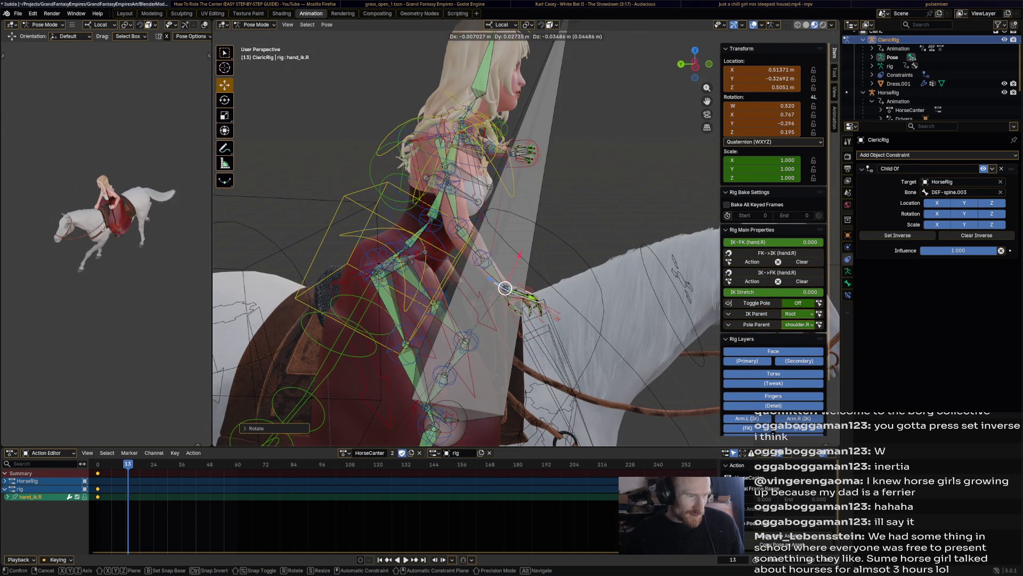
left_click(513, 275)
mouse_move(515, 275)
middle_mouse_down()
mouse_move(480, 166)
mouse_move(431, 244)
mouse_move(448, 264)
mouse_move(436, 248)
mouse_move(497, 232)
mouse_move(528, 241)
middle_mouse_up()
scroll(512, 240, "up", 3)
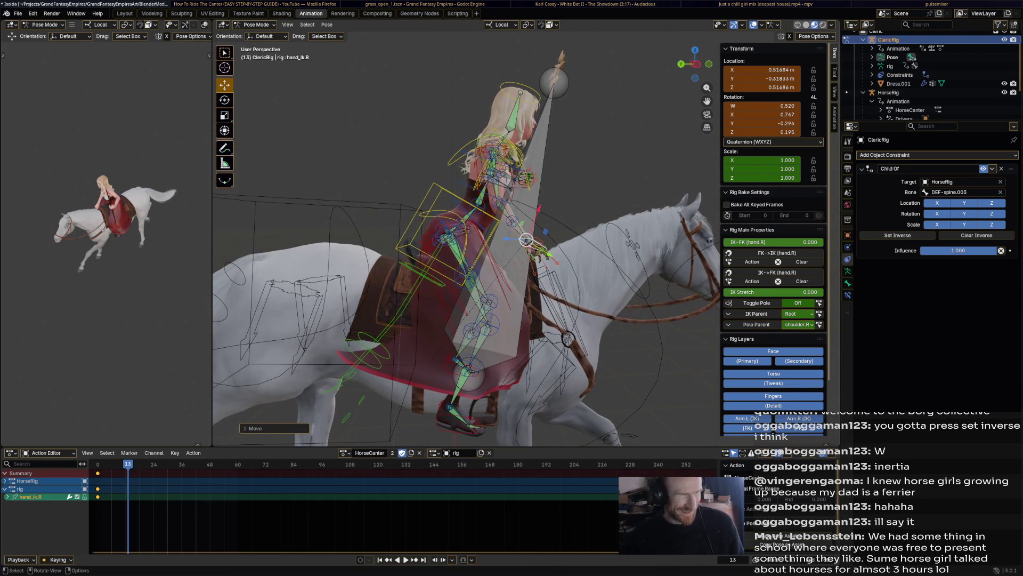
scroll(480, 240, "up", 1)
- Key every bone of the rig at frame 13 and play the animation back
mouse_move(516, 240)
middle_mouse_down()
mouse_move(479, 240)
mouse_move(512, 240)
middle_mouse_up()
key("a")
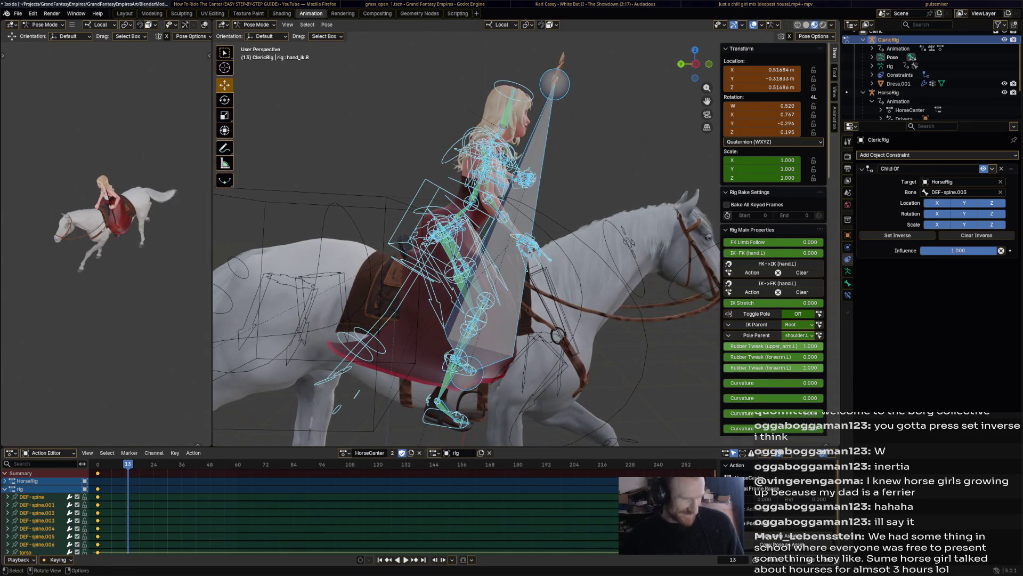
key("i")
left_click(267, 481)
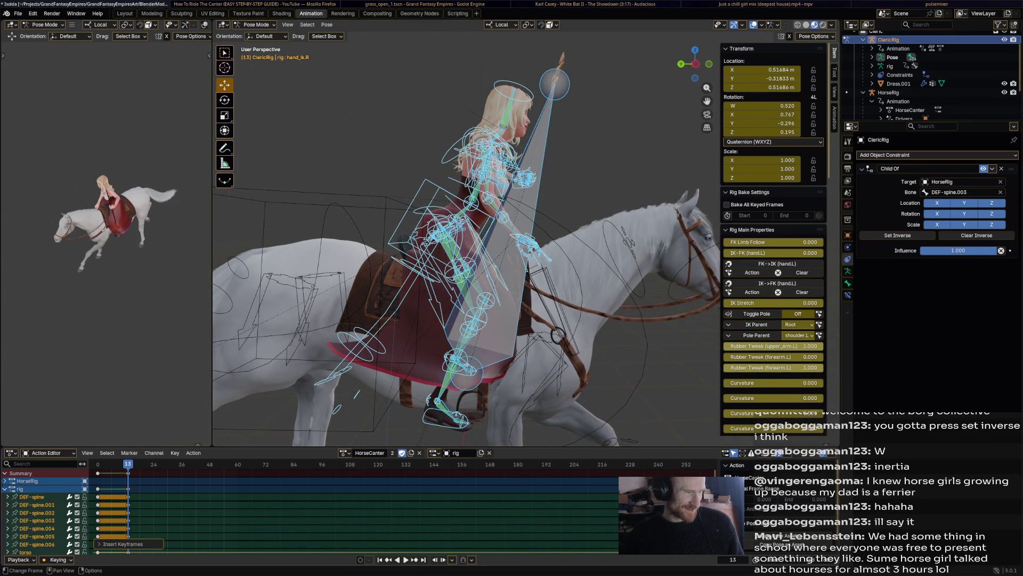
key("space")
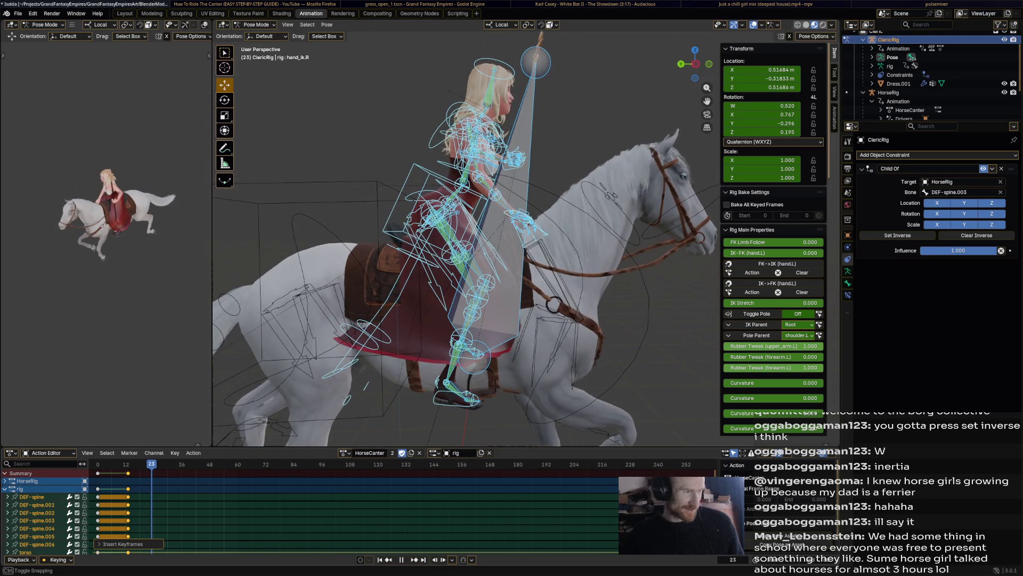
- Bring up the canter reference video, pause it and nudge it one frame forward
key("alt+Tab")
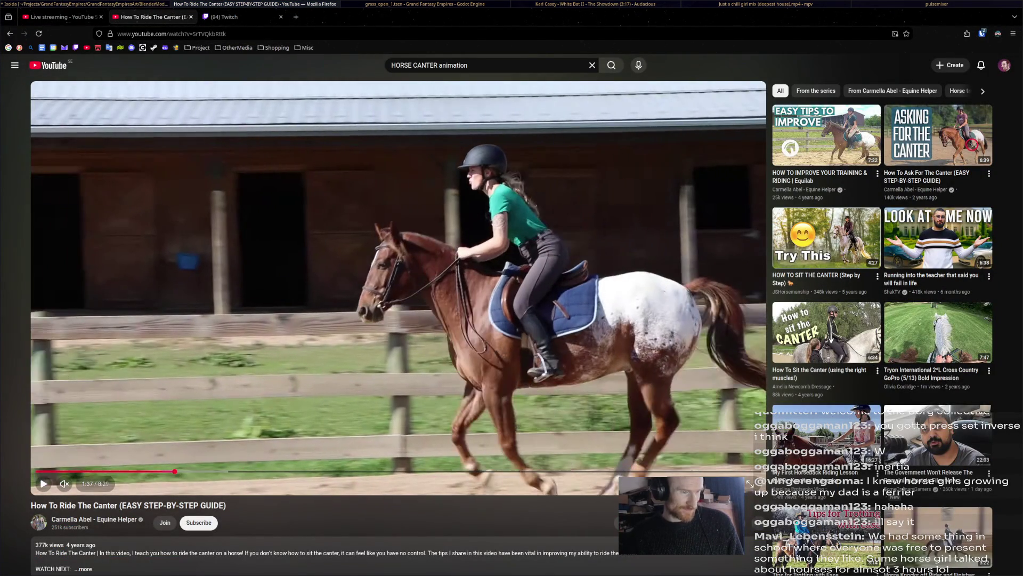
key("space")
key("period")
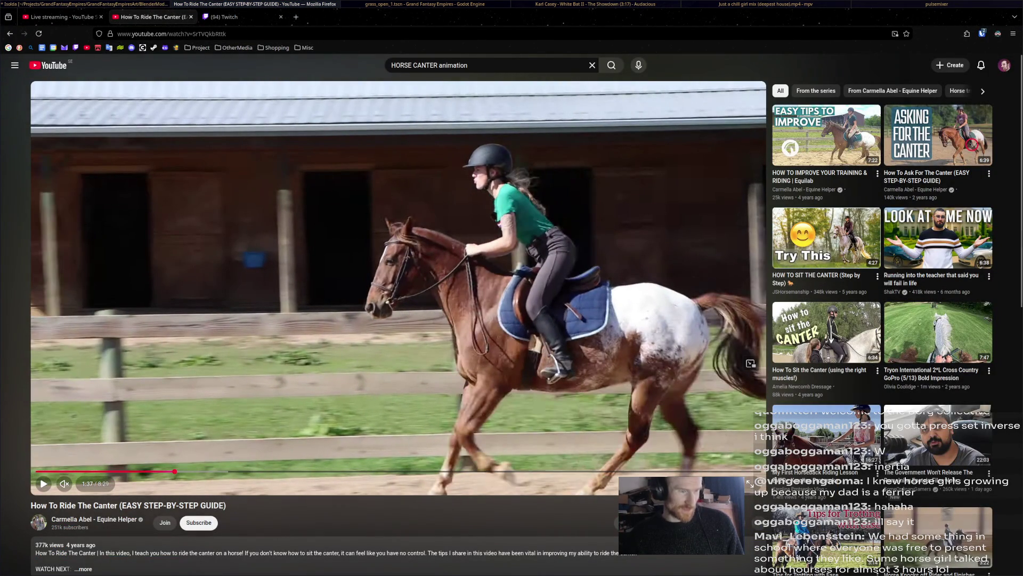
- Back in Blender at frame 23, shift the rider's torso and right hand into new positions
key("alt+Tab")
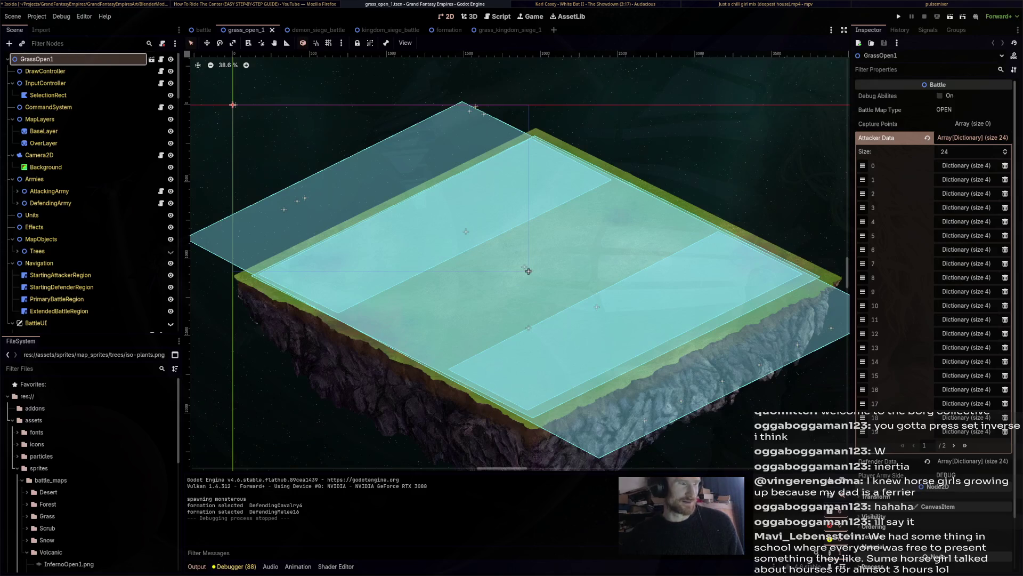
key("alt+Tab")
key("alt+Tab")
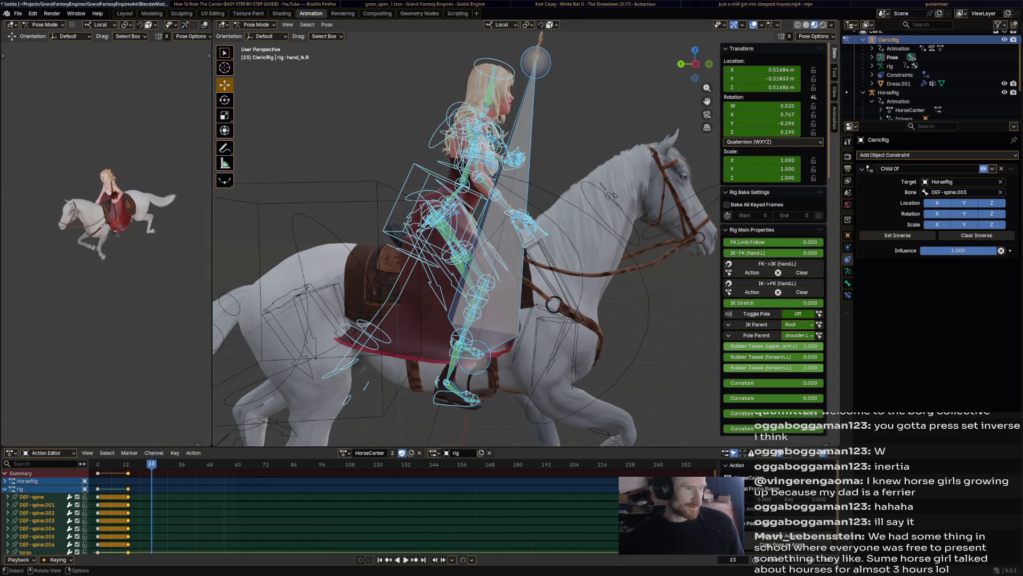
left_click(439, 214)
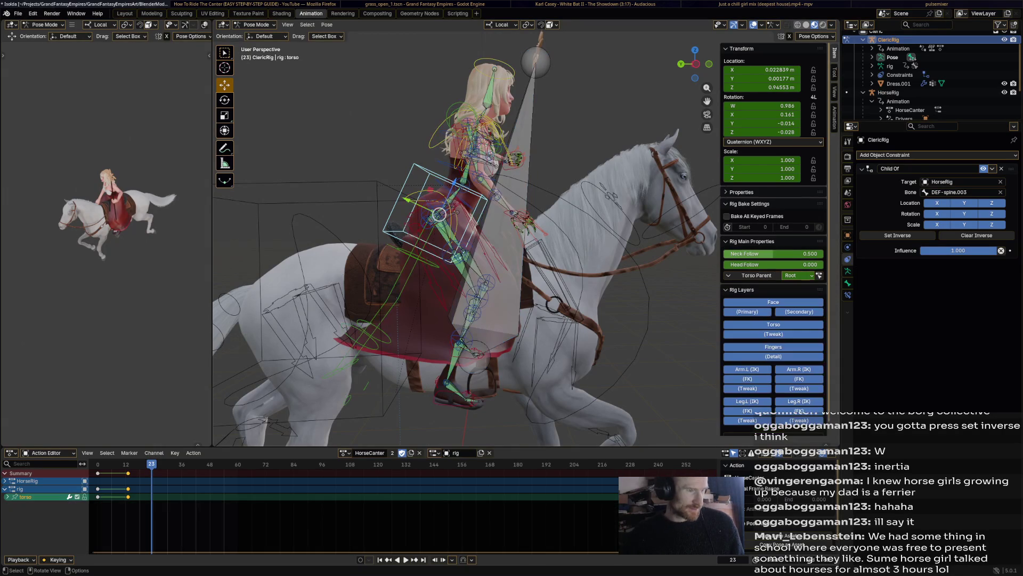
key("g")
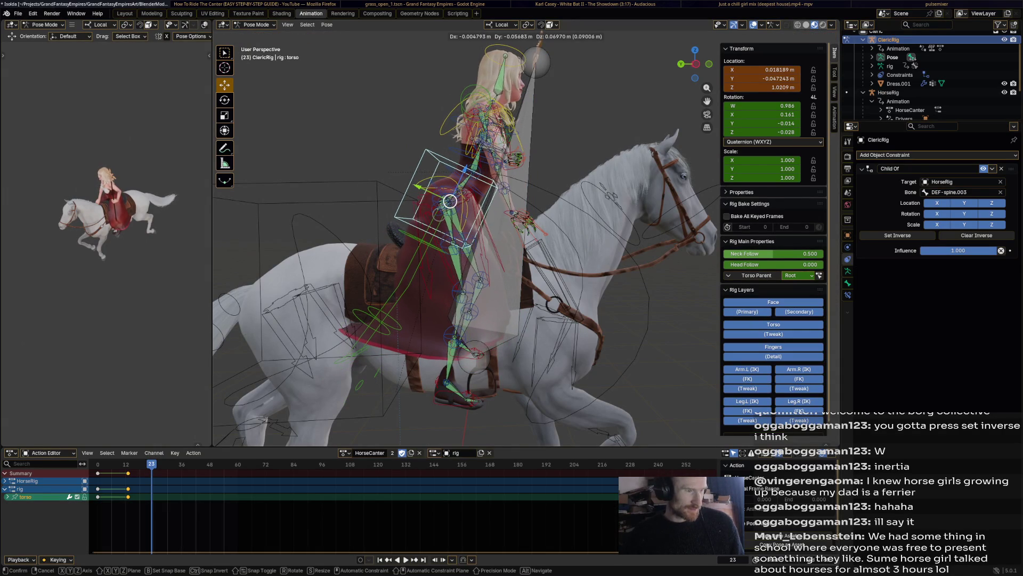
left_click(450, 240)
left_click(512, 212)
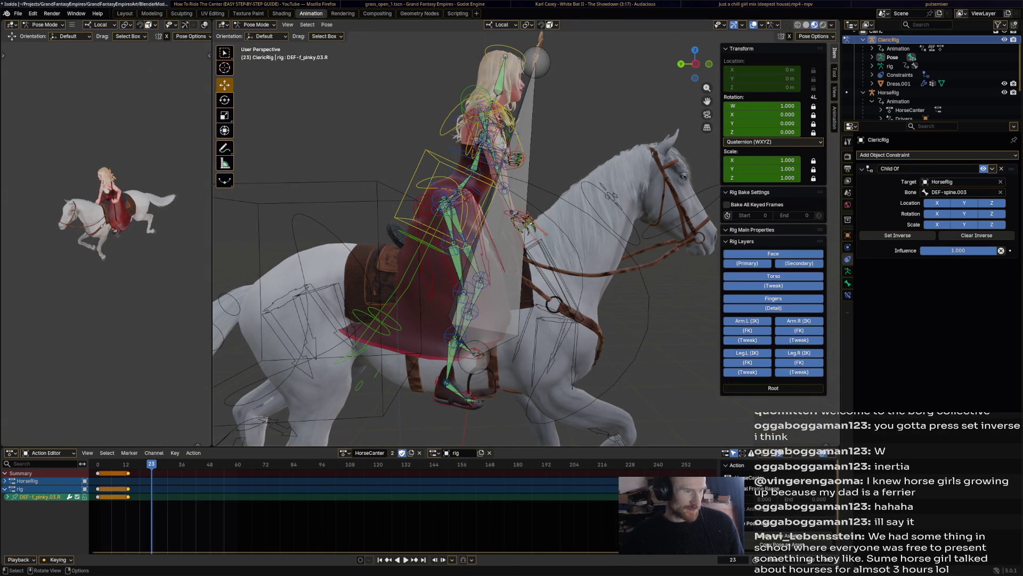
key("g")
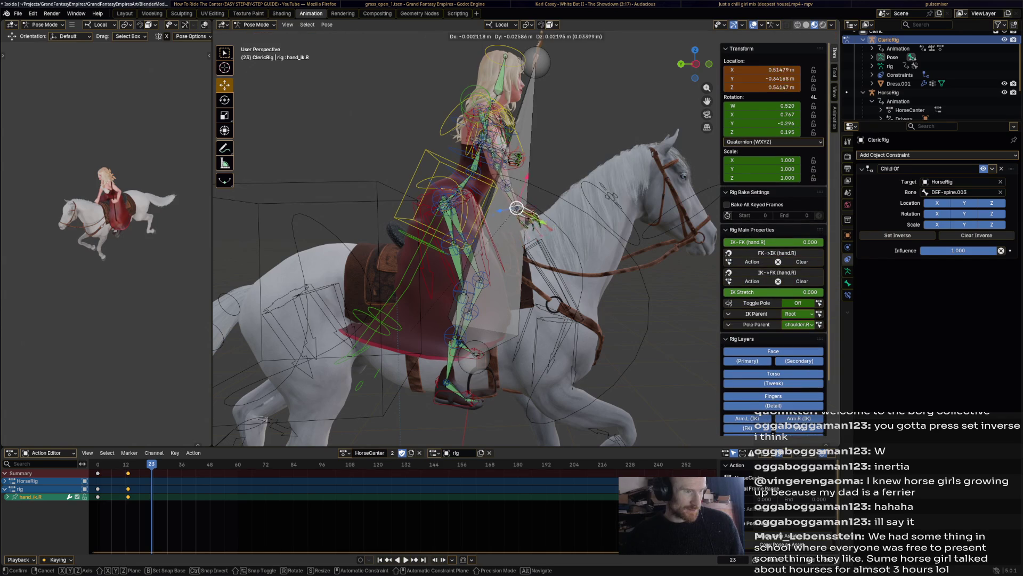
left_click(527, 196)
- From a front view, rotate and move the left hand control into place
left_click(518, 164)
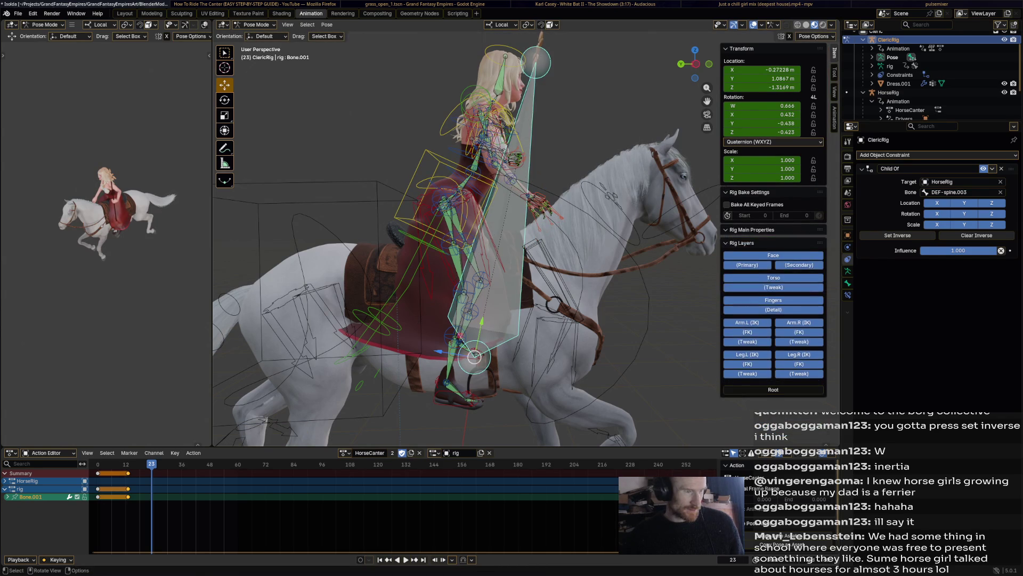
middle_click_drag(479, 240, 360, 240)
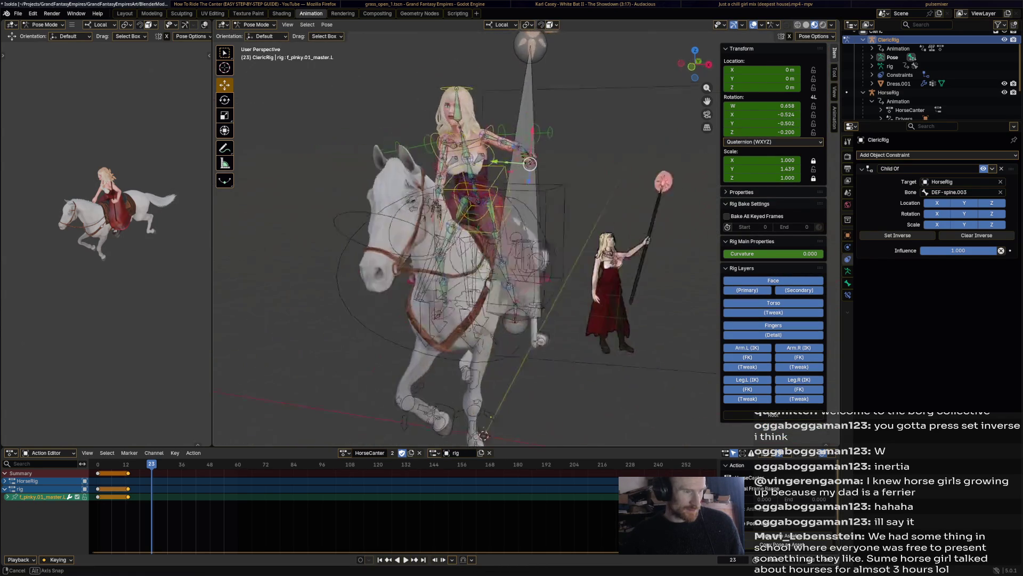
middle_click_drag(479, 240, 449, 240)
left_click(528, 162)
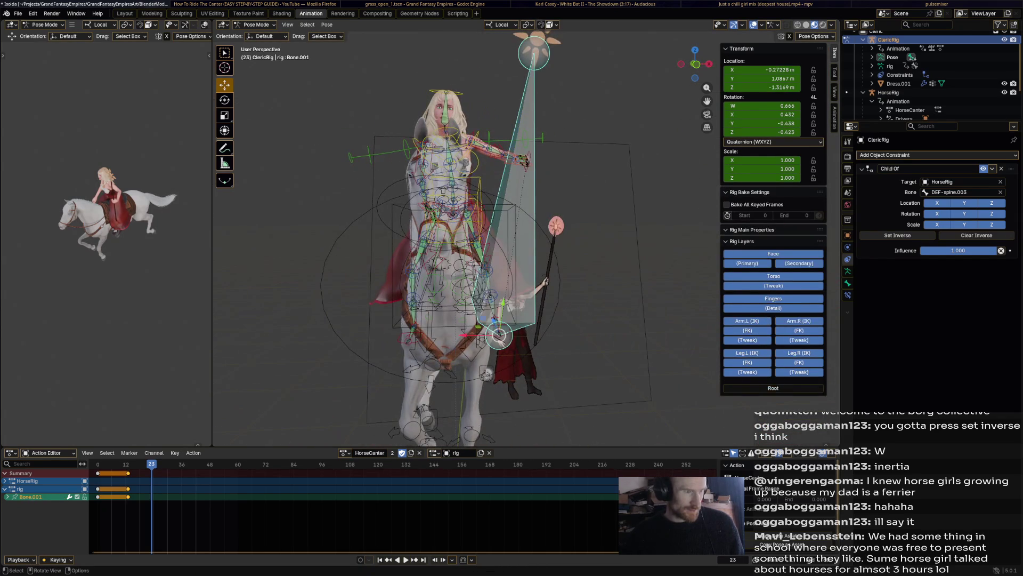
left_click(619, 178)
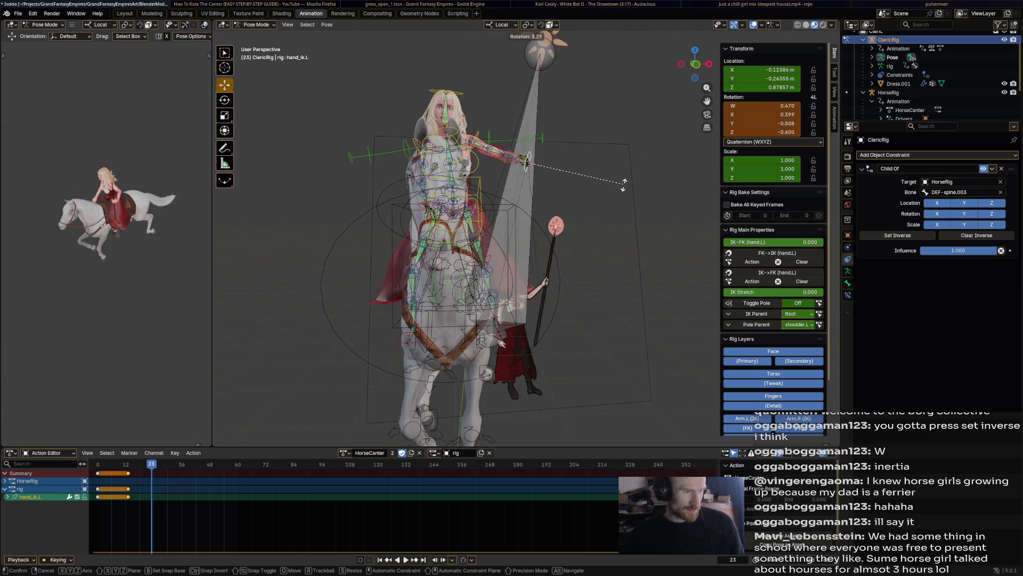
key("g")
left_click(536, 164)
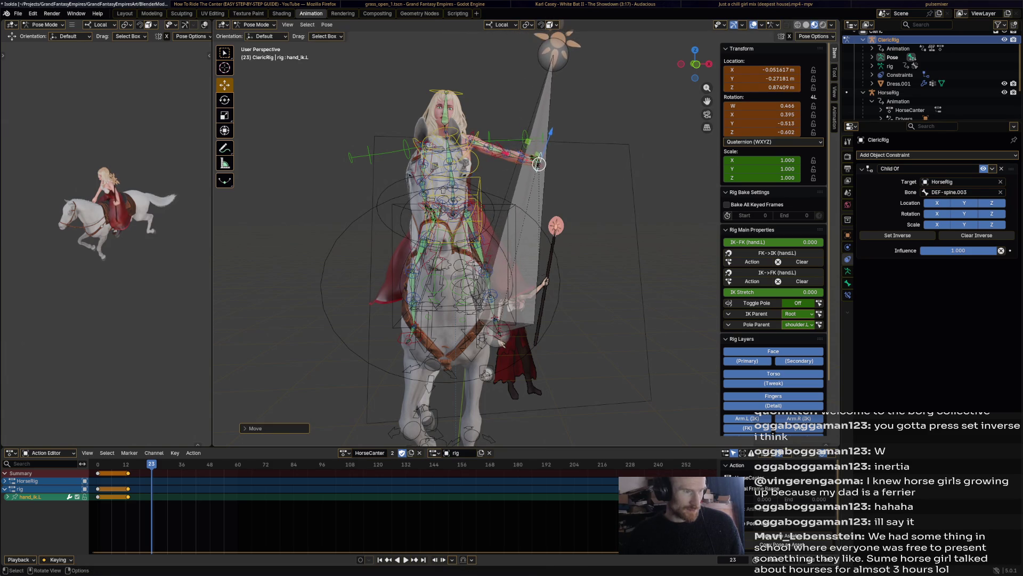
- Turn the rider's head and reposition both foot IK controls
middle_click_drag(481, 240, 360, 240)
middle_click_drag(480, 240, 399, 240)
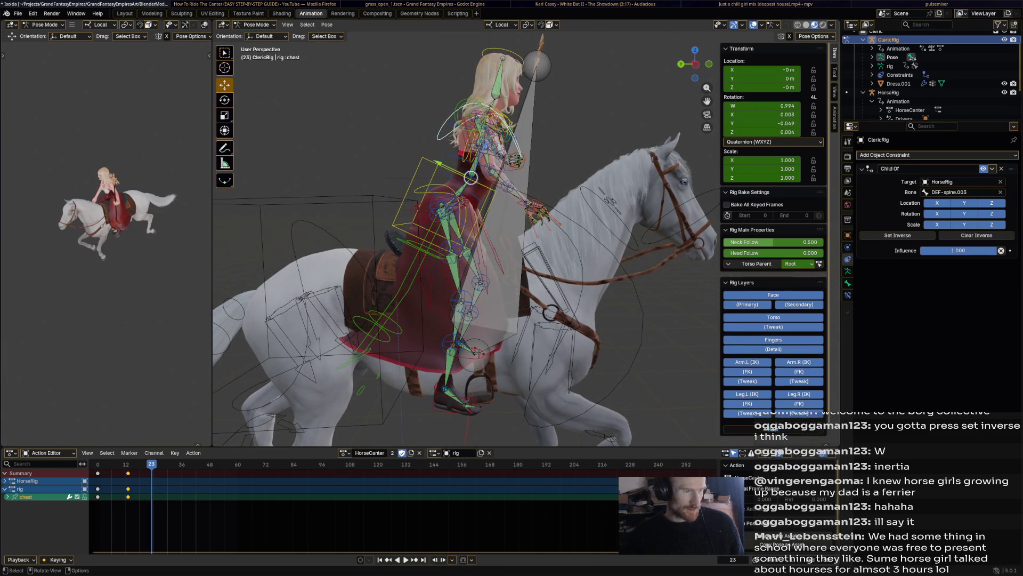
left_click(508, 81)
key("r")
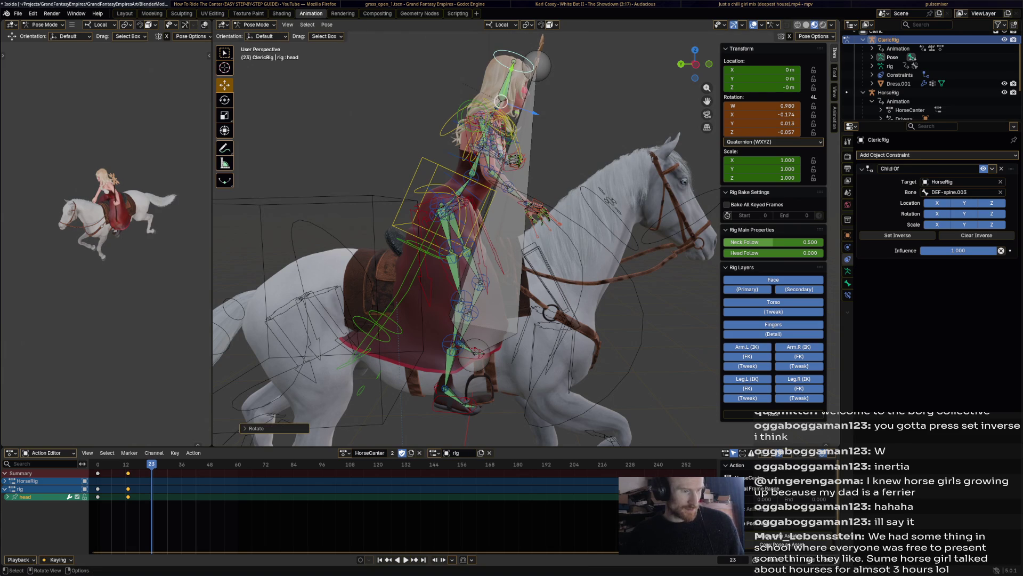
left_click(472, 392)
key("g")
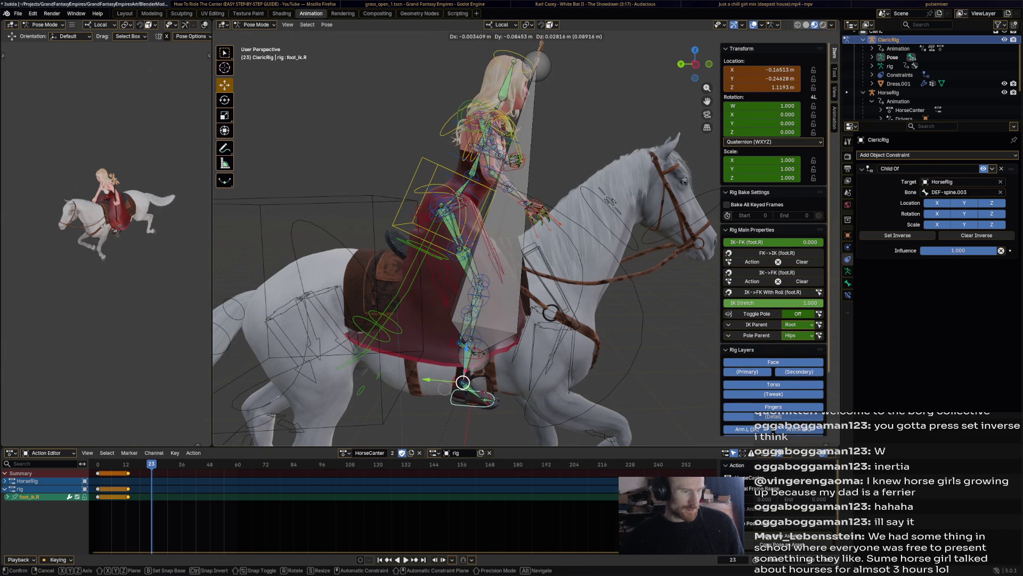
left_click(458, 382)
middle_click_drag(458, 320, 321, 320)
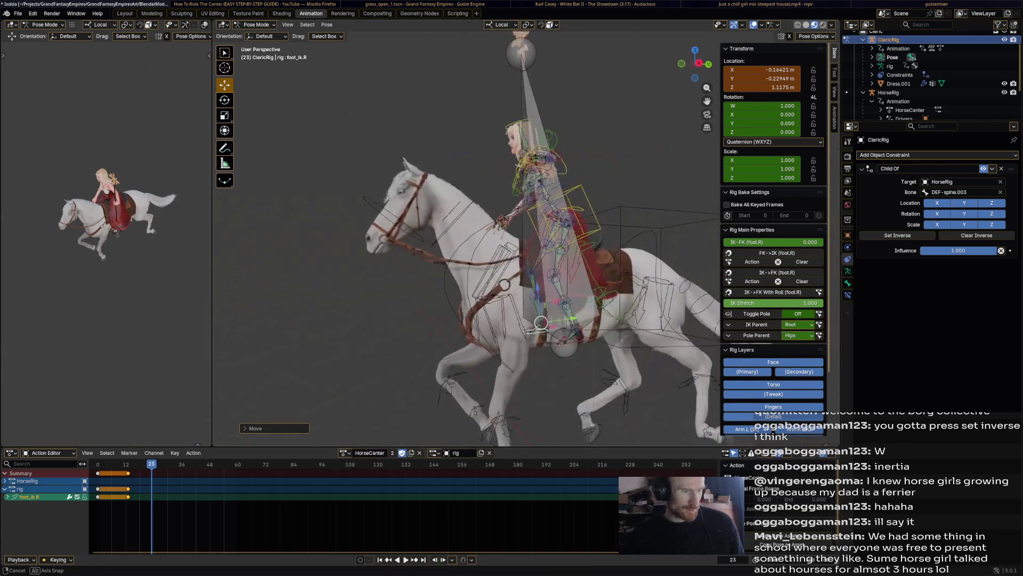
left_click(607, 392)
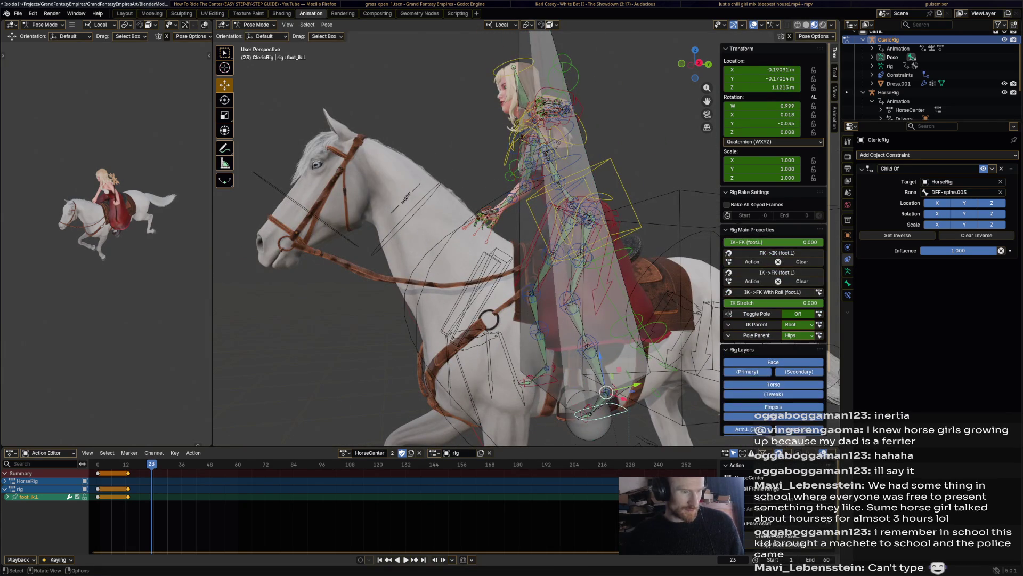
key("g")
left_click(592, 376)
- Key the whole rig at frame 23, keeping the new keyframes on that frame
middle_click_drag(591, 321, 480, 320)
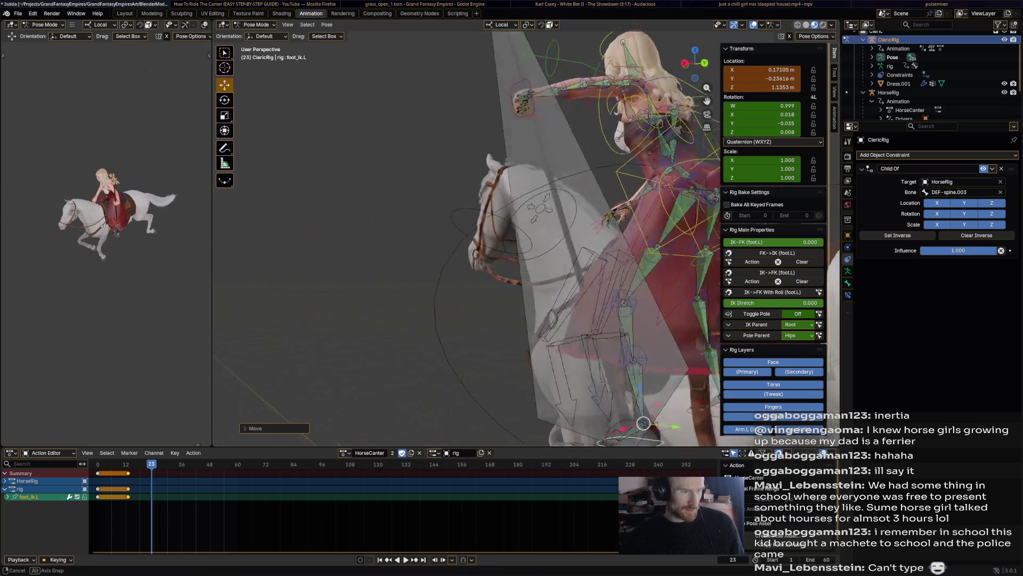
middle_click_drag(599, 320, 400, 304)
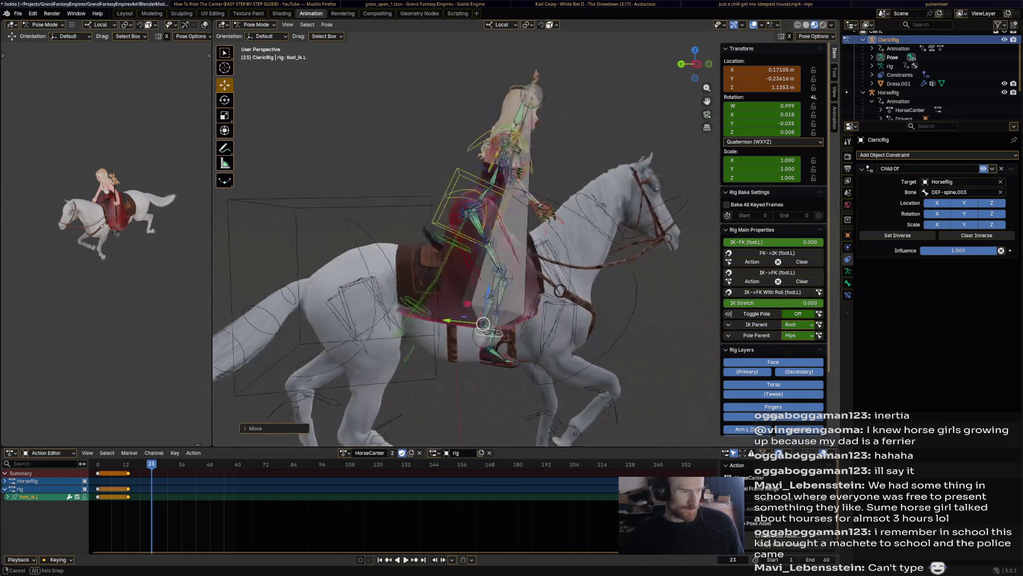
key("a")
key("i")
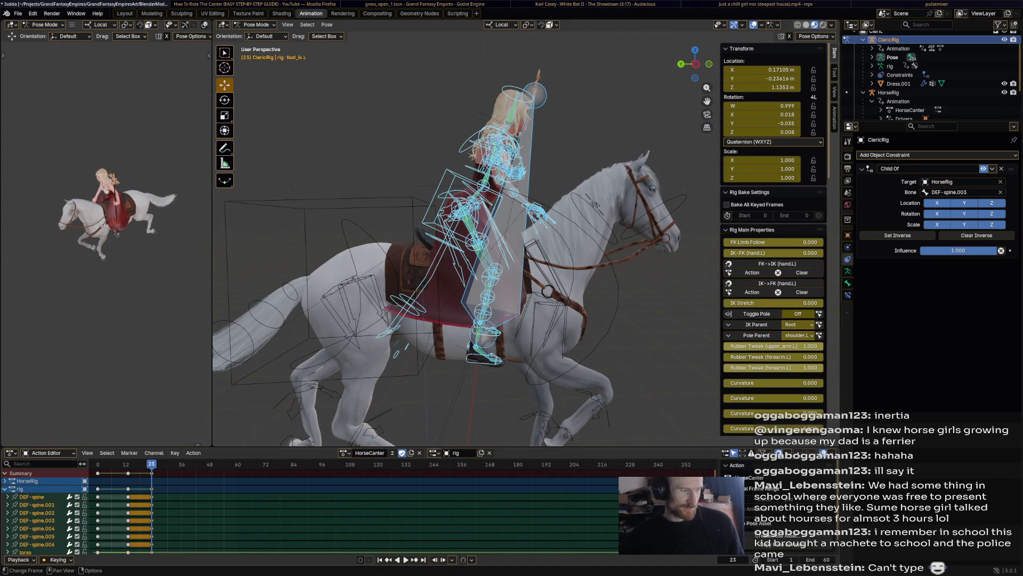
key("g")
left_click(152, 464)
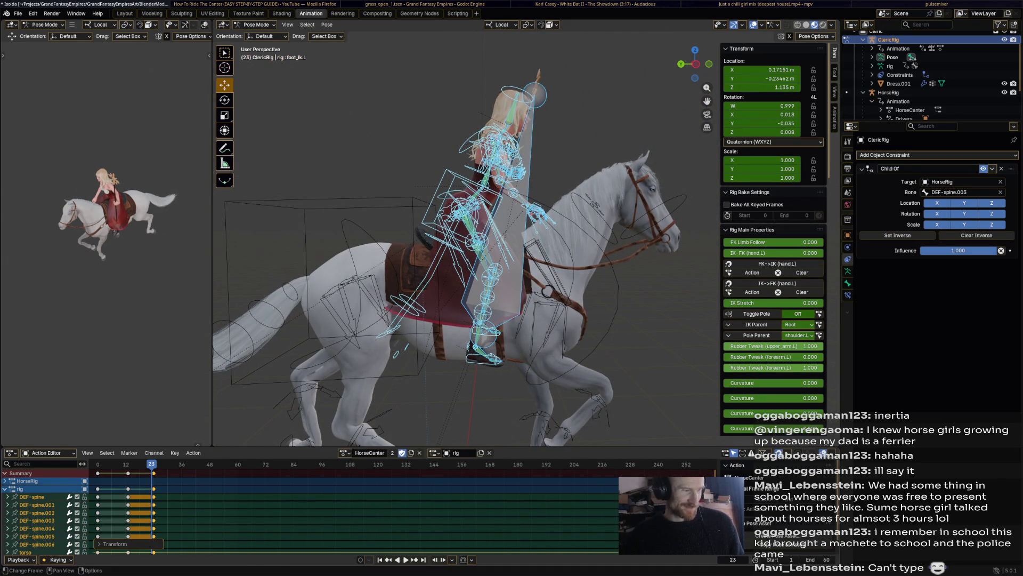
- Play back the riding animation, then check it against the reference video and return
key("space")
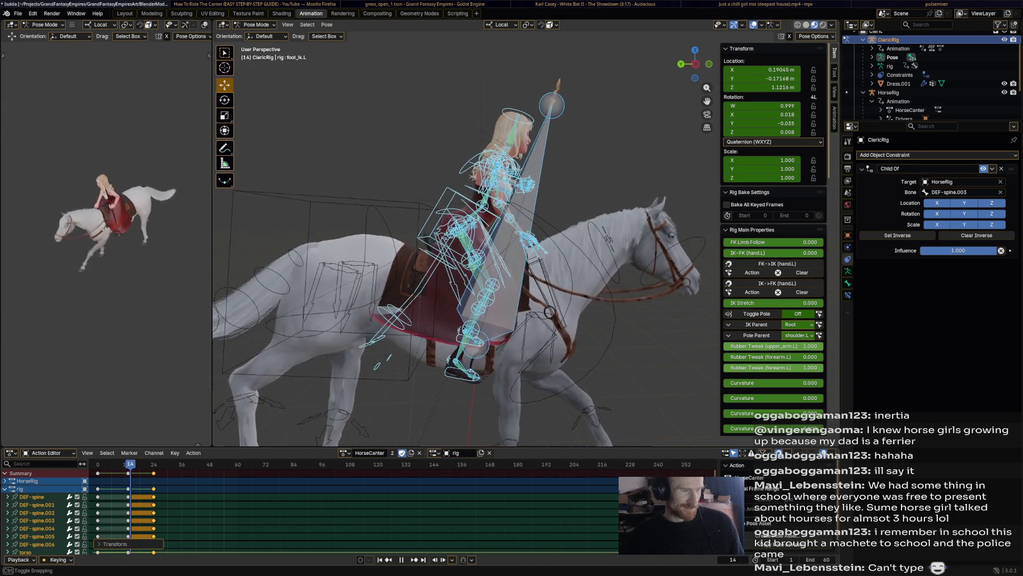
key("space")
key("alt+Tab")
key("alt+Tab")
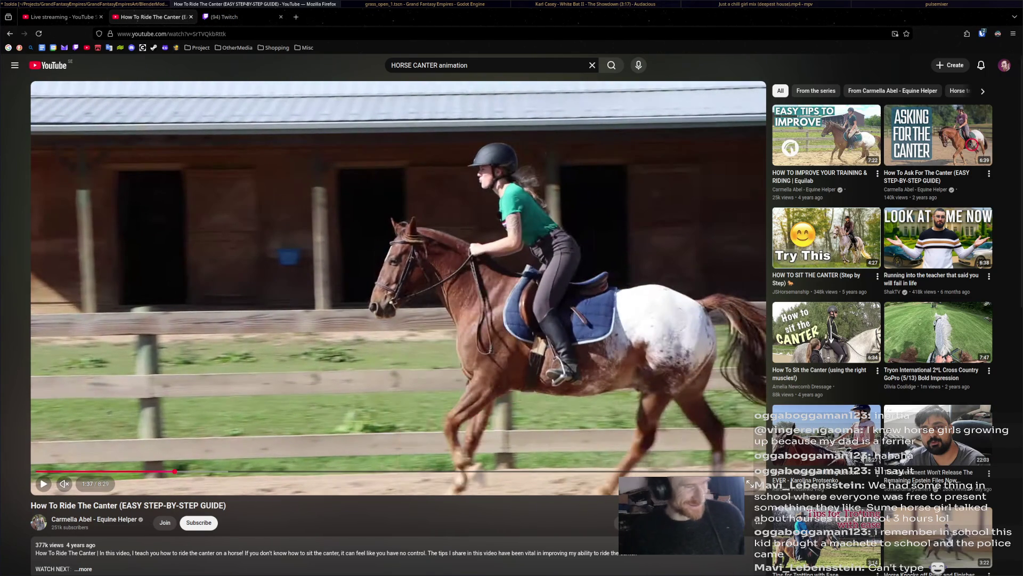
key("alt+Tab")
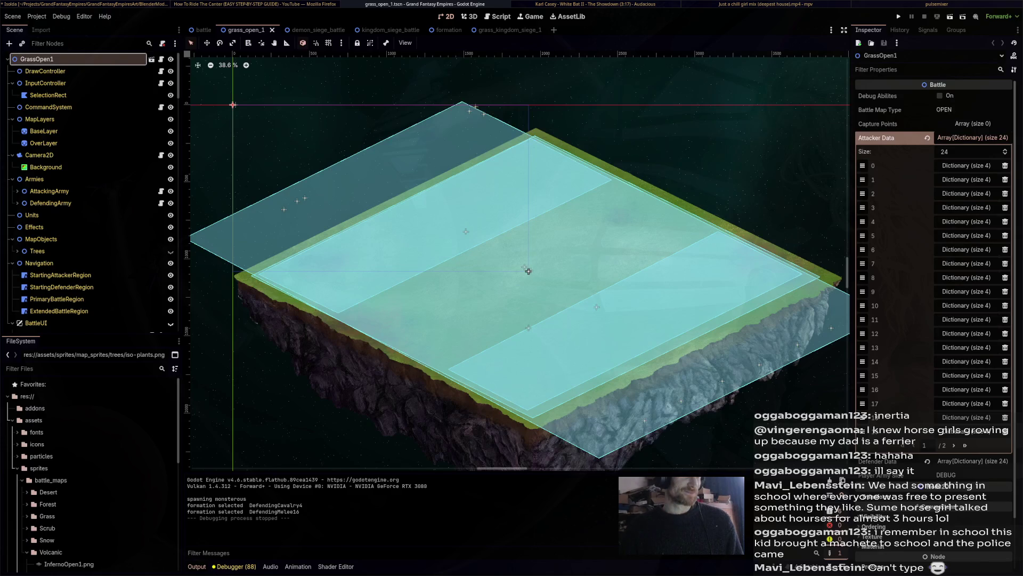
key("alt+Tab")
key("alt+Tab")
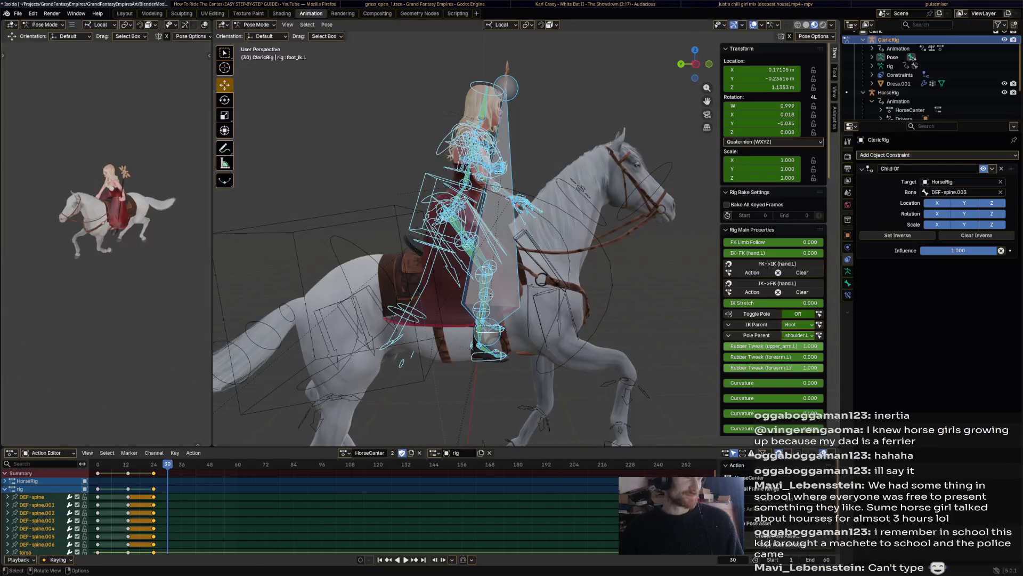
- Replay the animation and stop it on frame 41 with the torso bone selected
key("space")
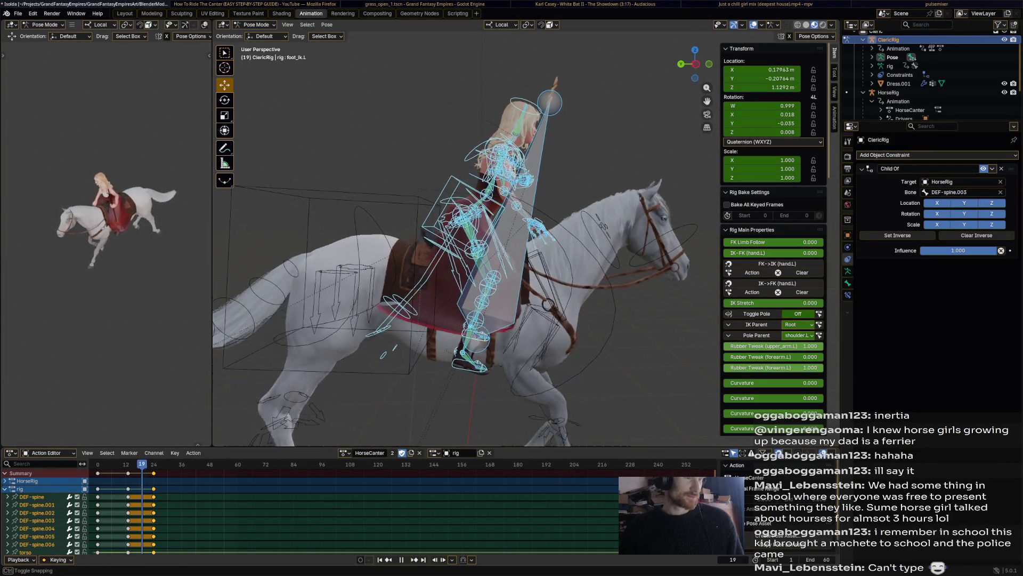
left_click(468, 230)
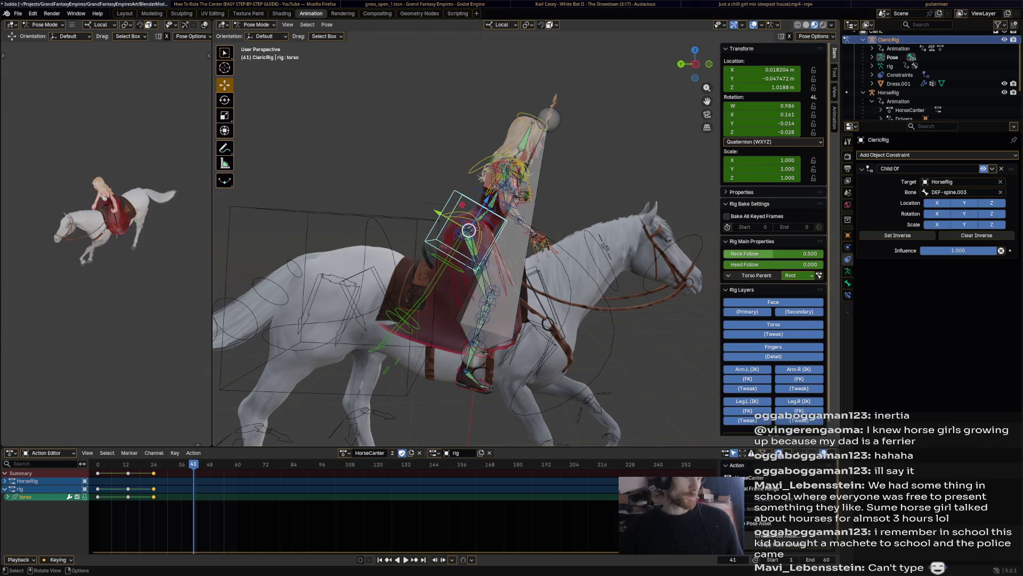
- Move the torso, then move and rotate the right hand IK control at frame 41
key("g")
left_click(458, 242)
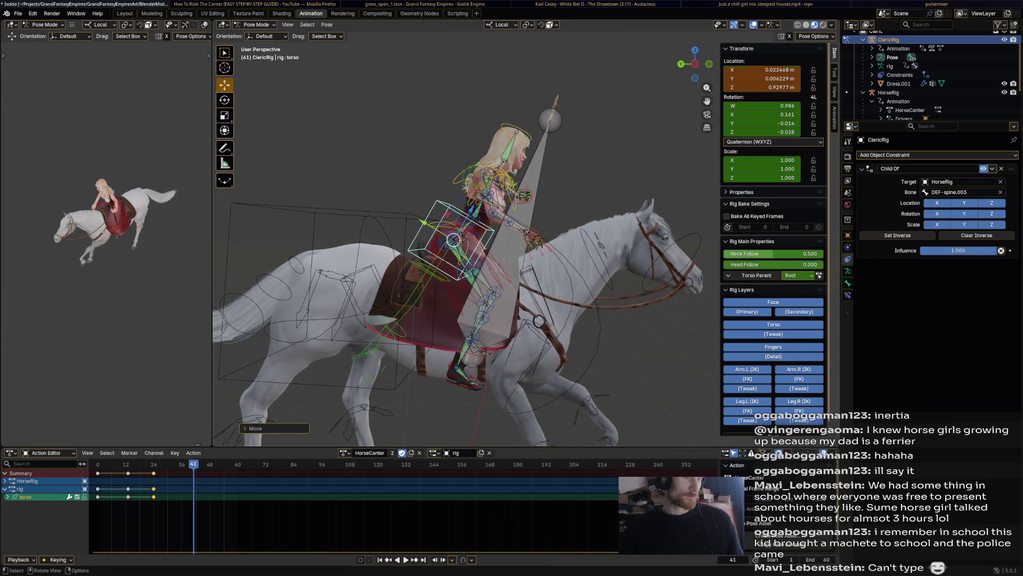
left_click(569, 256)
scroll(512, 240, "up", 5)
left_click(570, 256)
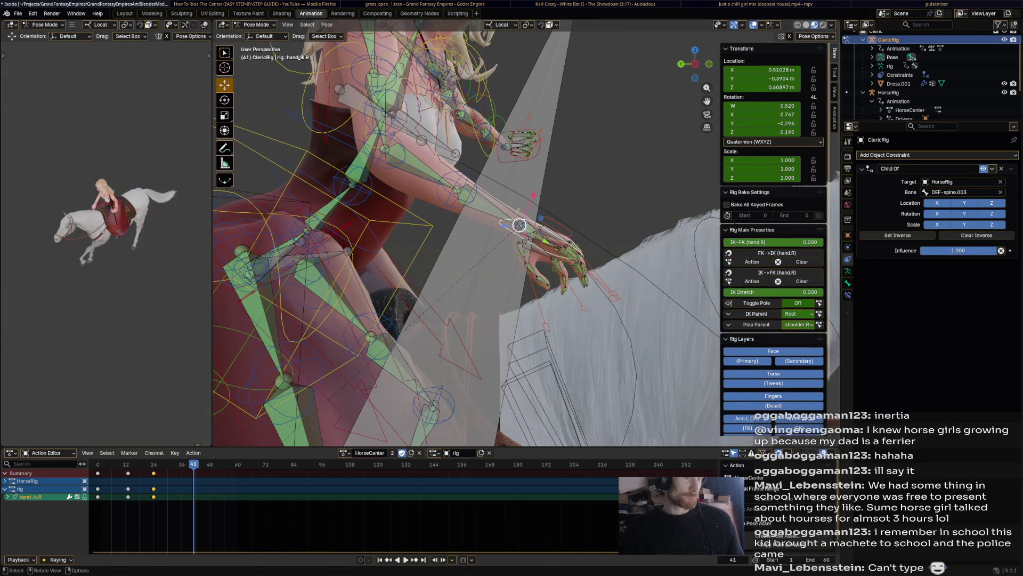
key("g")
left_click(528, 144)
middle_click_drag(480, 240, 400, 241)
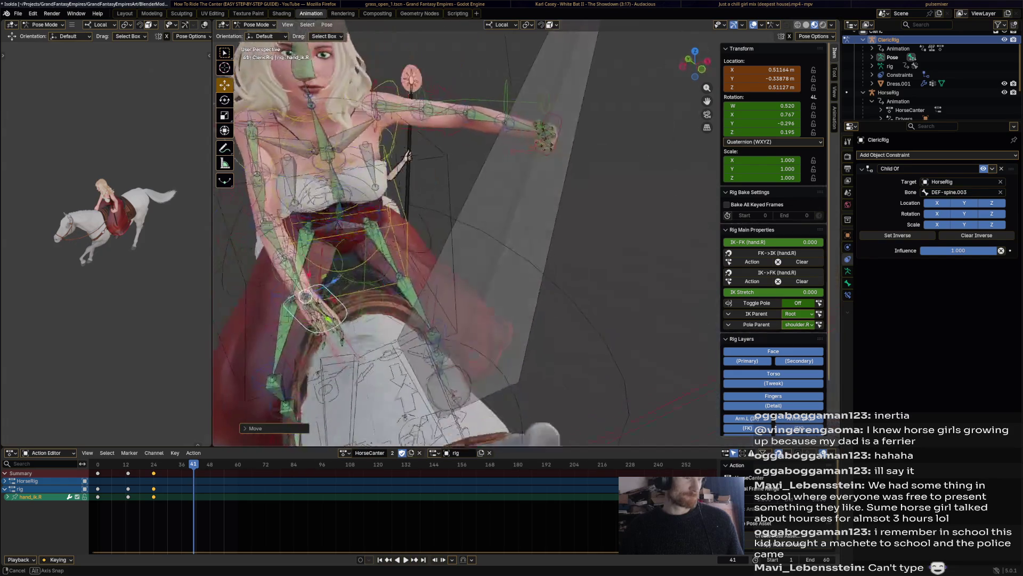
scroll(400, 240, "down", 4)
key("r")
left_click(411, 232)
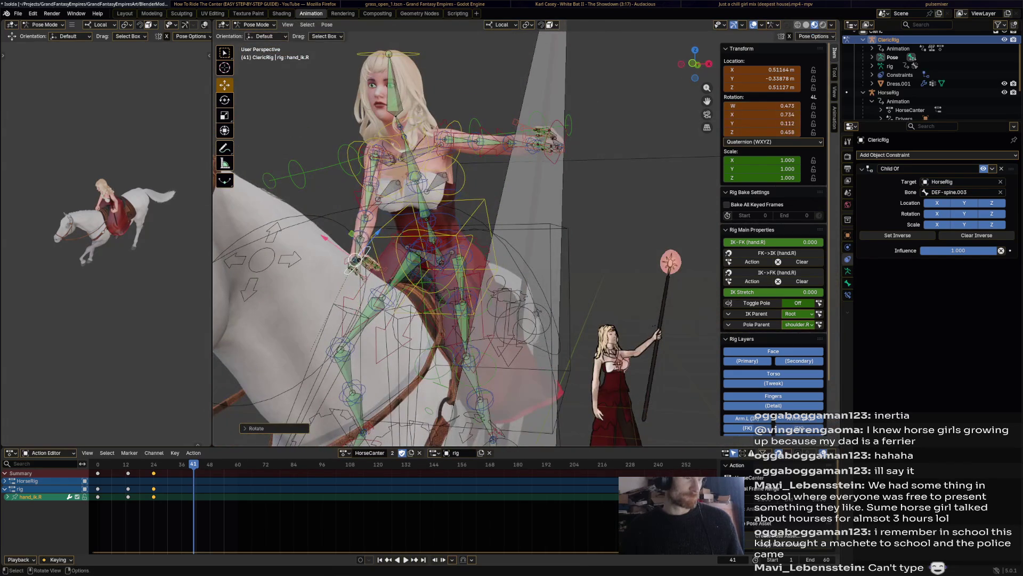
- Rotate and reposition the left hand control from a new angle
middle_click_drag(441, 240, 360, 200)
middle_click_drag(401, 240, 337, 176)
middle_click_drag(440, 240, 361, 240)
key("r")
left_click(604, 118)
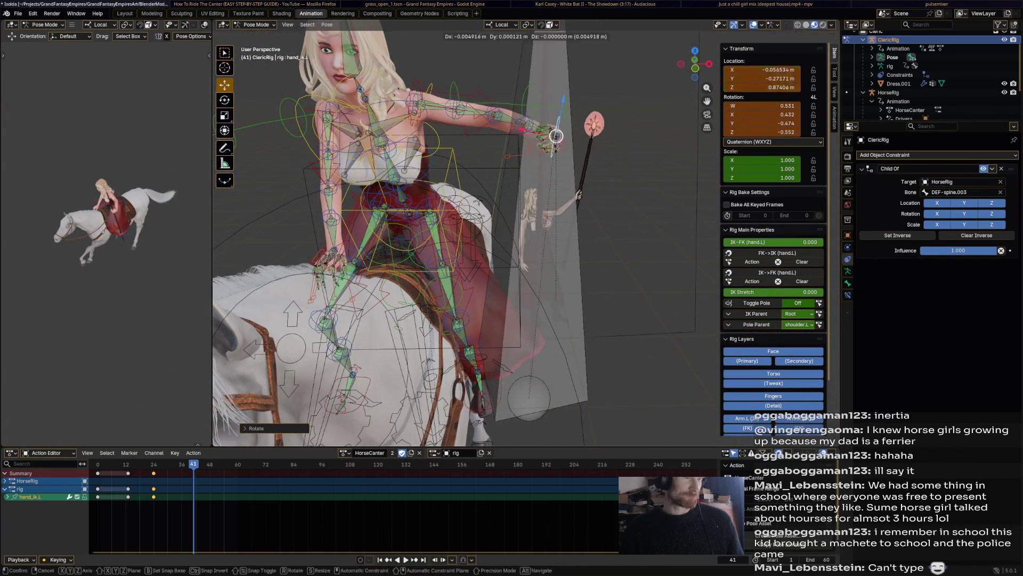
key("g")
left_click(506, 132)
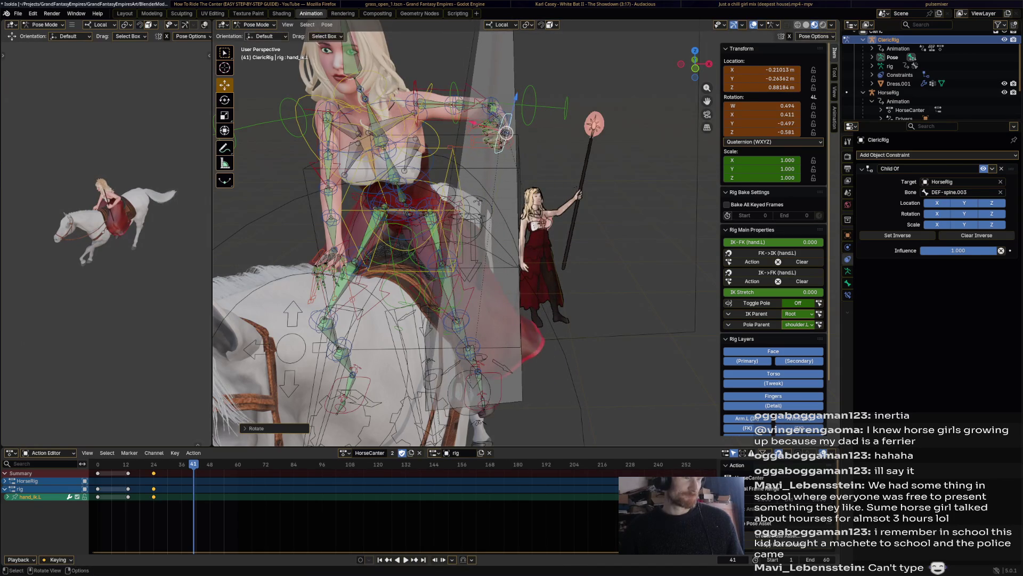
key("g")
left_click(519, 129)
- Lean the chest back, key the whole rig at frame 41 and replay the animation
middle_click_drag(480, 240, 359, 264)
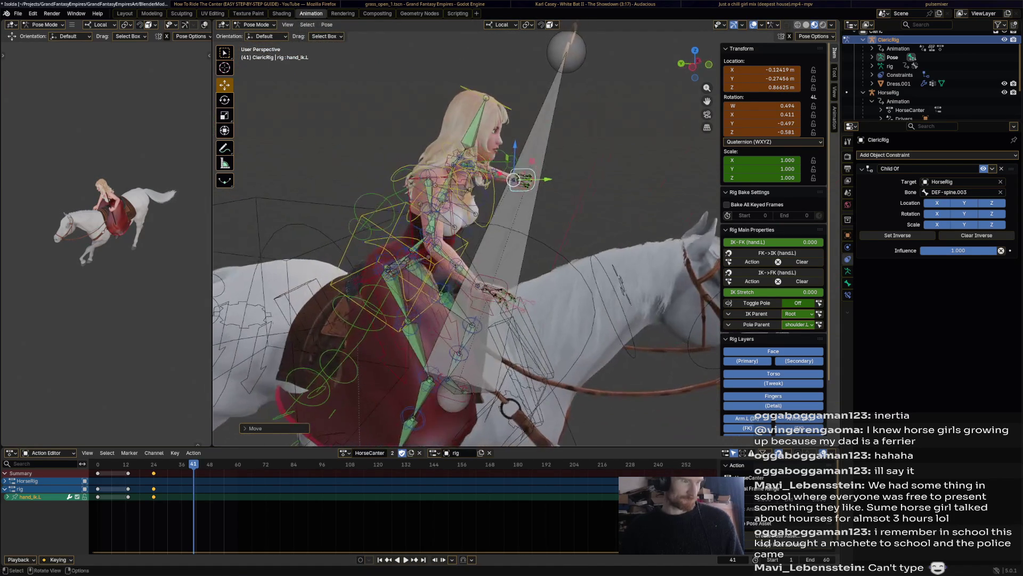
middle_click_drag(481, 240, 384, 256)
left_click(452, 236)
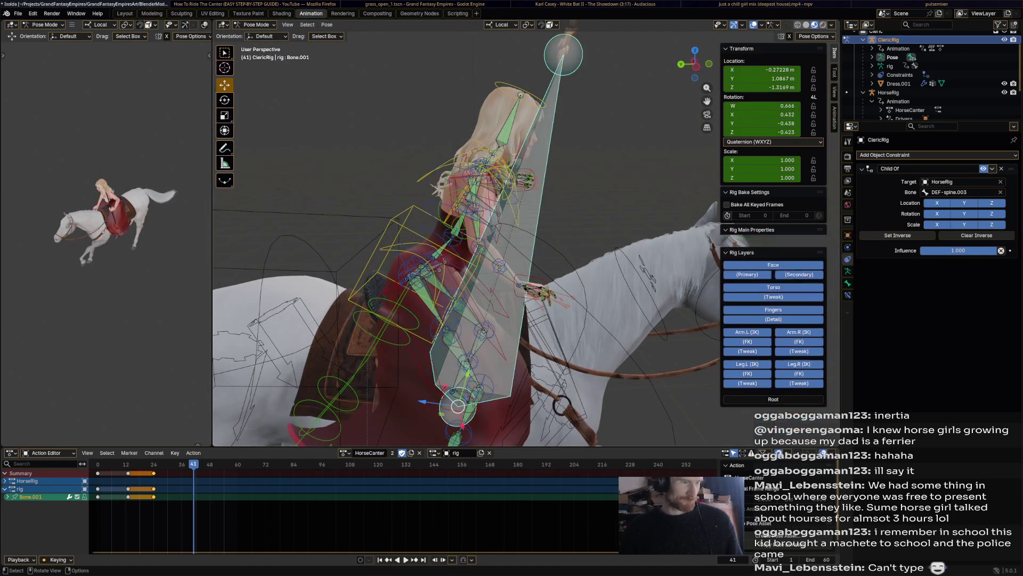
key("r")
left_click(479, 201)
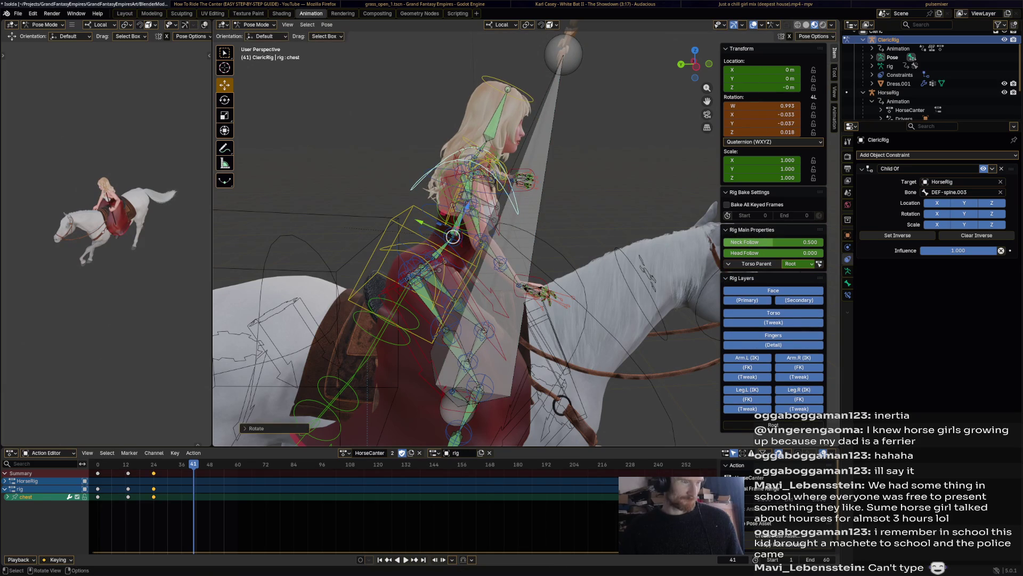
key("a")
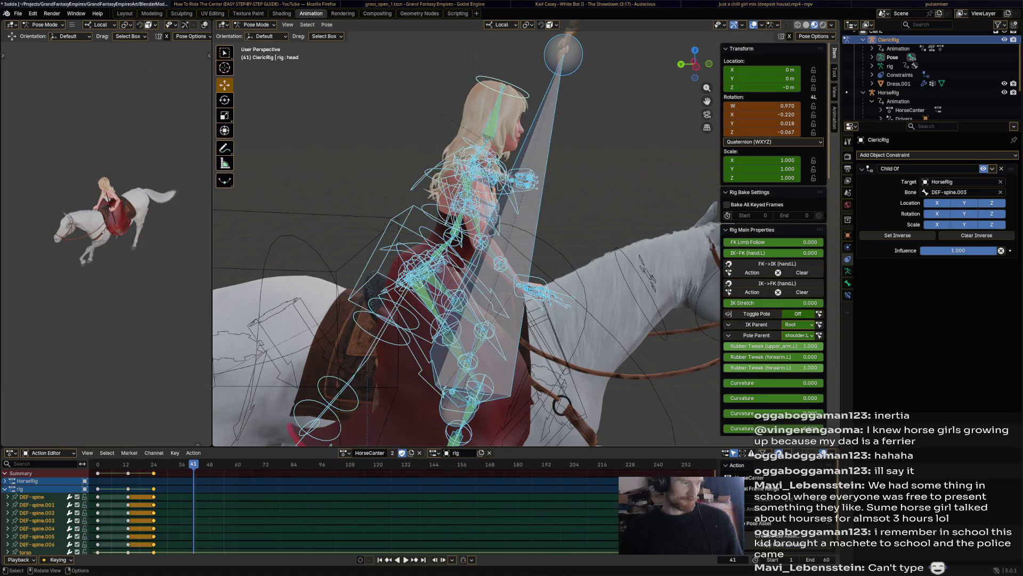
key("i")
key("space")
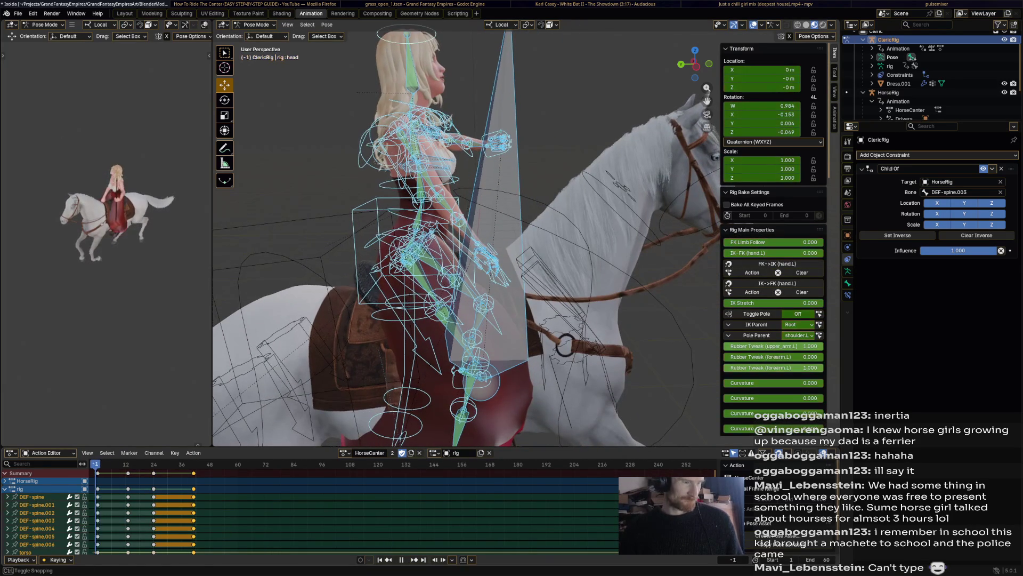
- Paste the rider's pose onto frame 0, paste keyframes via the Action Editor, and play it back
key("space")
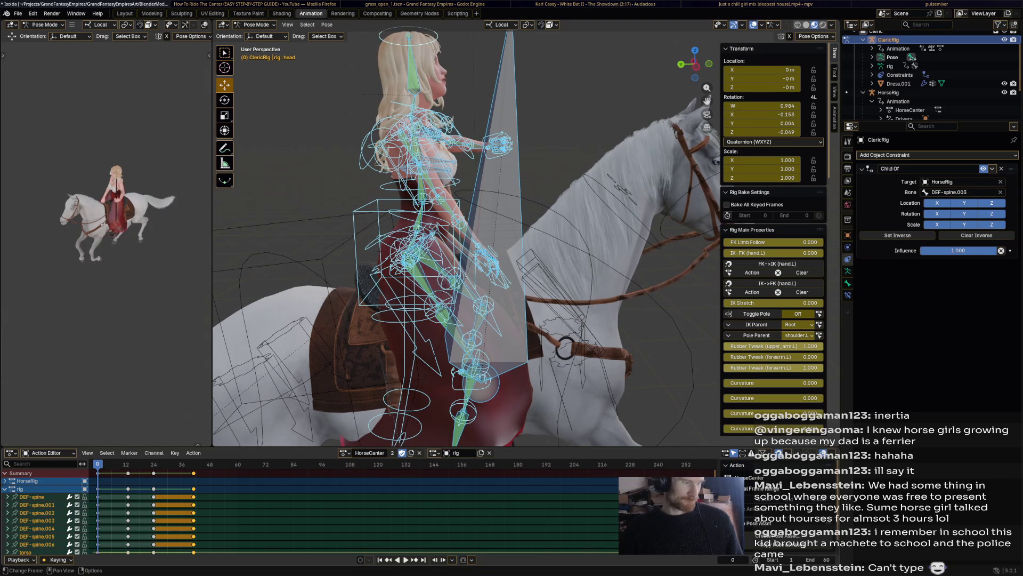
key("space")
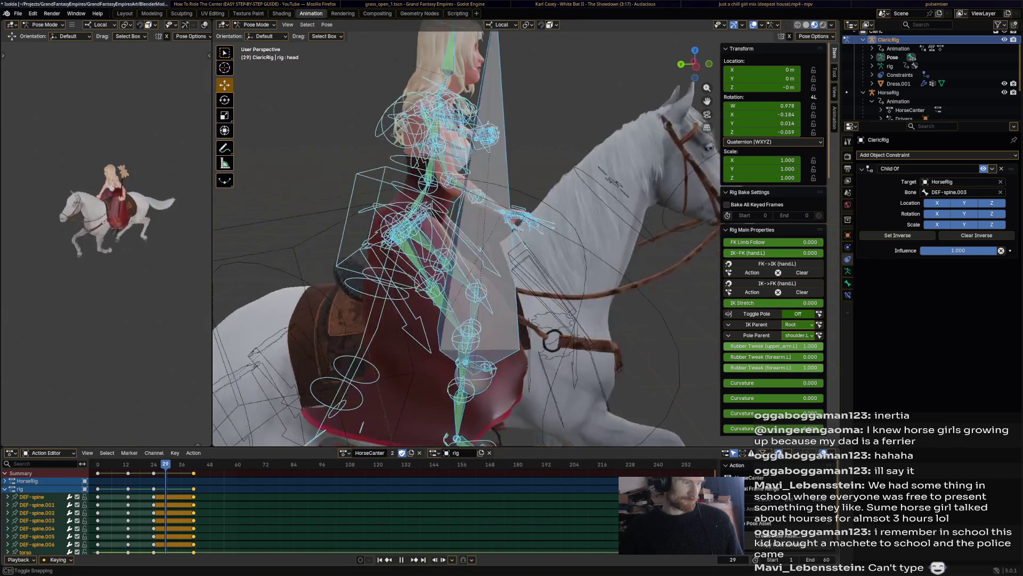
left_click(408, 208)
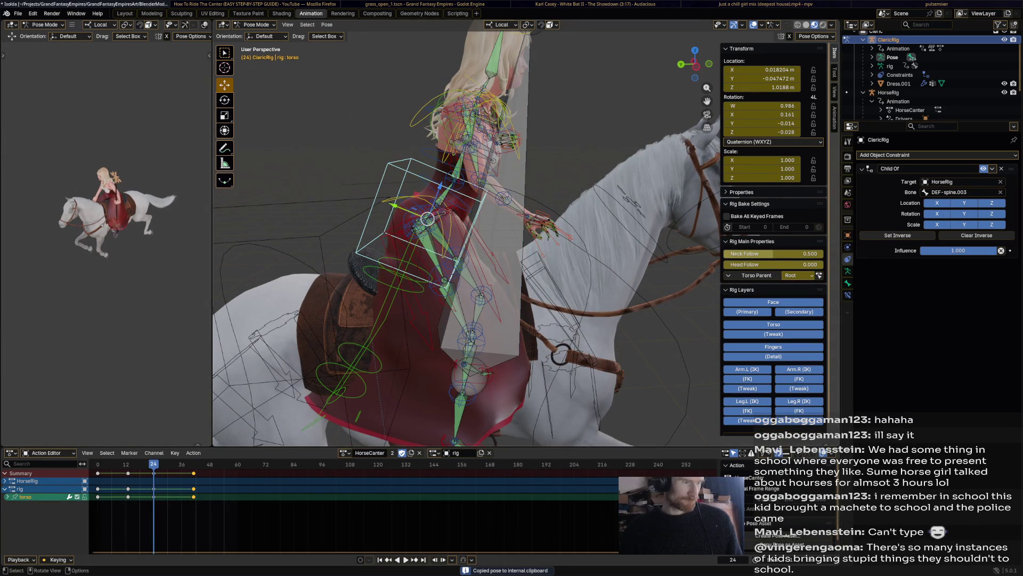
key("shift+Left")
key("ctrl+v")
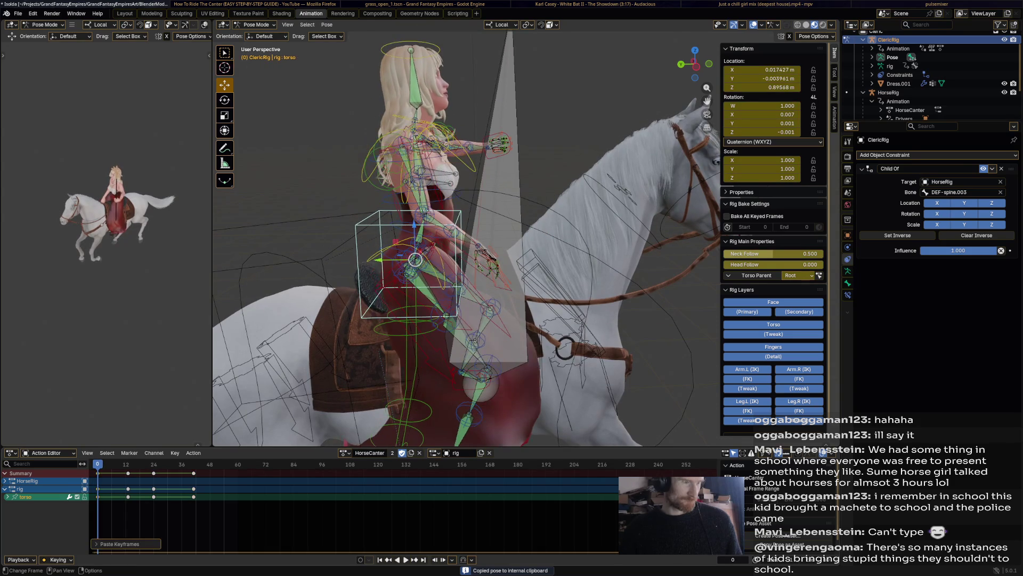
key("Up")
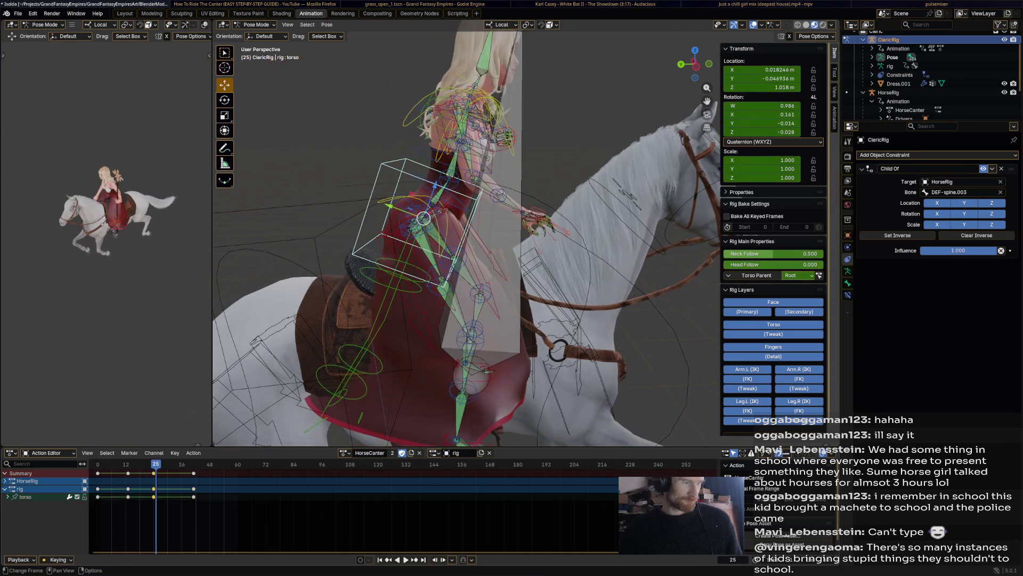
key("a")
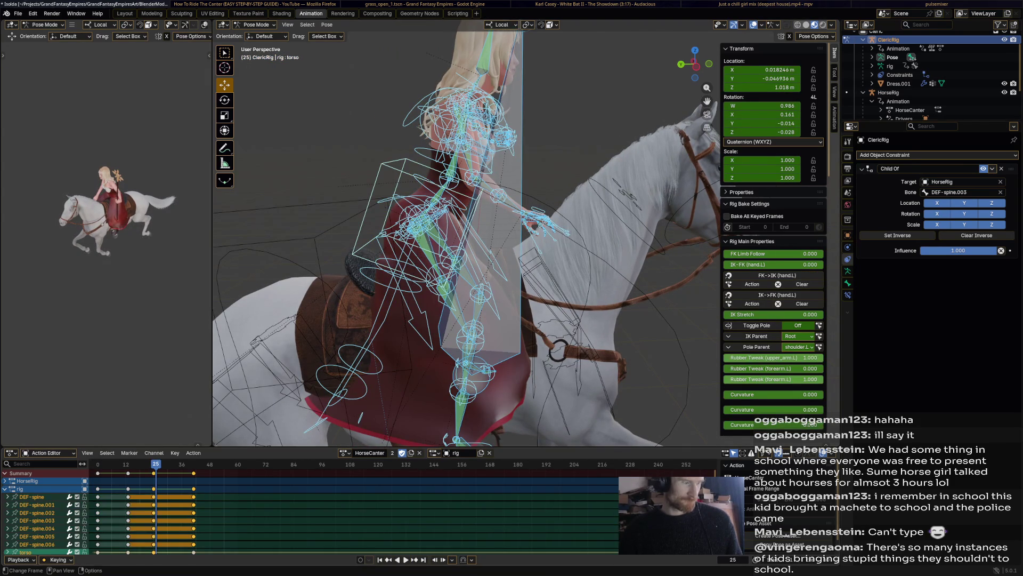
right_click(95, 477)
left_click(110, 467)
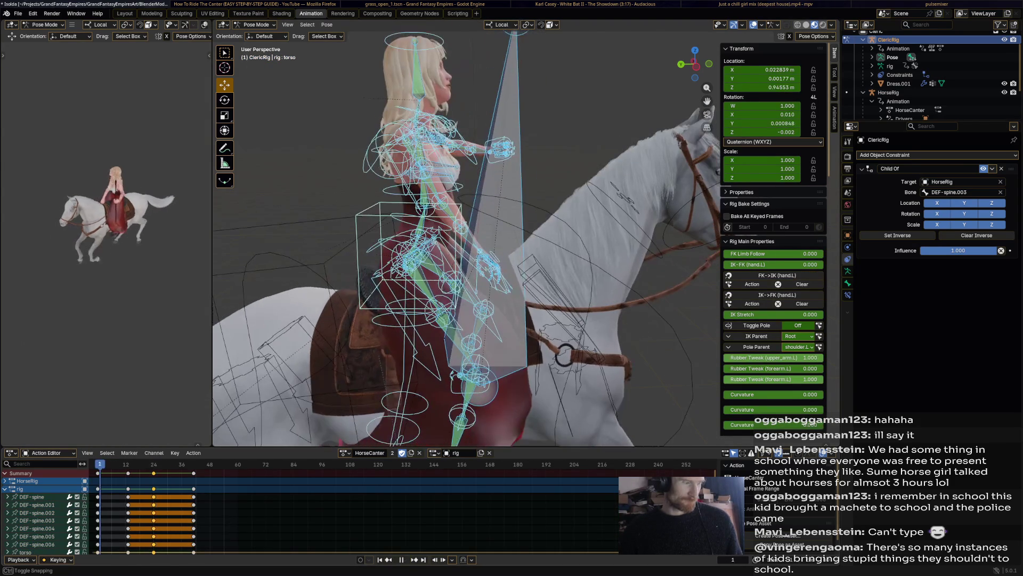
key("space")
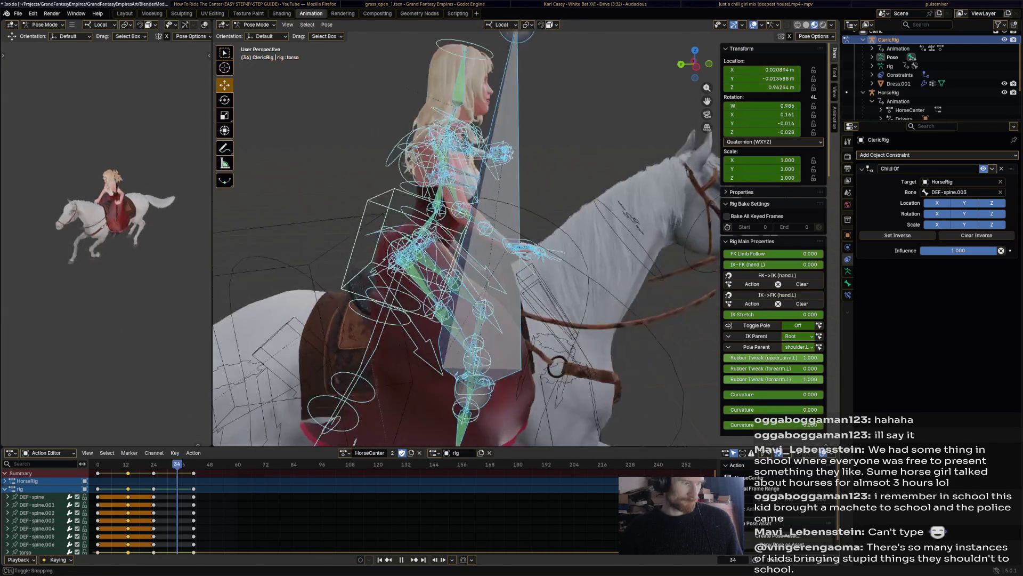
- Paste two more keyframe sets further along the timeline, review playback, then switch to the reference video
key("ctrl+v")
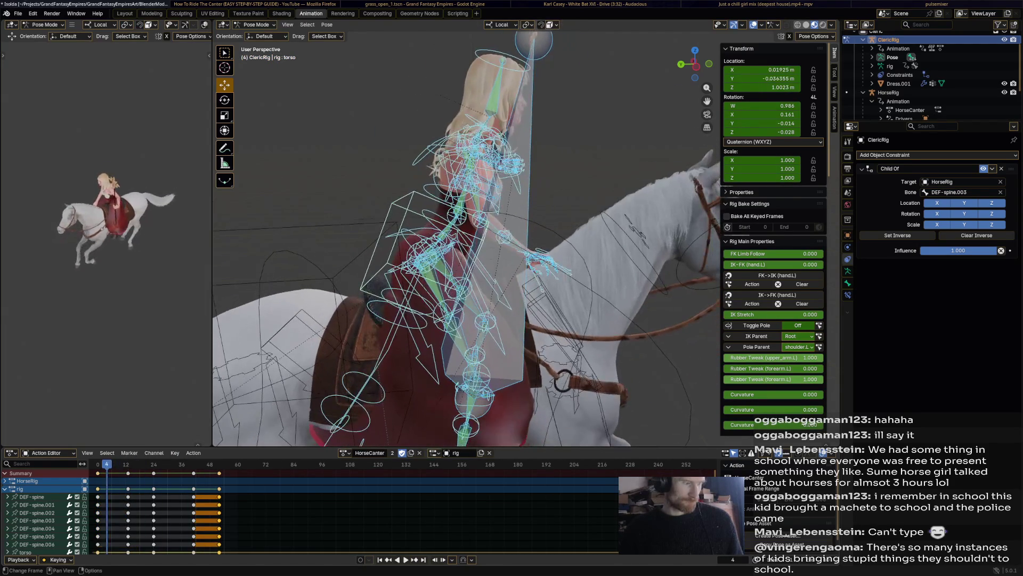
key("ctrl+v")
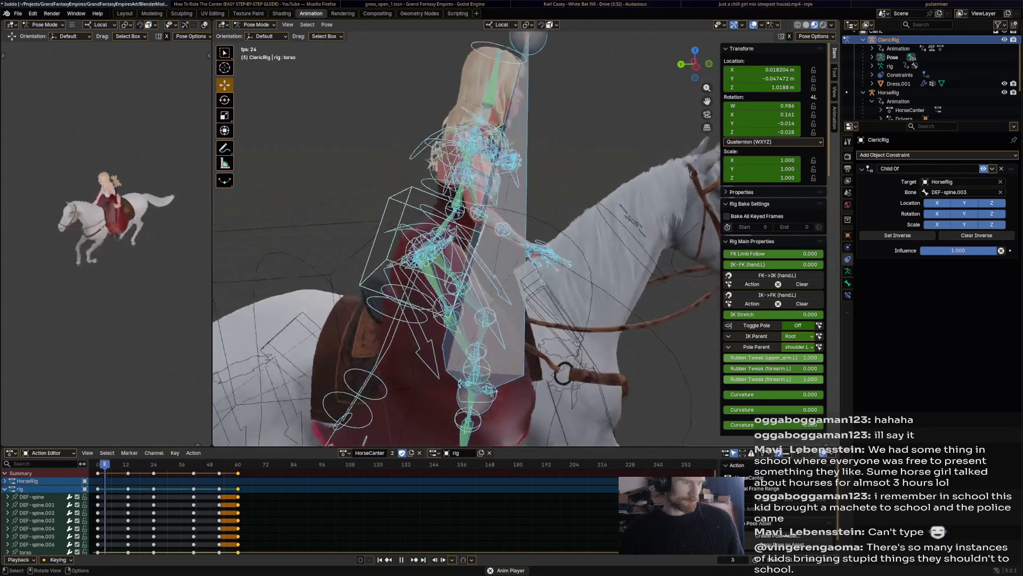
key("space")
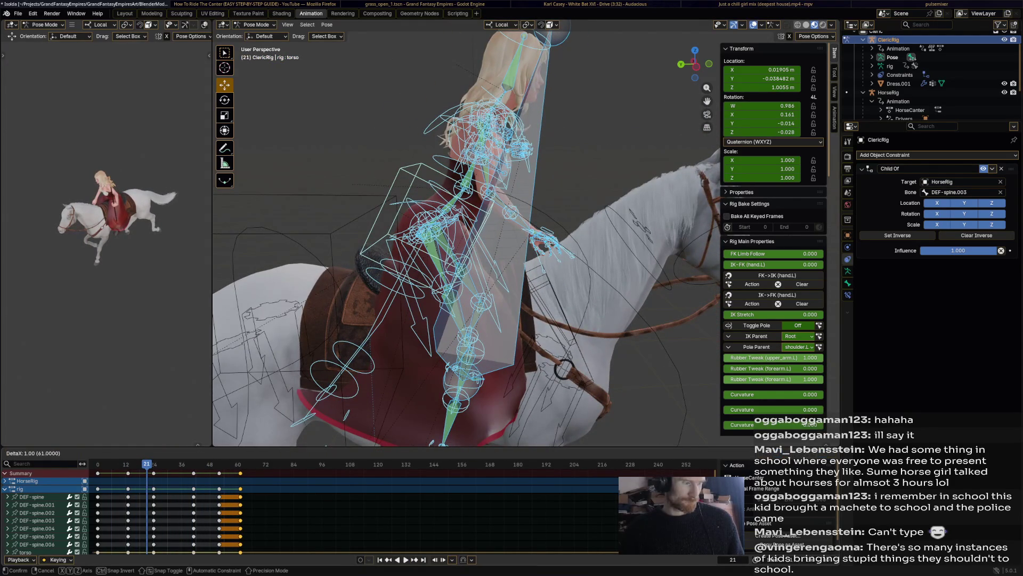
key("space")
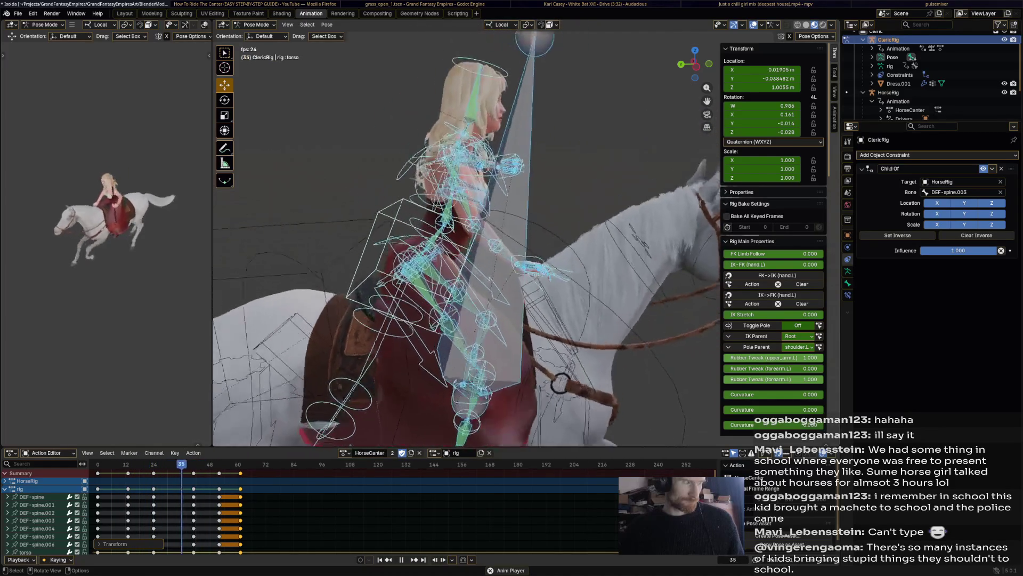
key("alt+a")
scroll(480, 240, "up", 5)
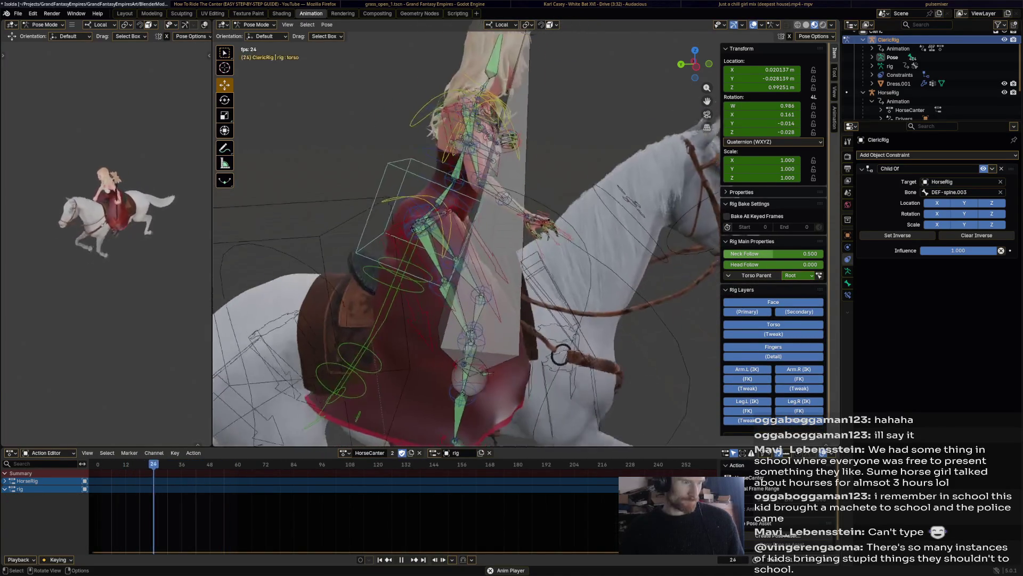
middle_click_drag(480, 240, 400, 200)
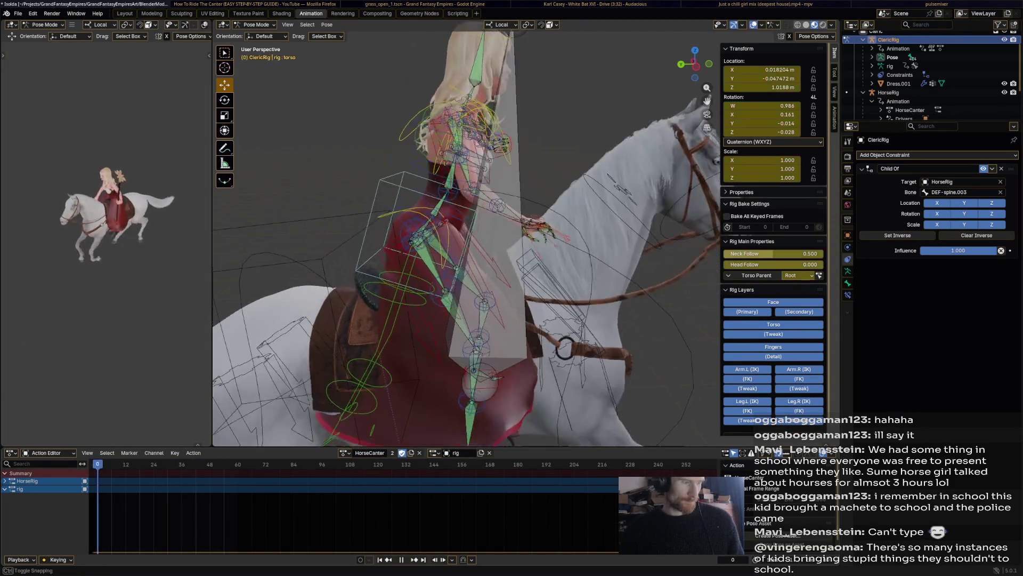
key("alt+Tab")
- Rewind the canter video to about 0:49 to rewatch it, then return to Blender
key("k")
key("k")
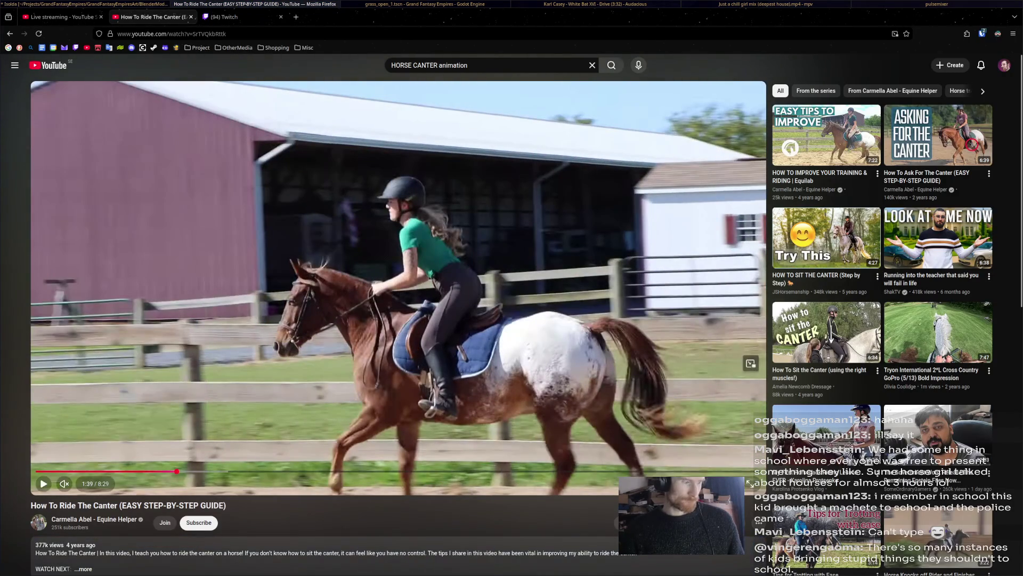
mouse_move(175, 471)
left_mouse_down()
mouse_move(106, 471)
mouse_move(233, 471)
left_mouse_up()
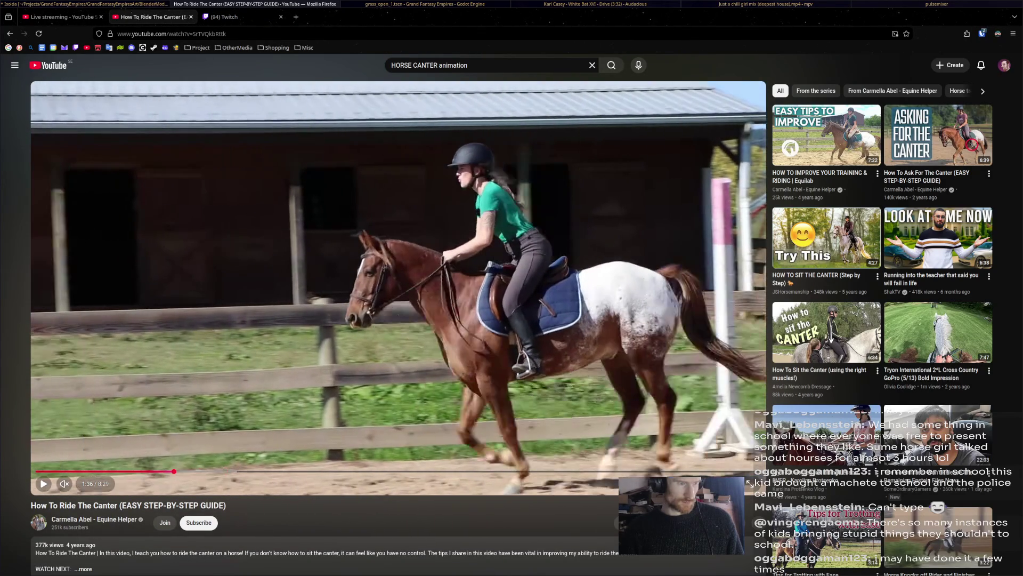
key("alt+Tab")
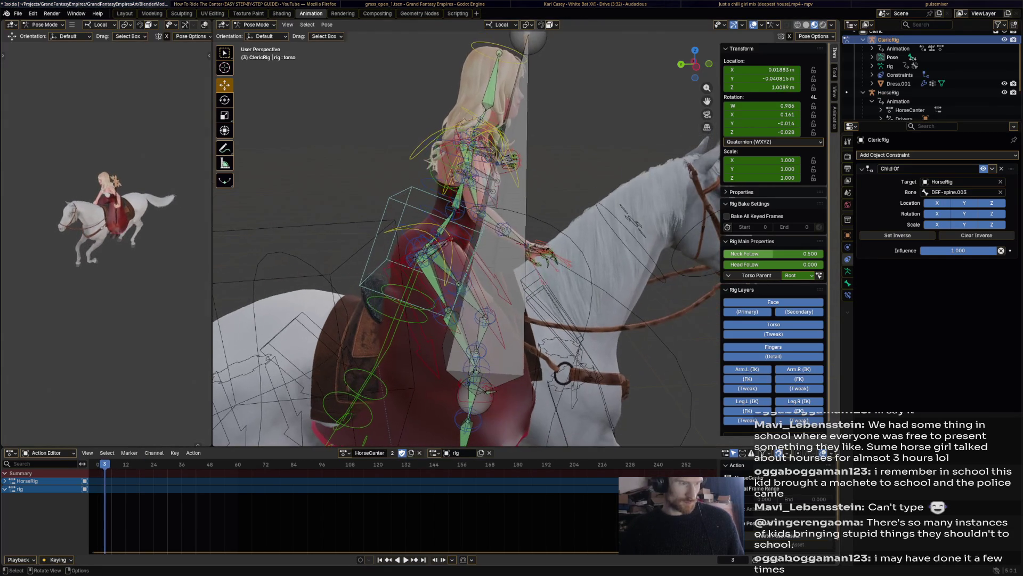
- Lean the rider's chest bone back with R on later frames and key the new rotation
left_click(454, 210)
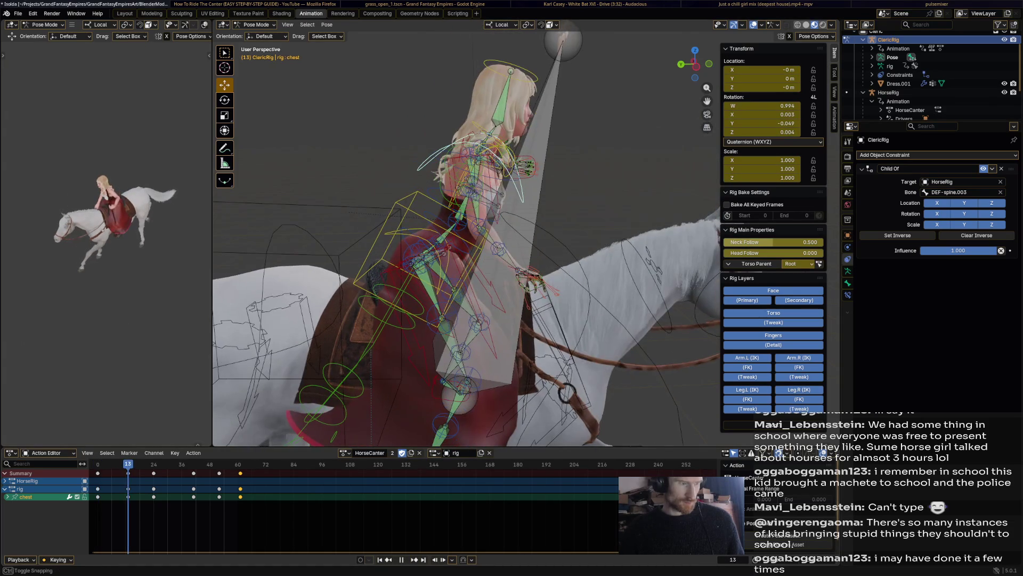
key("r")
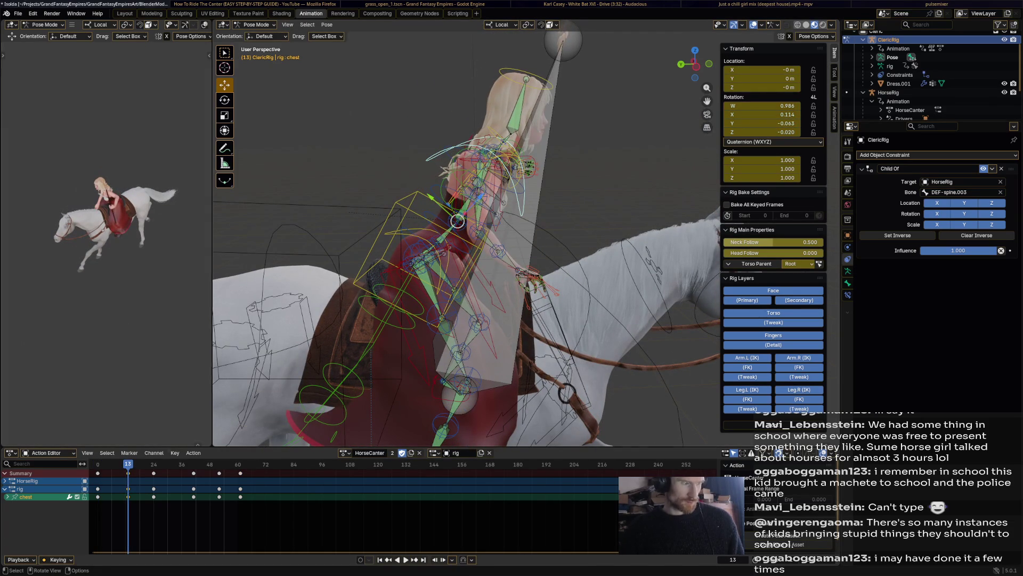
key("Up")
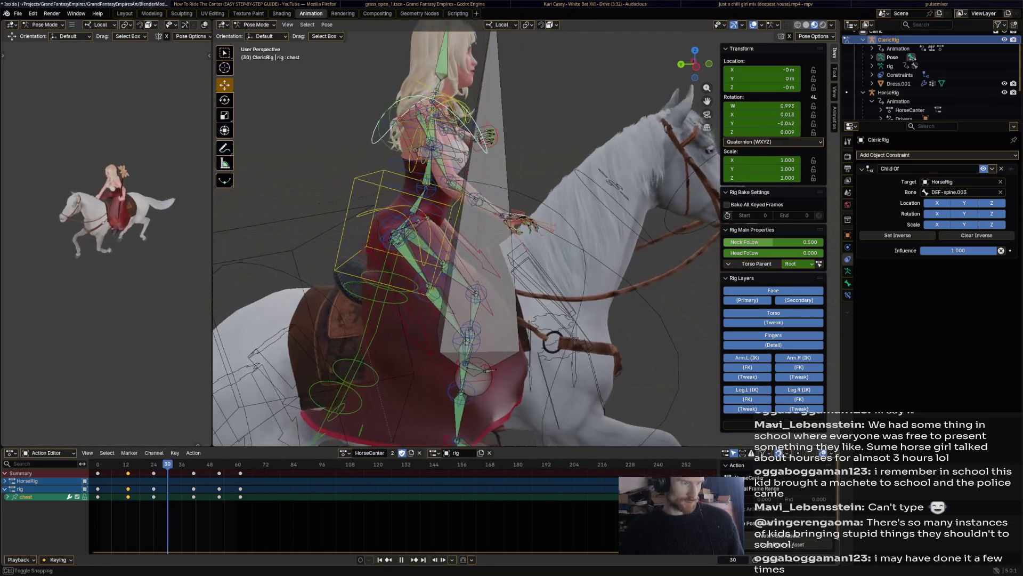
key("Up")
key("r")
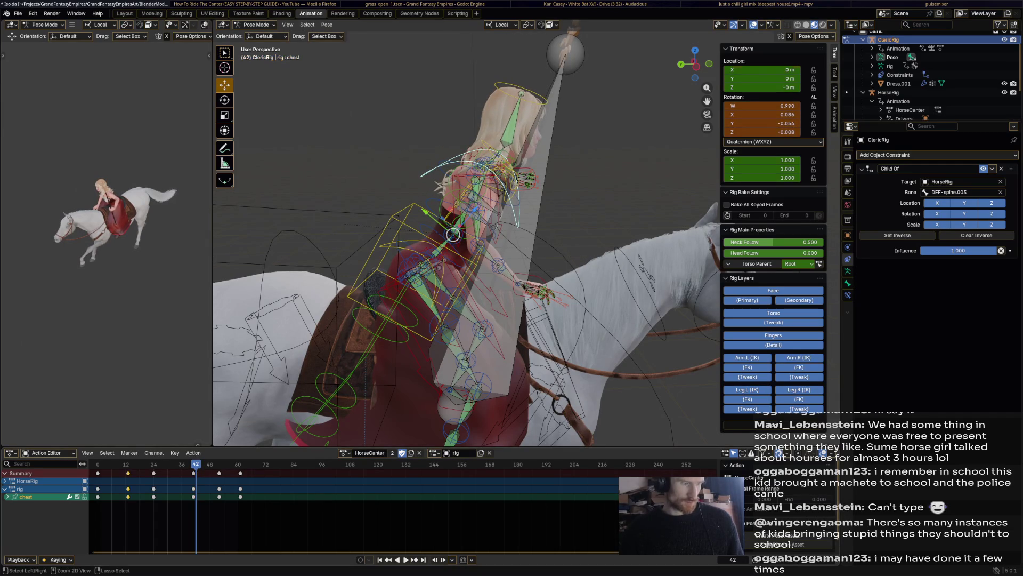
key("r")
left_click(565, 256)
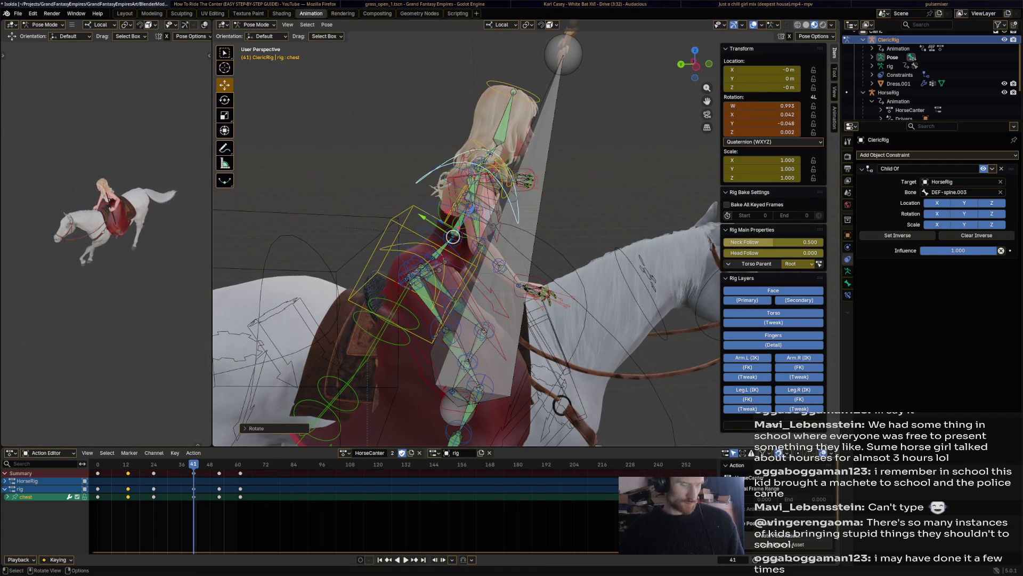
key("Up")
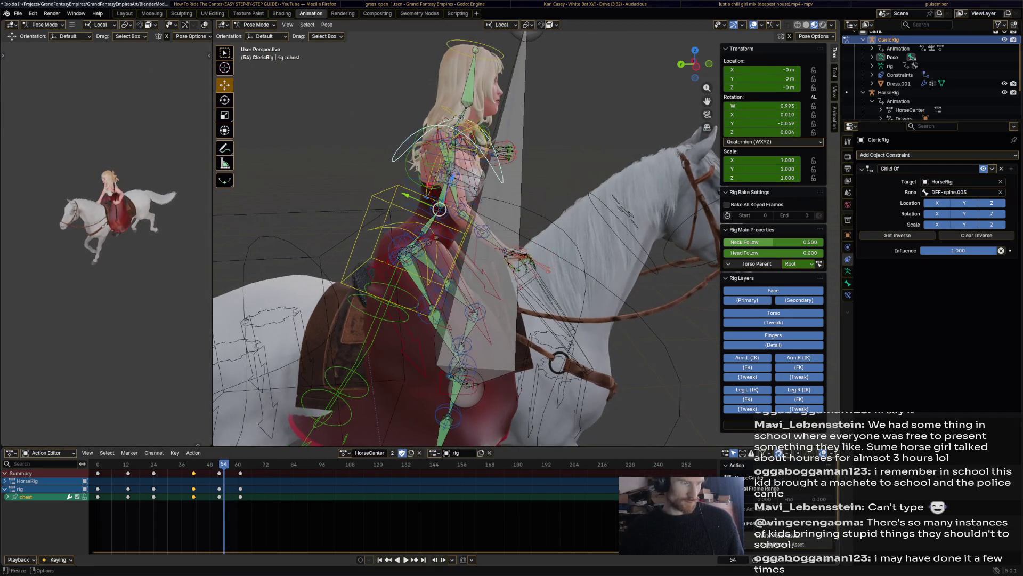
- Play the canter, select the whole rig to retime the end keyframes, review again and deselect
key("space")
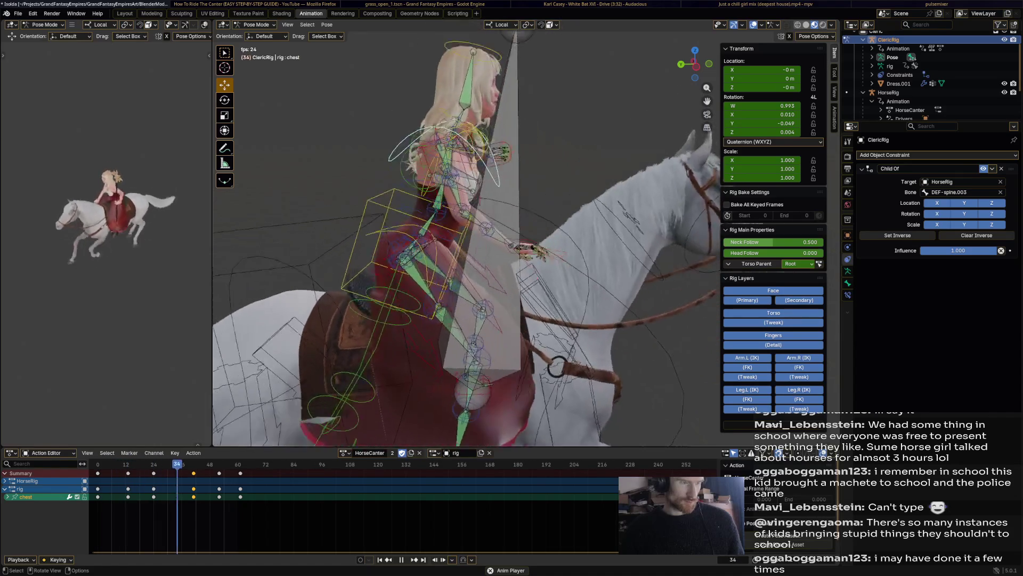
key("space")
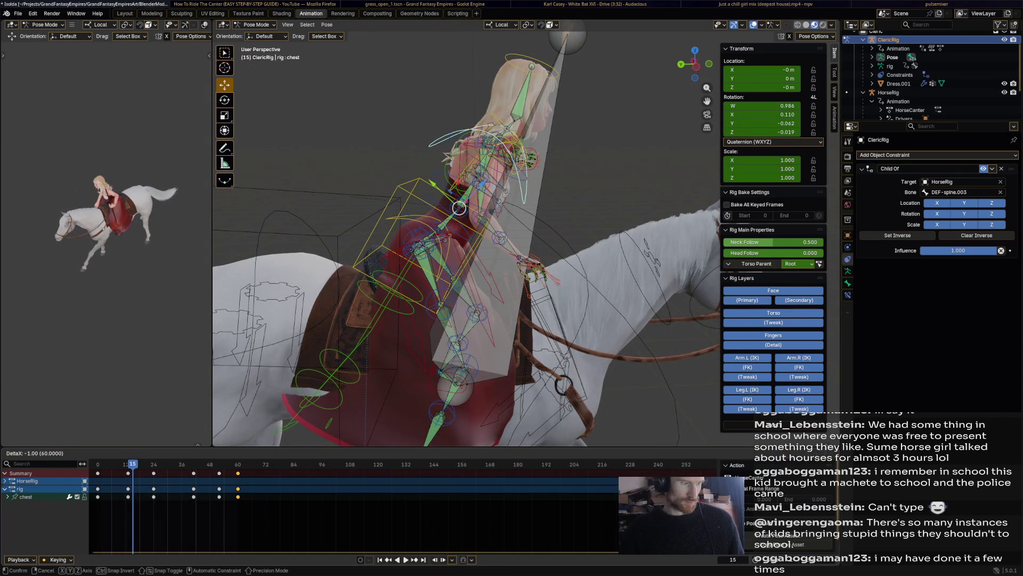
key("a")
key("Up")
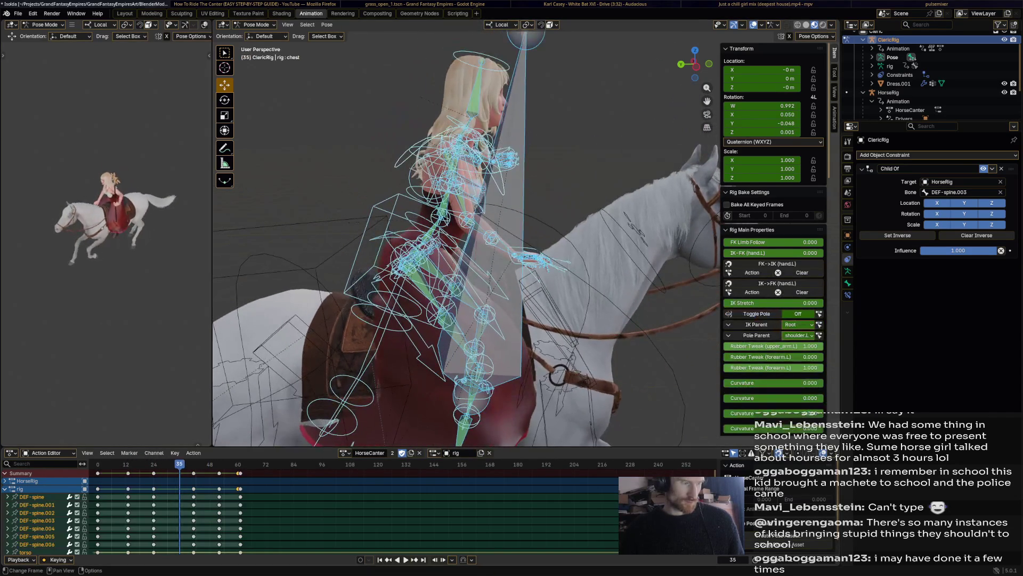
key("ctrl+i")
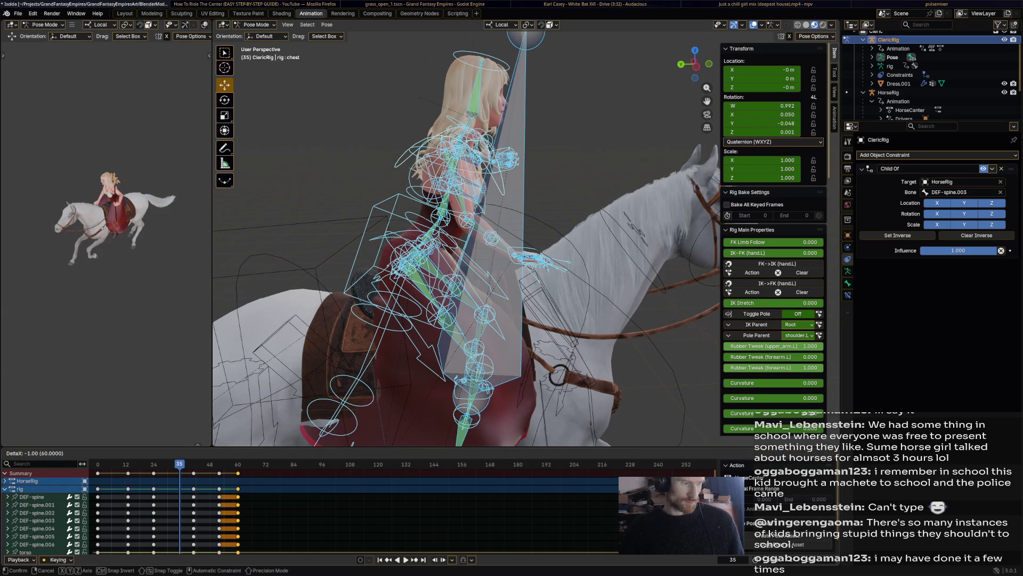
key("space")
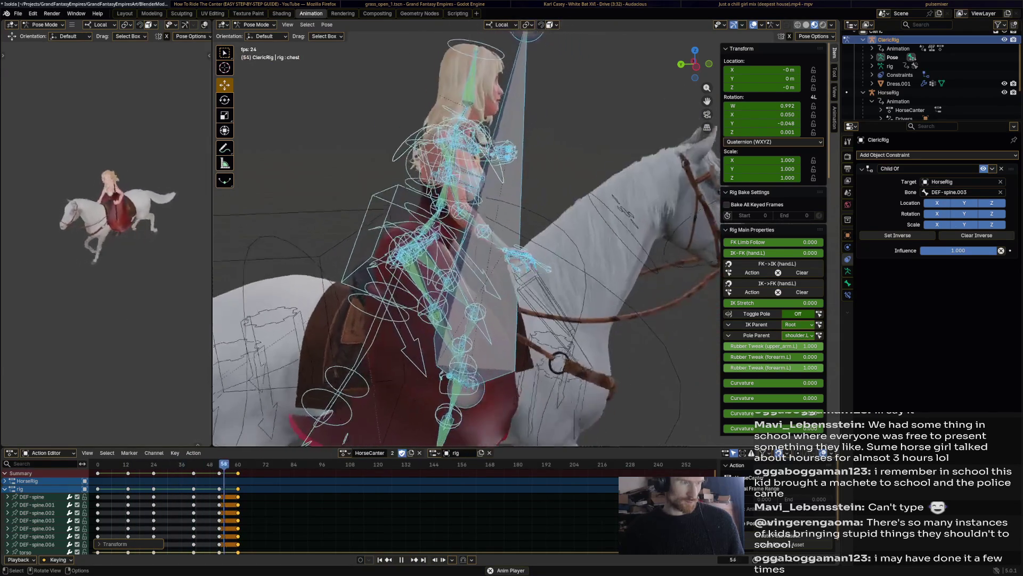
left_click(393, 209)
scroll(480, 240, "down", 5)
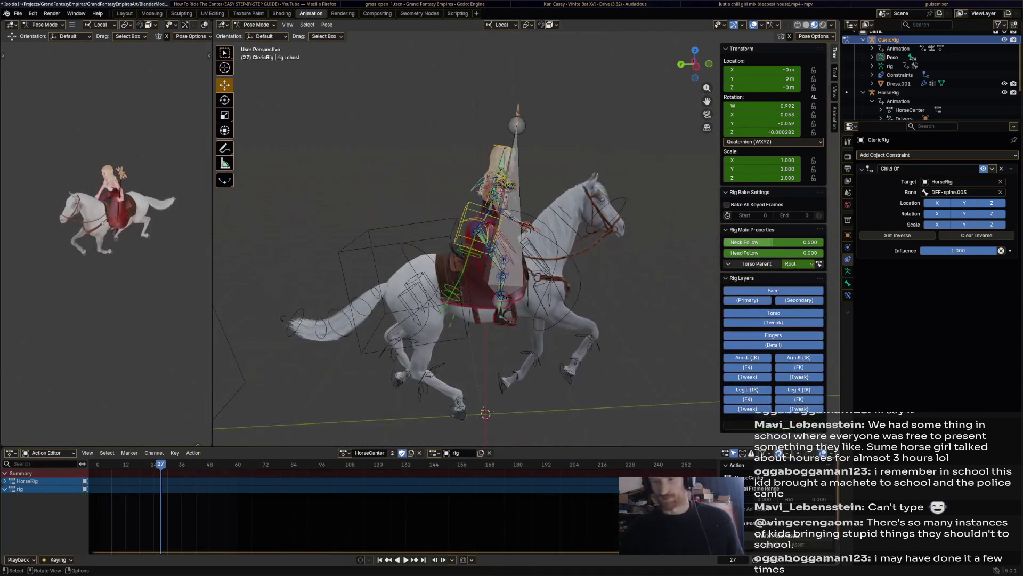
key("ctrl+s")
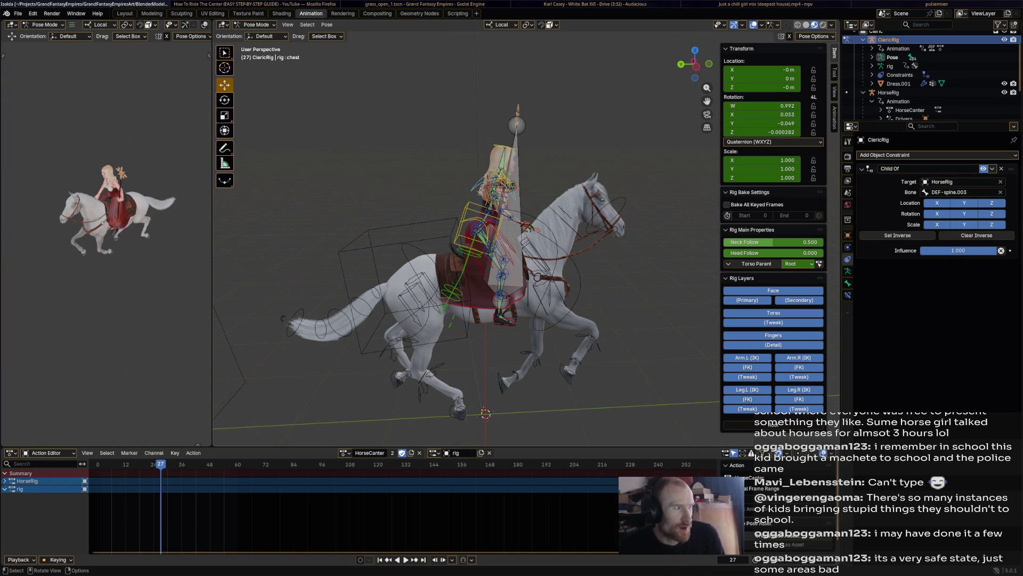
middle_click_drag(480, 265, 447, 272)
- Save, flip the action between HorseIdle and HorseCanter, and save again
key("ctrl+s")
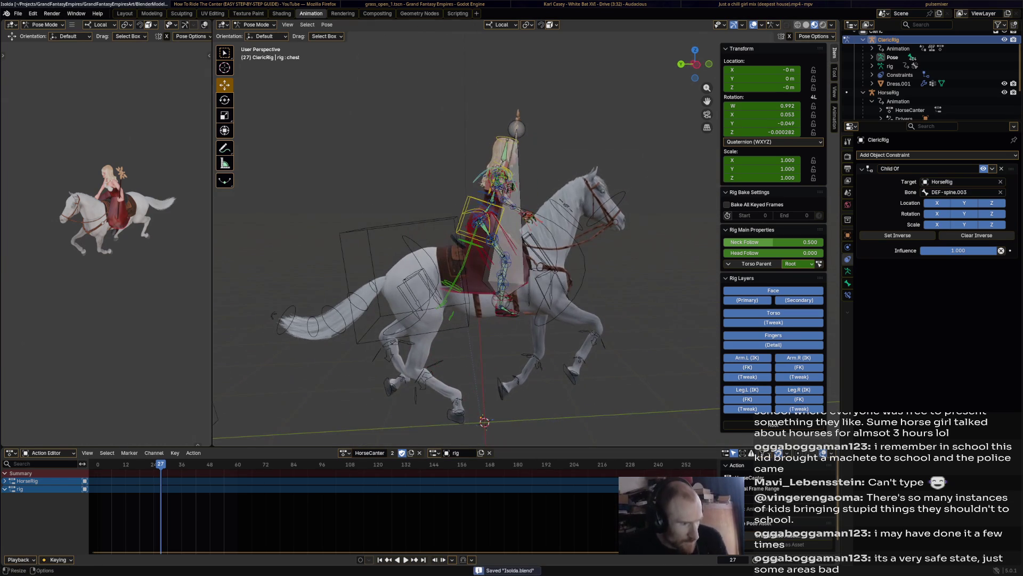
left_click(343, 453)
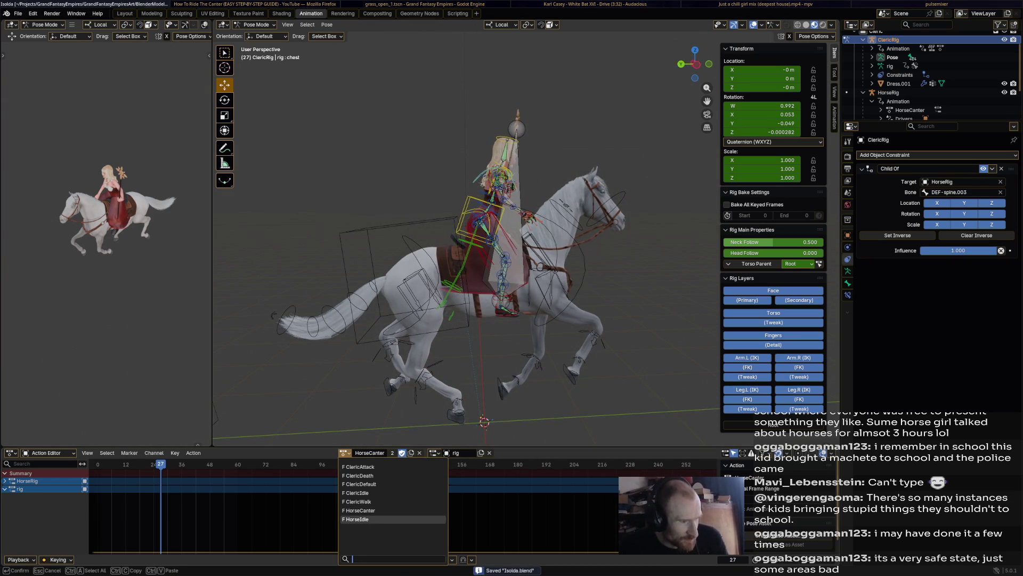
left_click(357, 520)
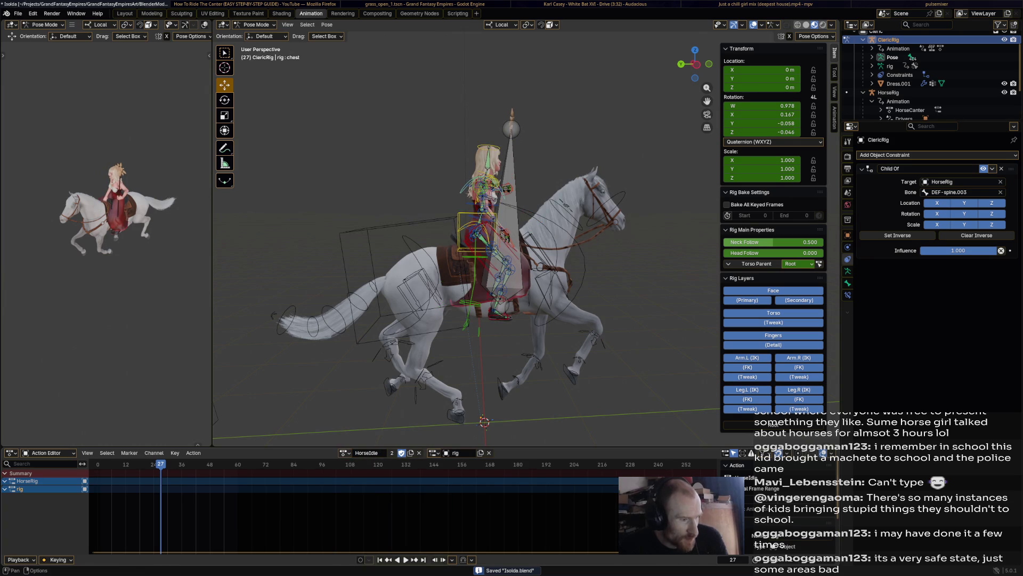
left_click(344, 453)
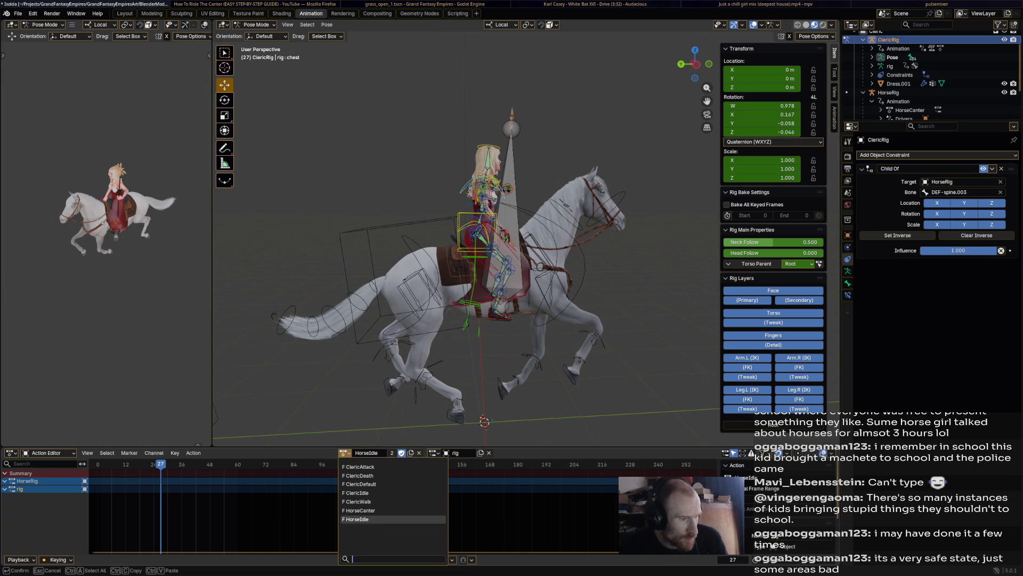
left_click(358, 511)
middle_click_drag(448, 264, 473, 268)
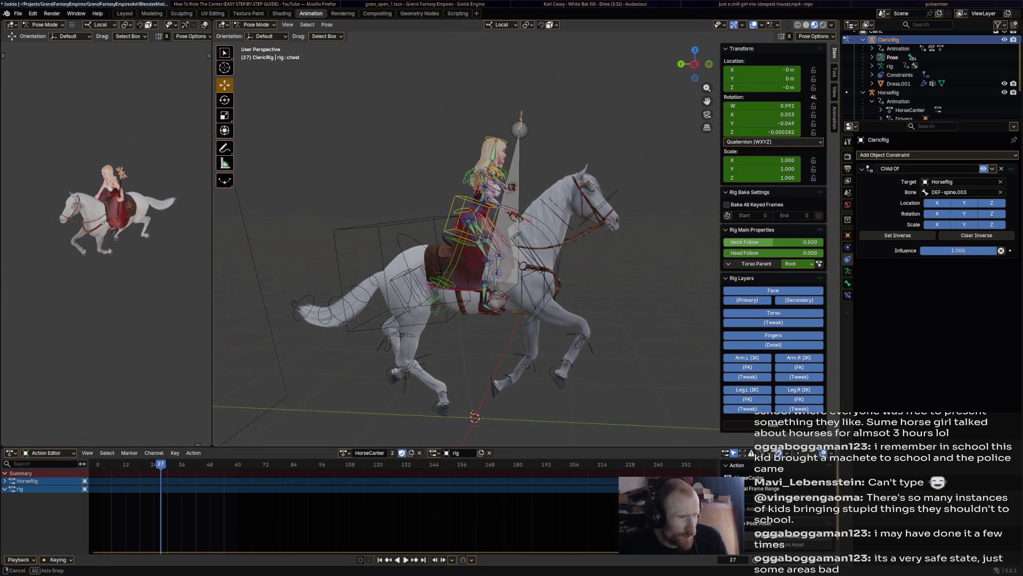
key("ctrl+s")
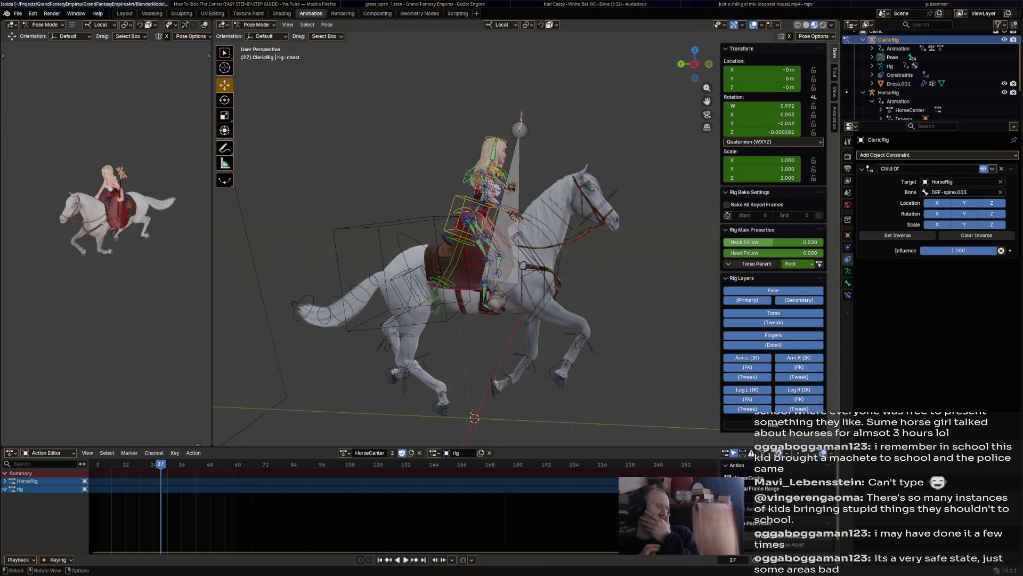
- Play the canter, switch the horse to HorseIdle, play it, and save the file
key("space")
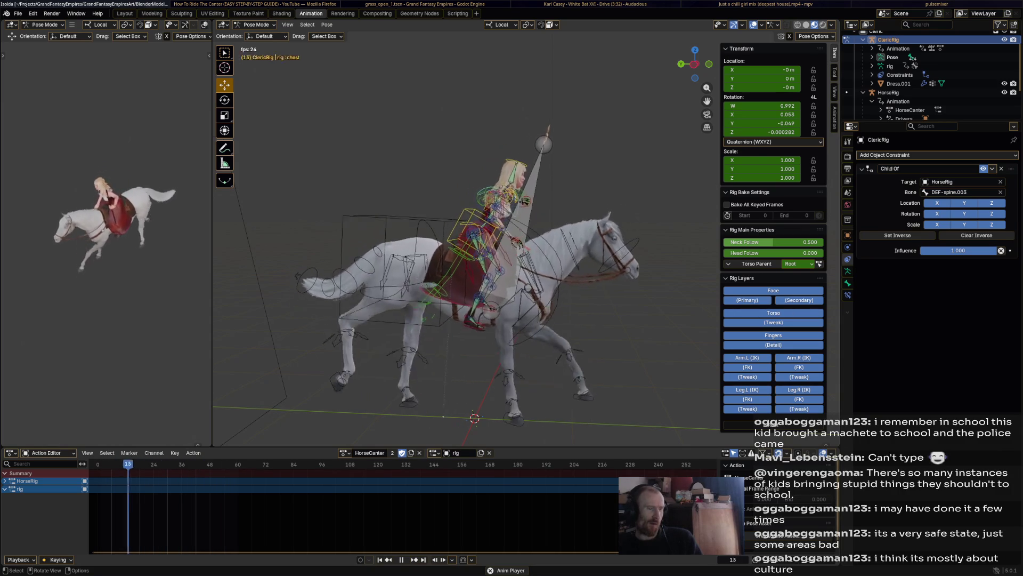
key("space")
left_click(370, 452)
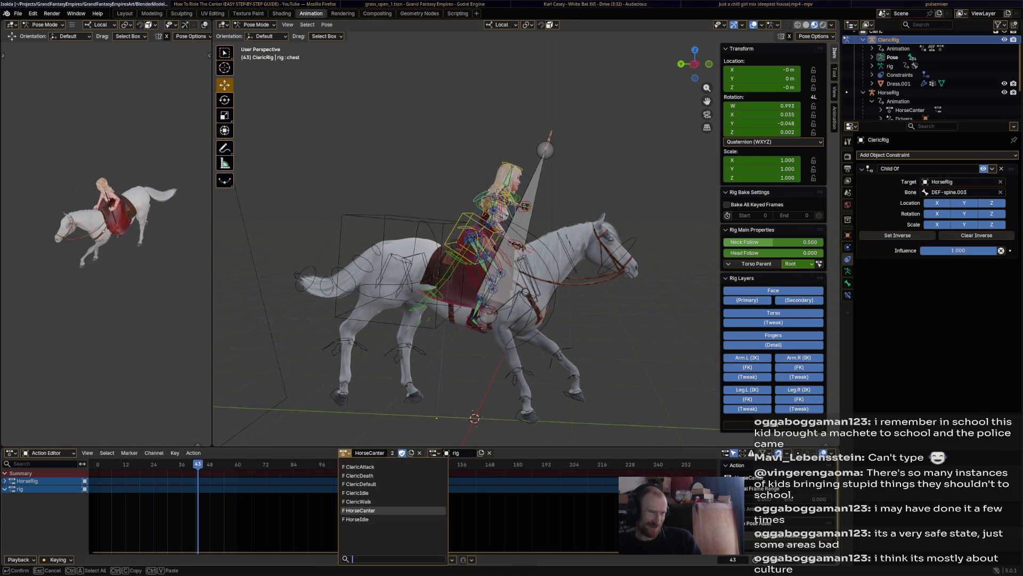
left_click(391, 512)
key("space")
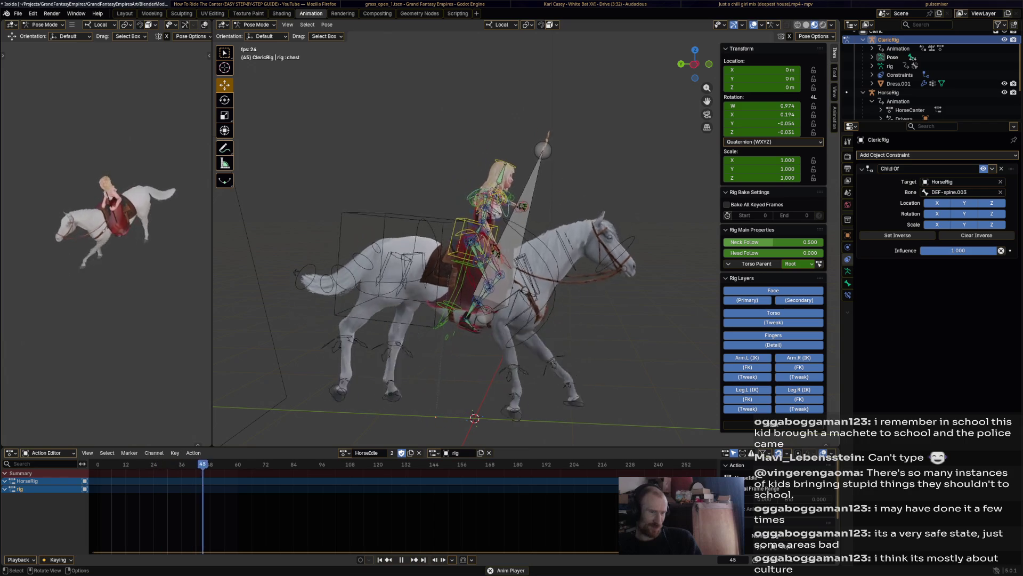
key("space")
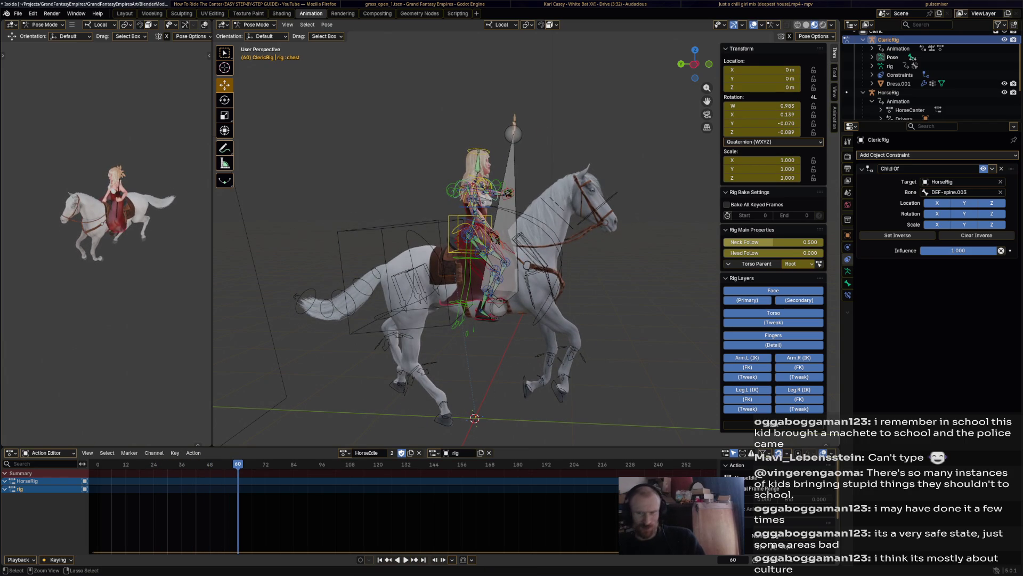
key("ctrl+s")
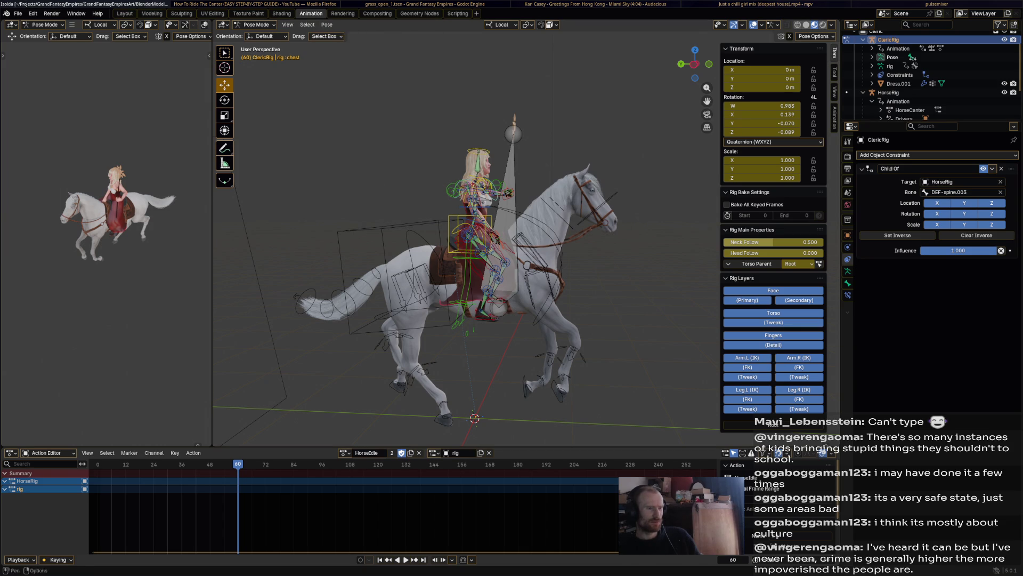
- Put the horse back on HorseCanter, select all bones, and save the file
left_click(346, 453)
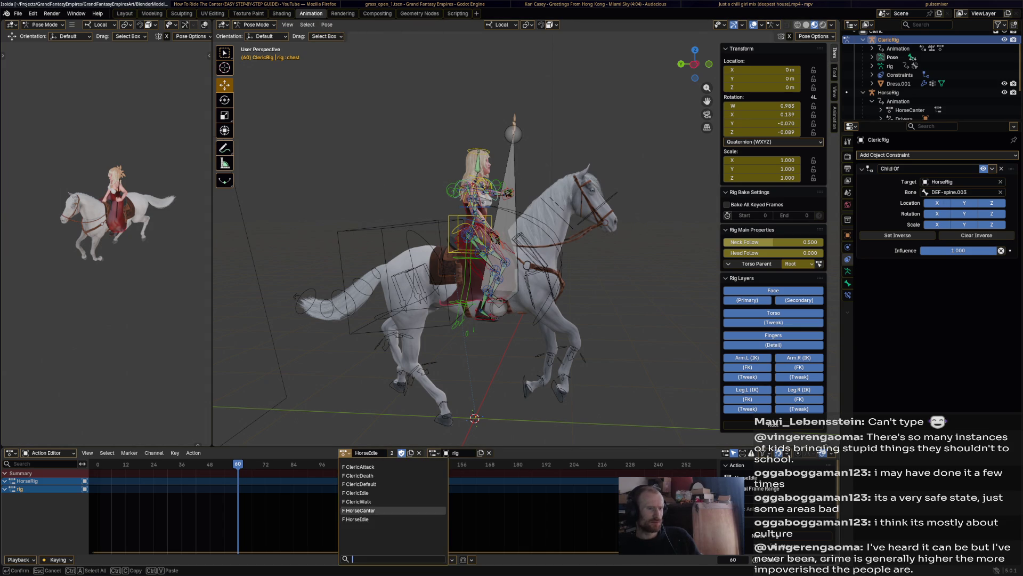
left_click(360, 510)
key("ctrl+a")
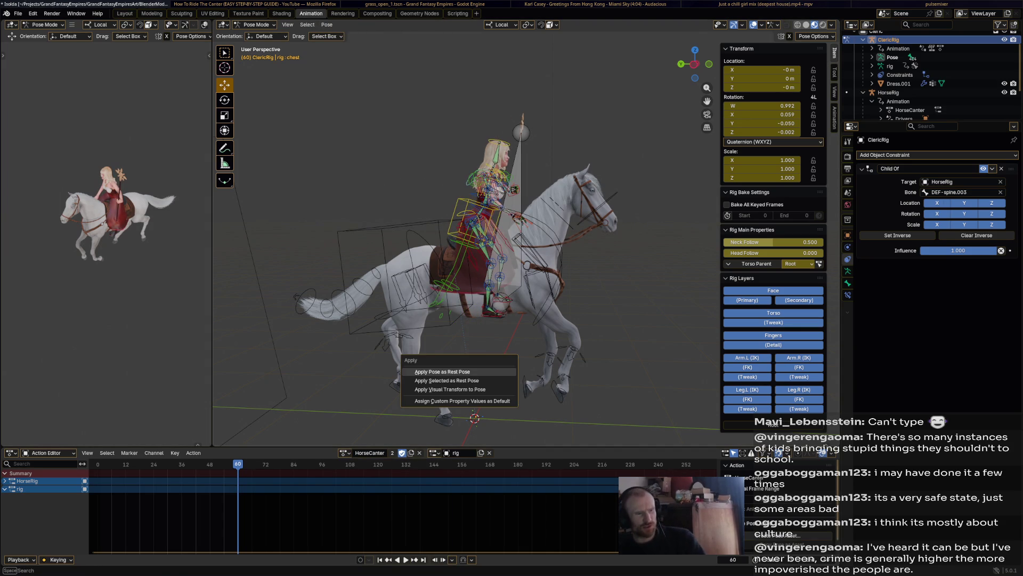
key("Escape")
key("a")
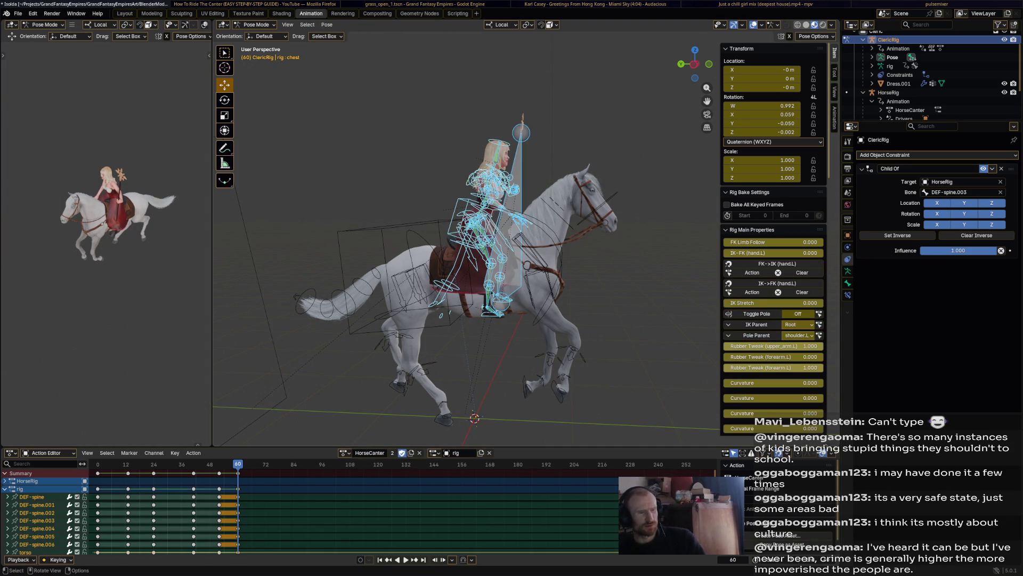
middle_click_drag(481, 264, 496, 256)
key("ctrl+s")
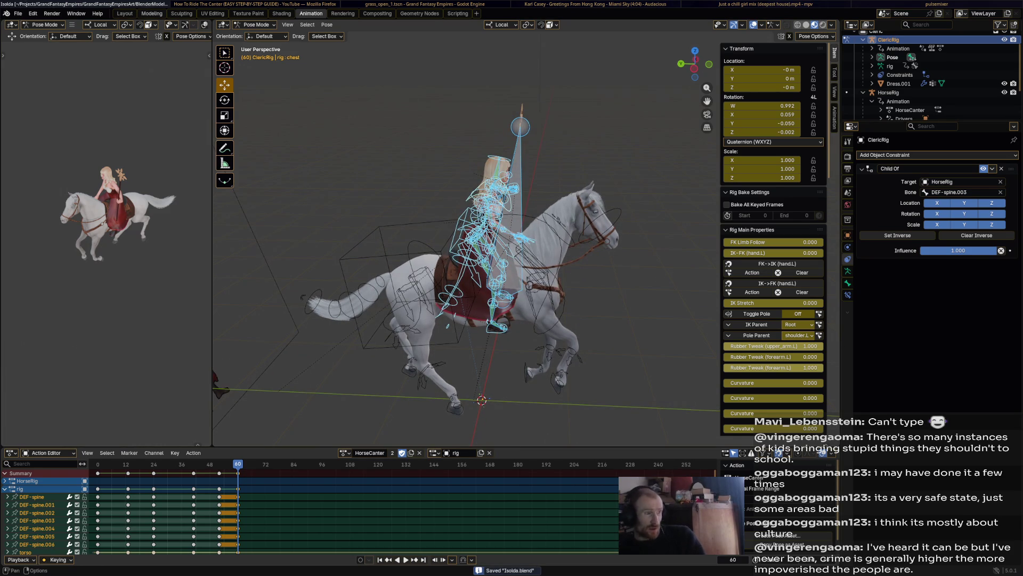
- Start Render Animation, check the latest rendered frame with F11, and return to the scene
left_click(77, 14)
mouse_move(52, 14)
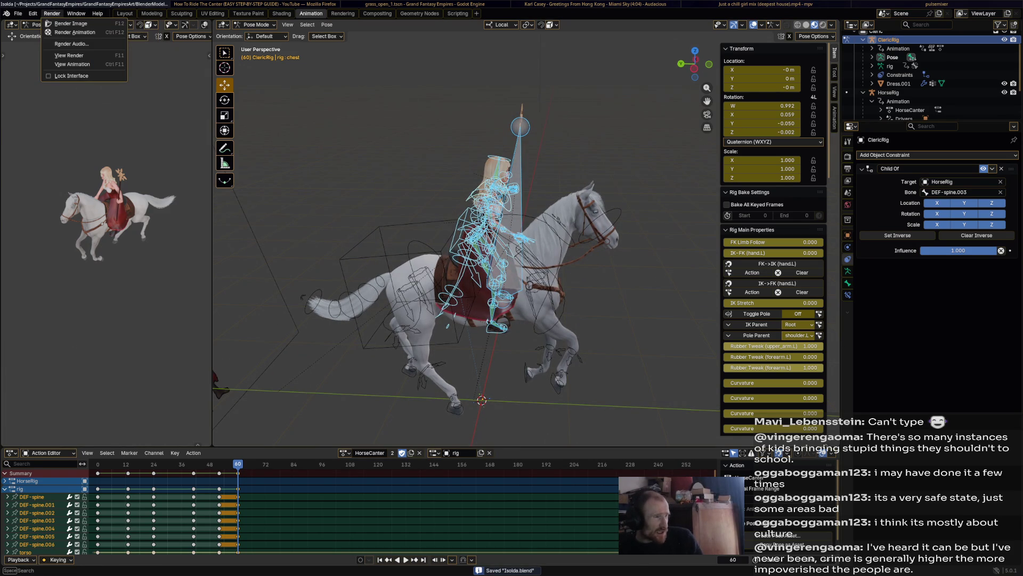
left_click(74, 32)
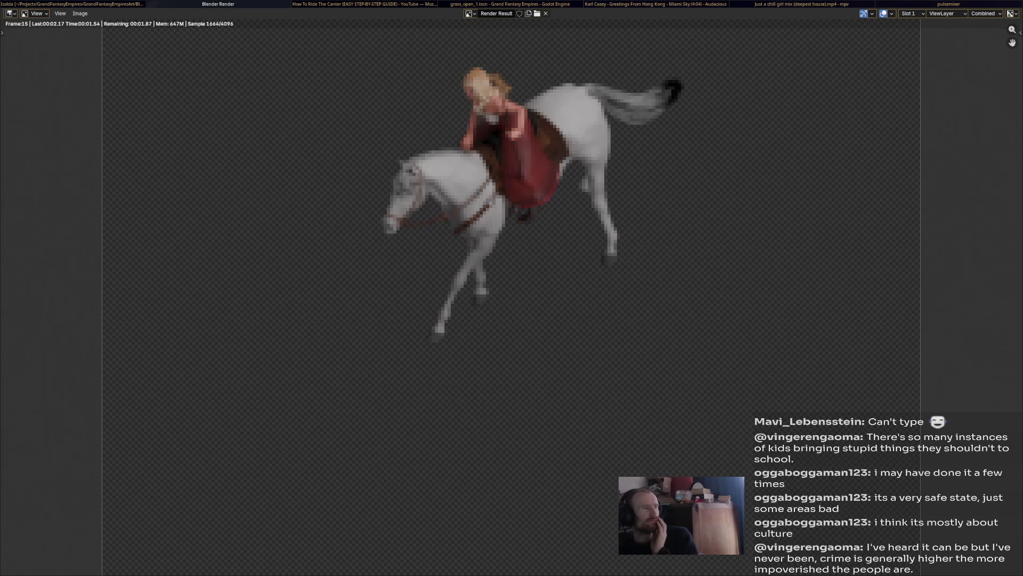
key("alt+Tab")
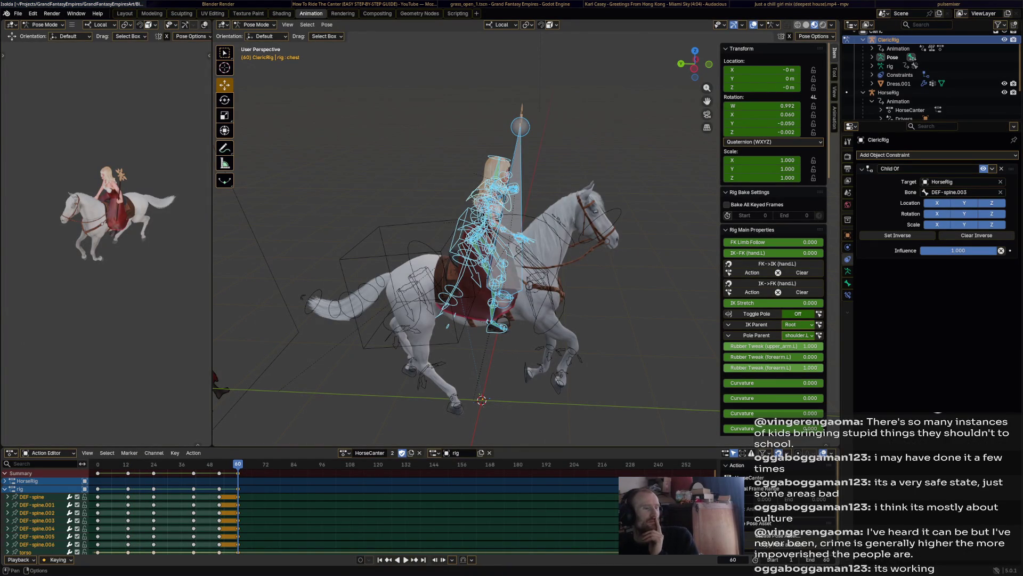
key("F11")
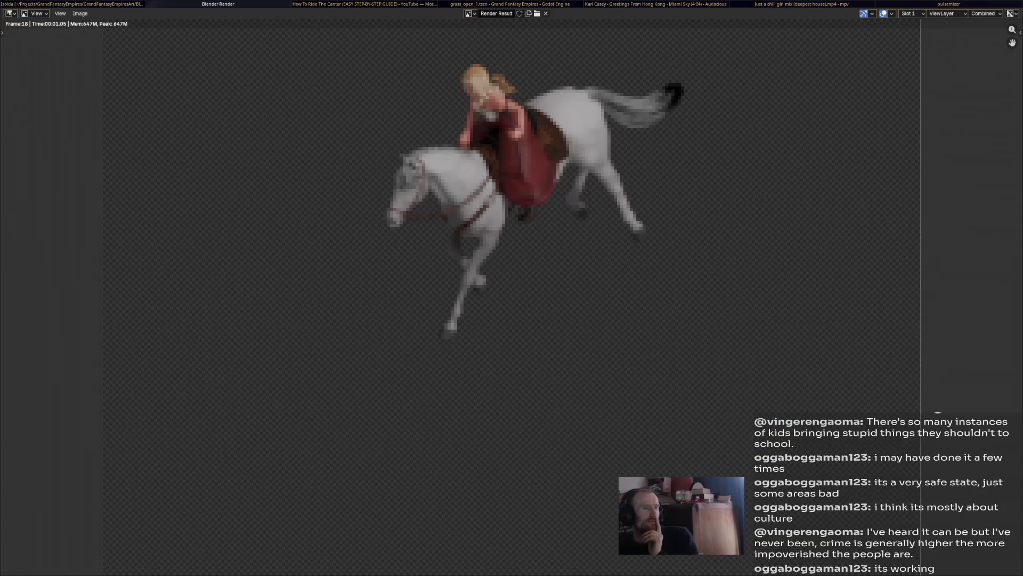
scroll(512, 240, "down", 3)
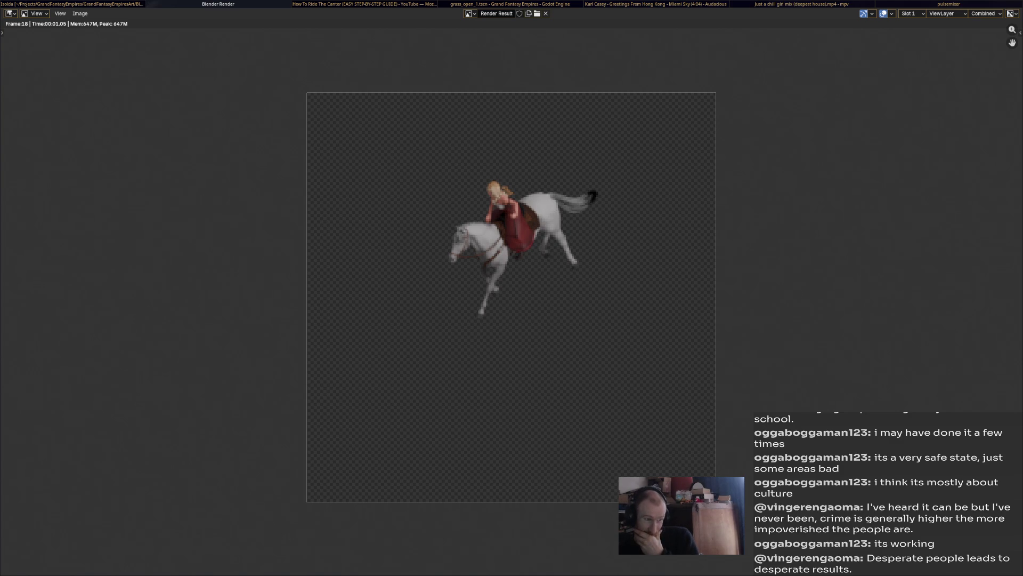
key("Escape")
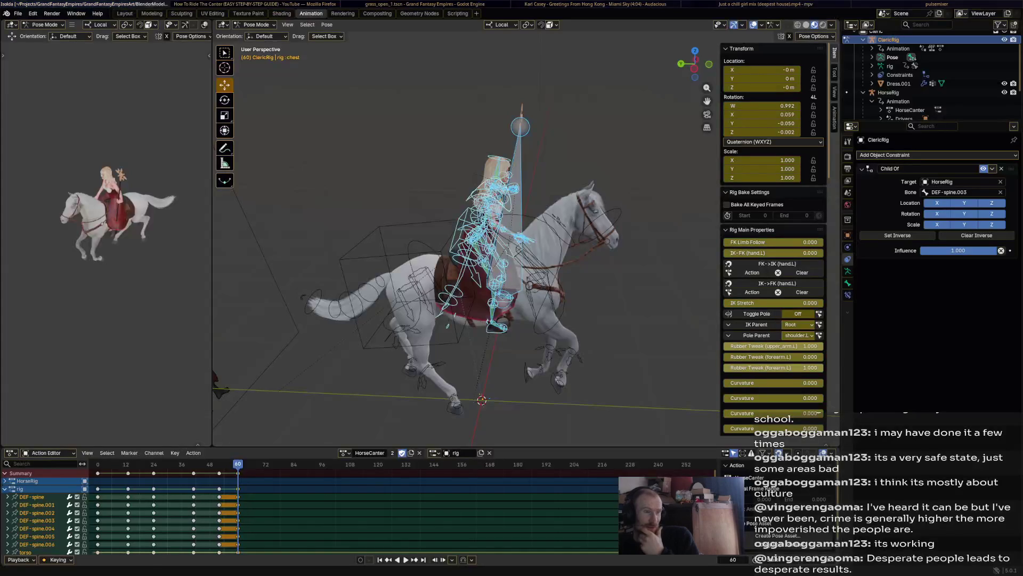
- Orbit around horse and rider, select the HorseRig armature in front view, and save Isolda.blend
middle_click_drag(449, 256, 560, 256)
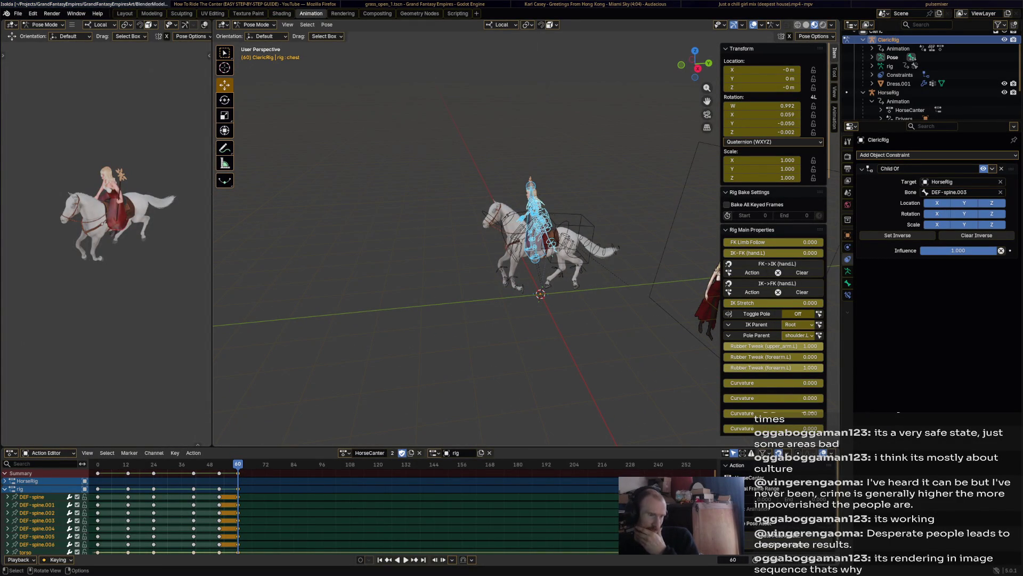
left_click(531, 208)
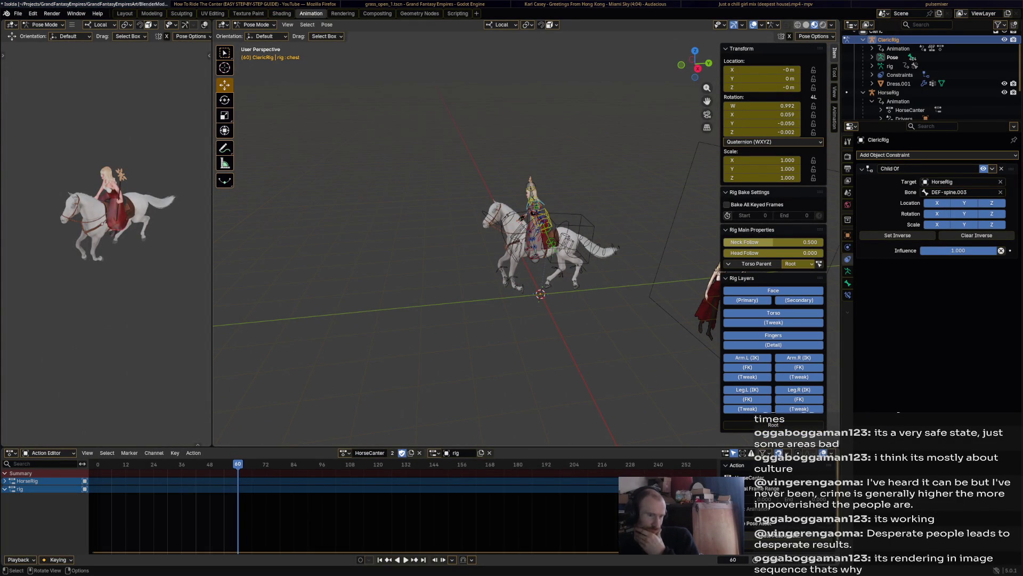
middle_click_drag(561, 257, 448, 240)
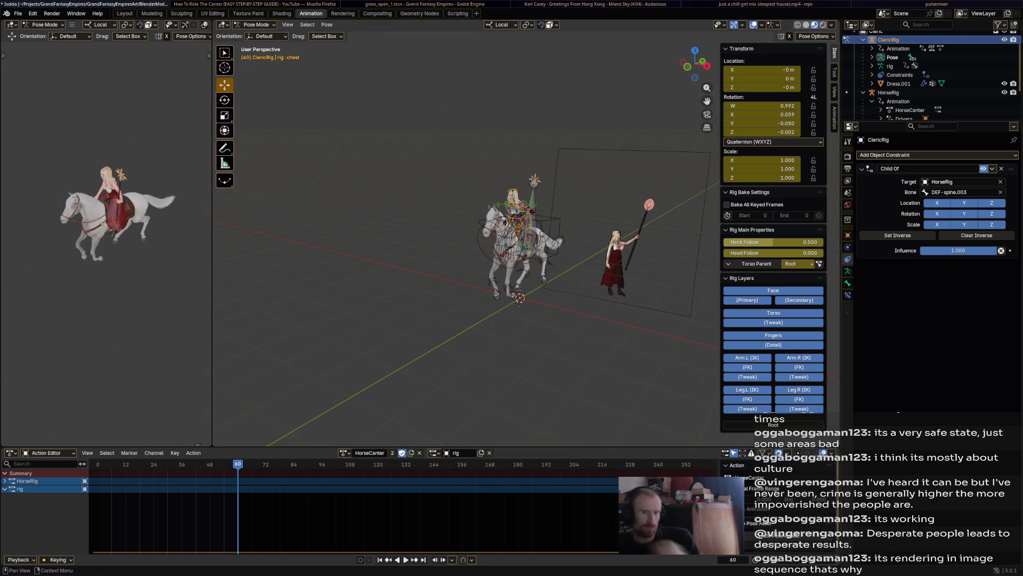
left_click(889, 93)
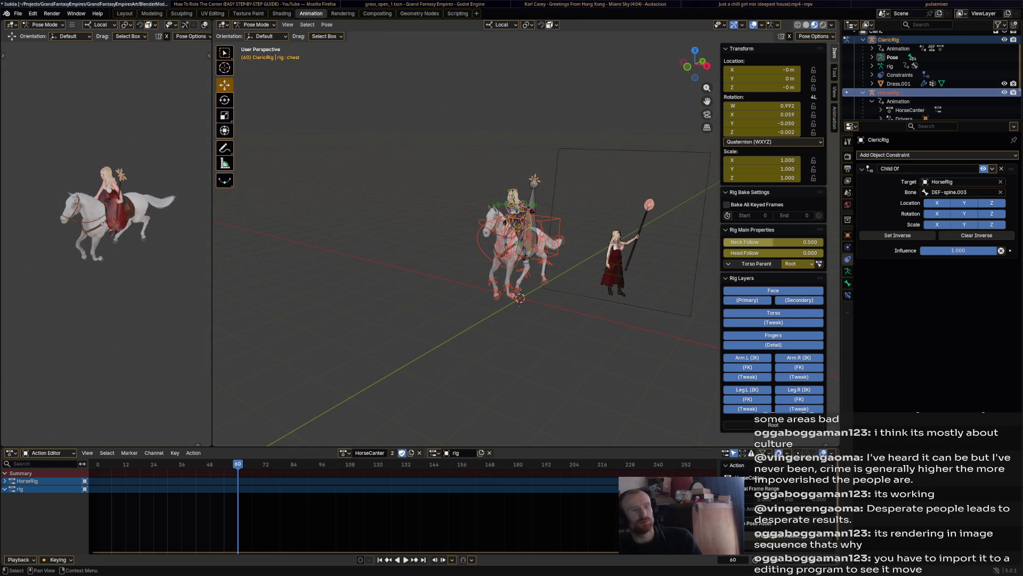
key("KP_1")
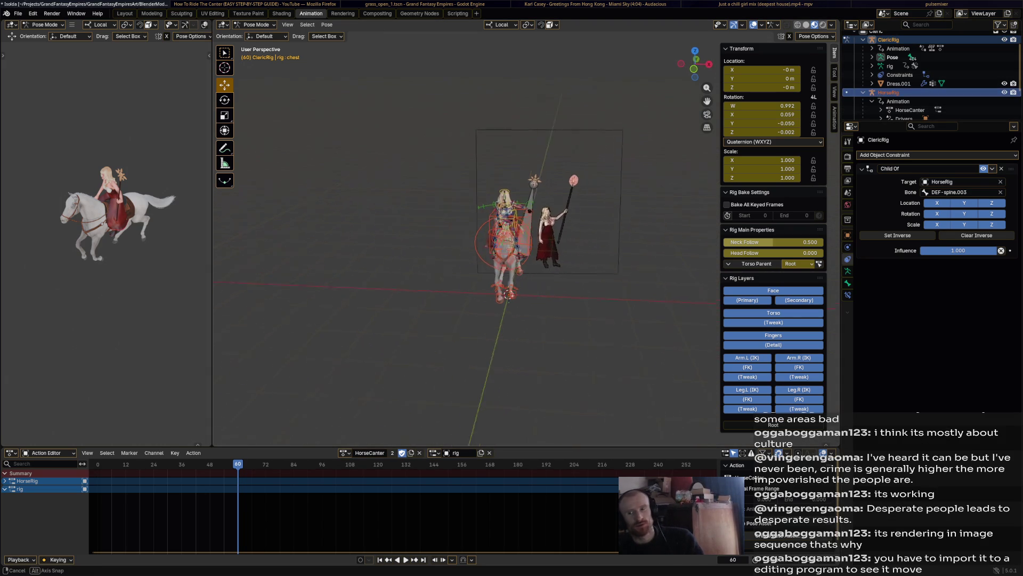
key("ctrl+s")
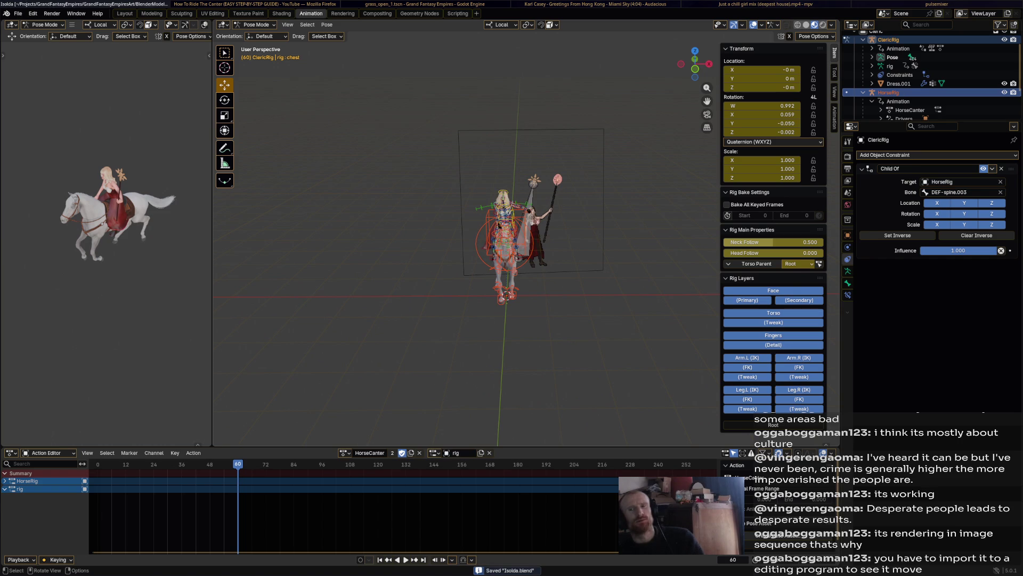
middle_click_drag(512, 240, 449, 264)
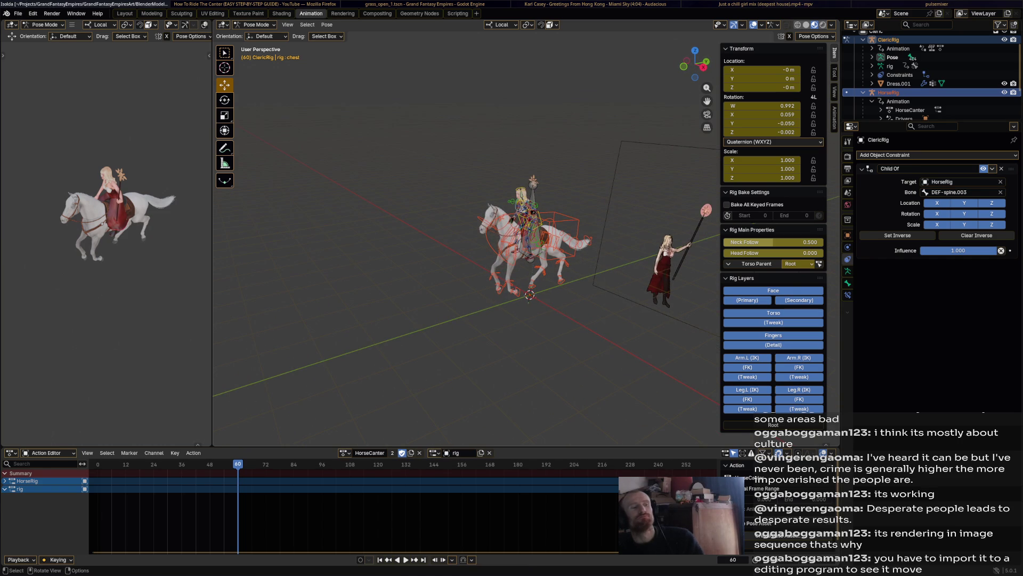
left_click(52, 13)
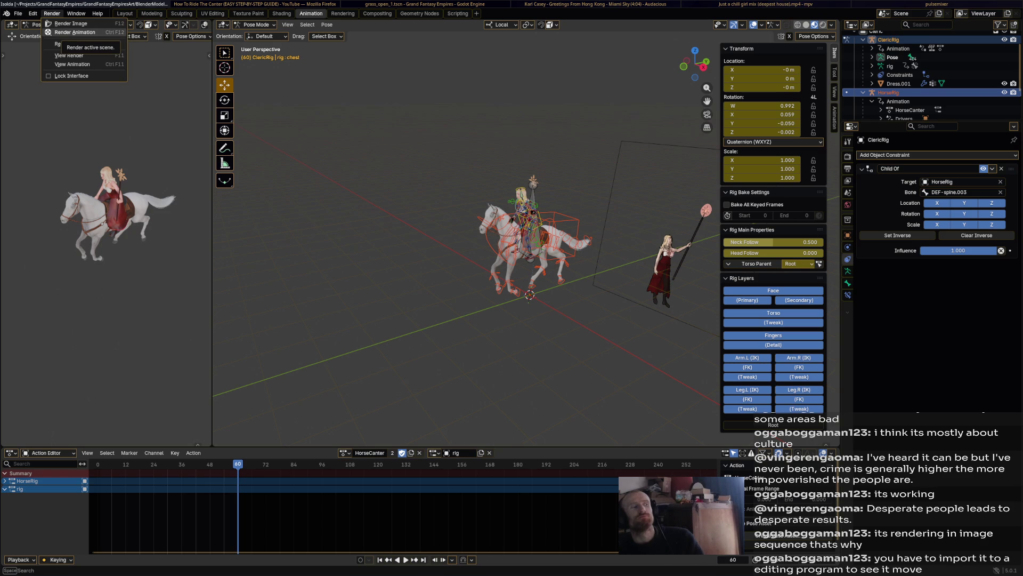
- Run Render Animation, glance through the image list and Image menu, then return to the scene mid-render
left_click(76, 32)
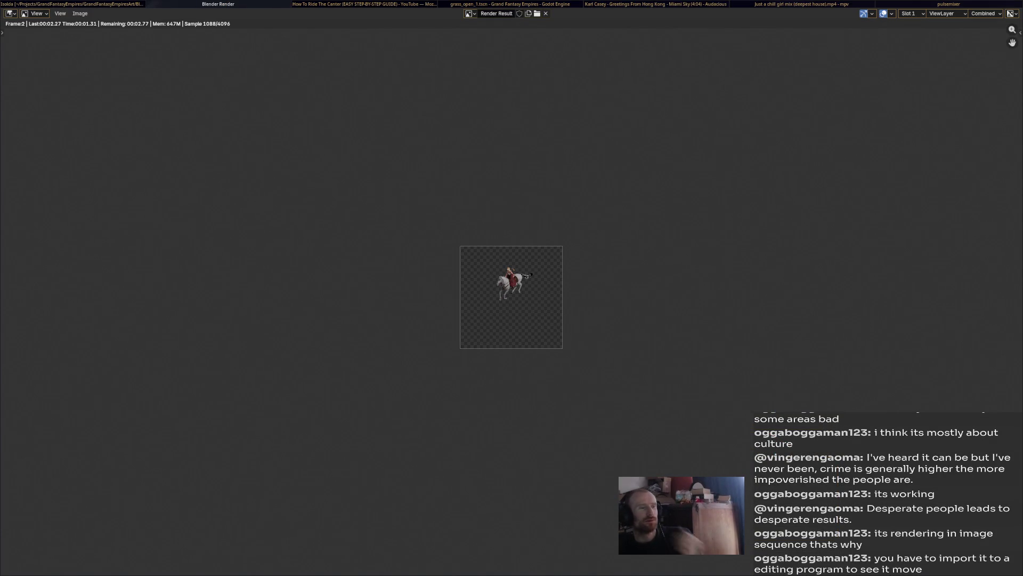
left_click(469, 13)
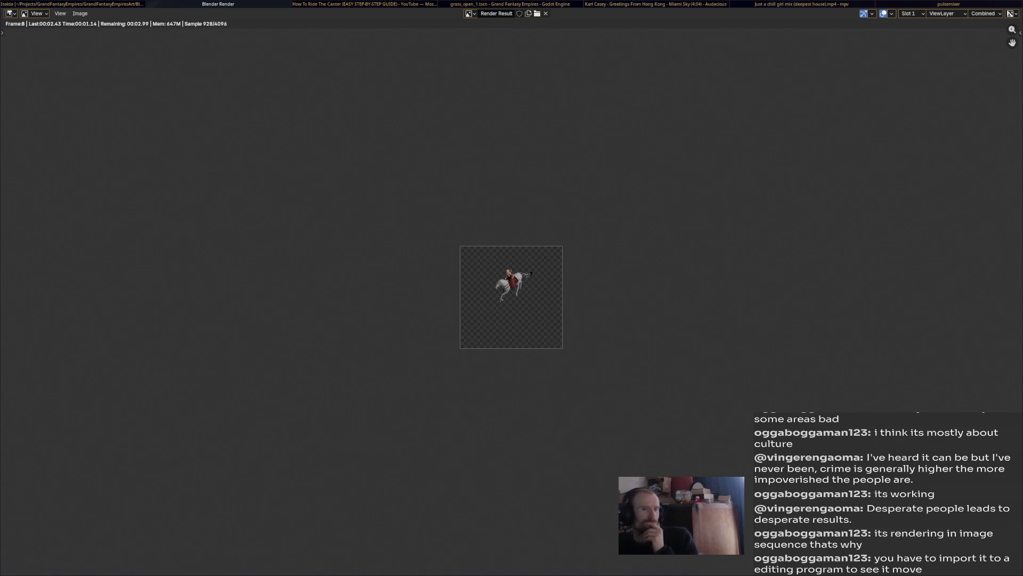
left_click(80, 13)
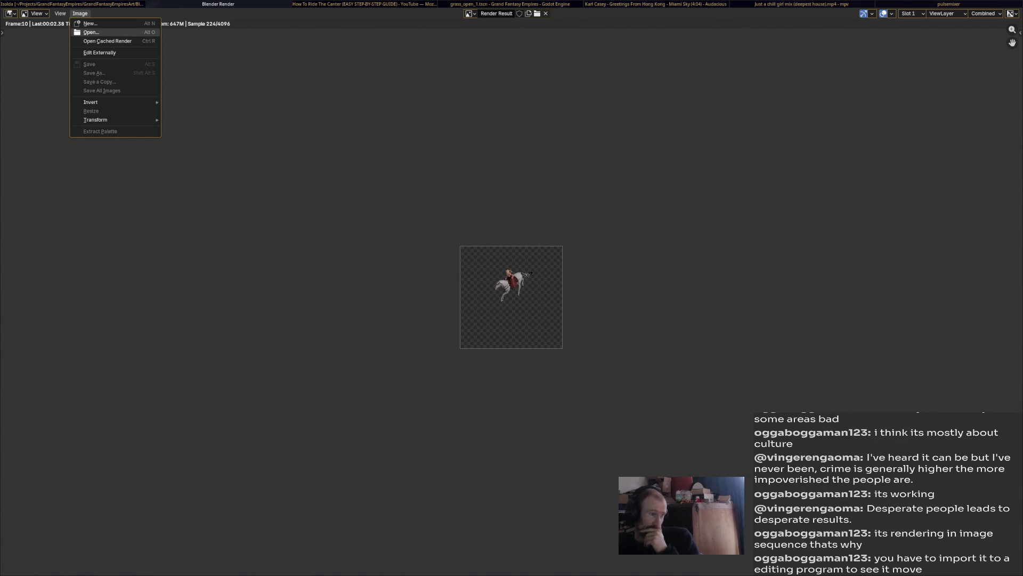
key("Escape")
left_click(59, 14)
key("Escape")
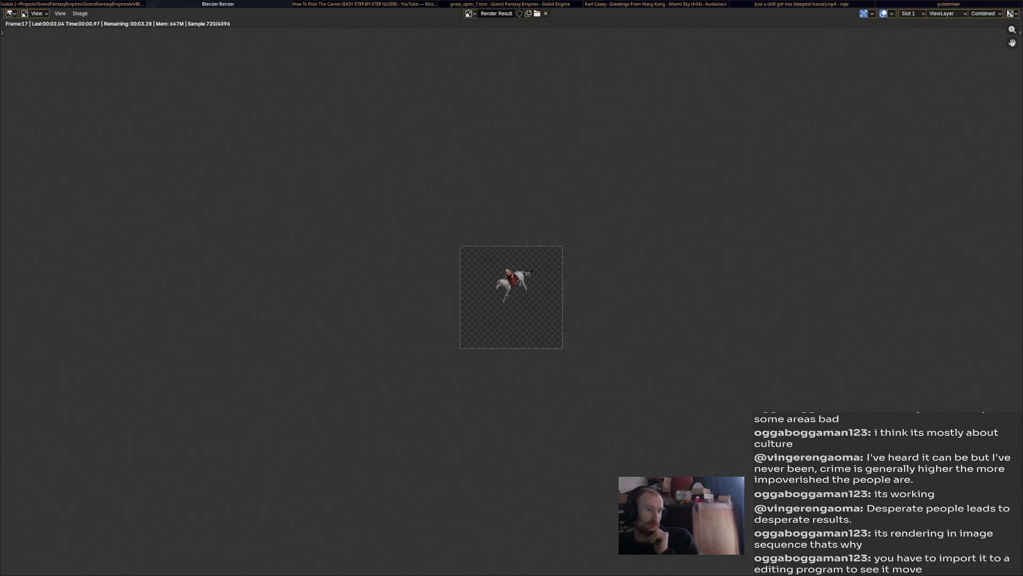
left_click(469, 14)
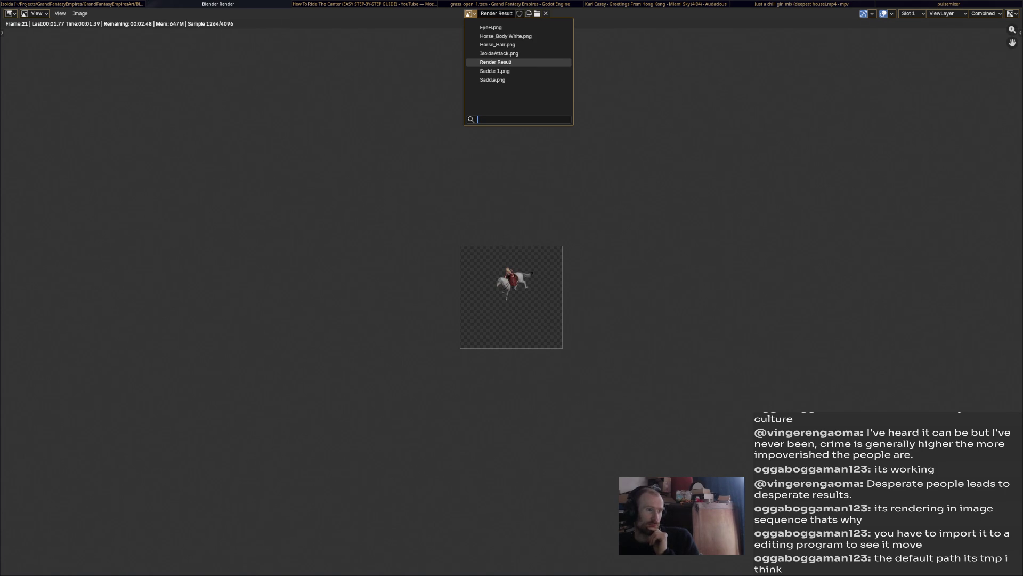
key("alt+Tab")
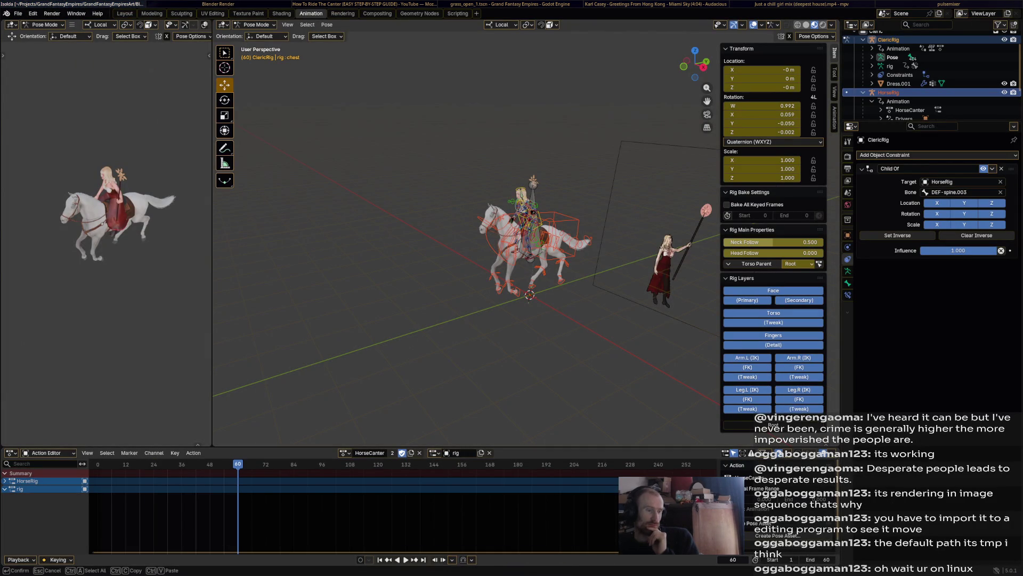
- From Output Properties, browse /tmp to see numbered frames like 0001.png, cancel, and switch to the file manager
left_click(848, 168)
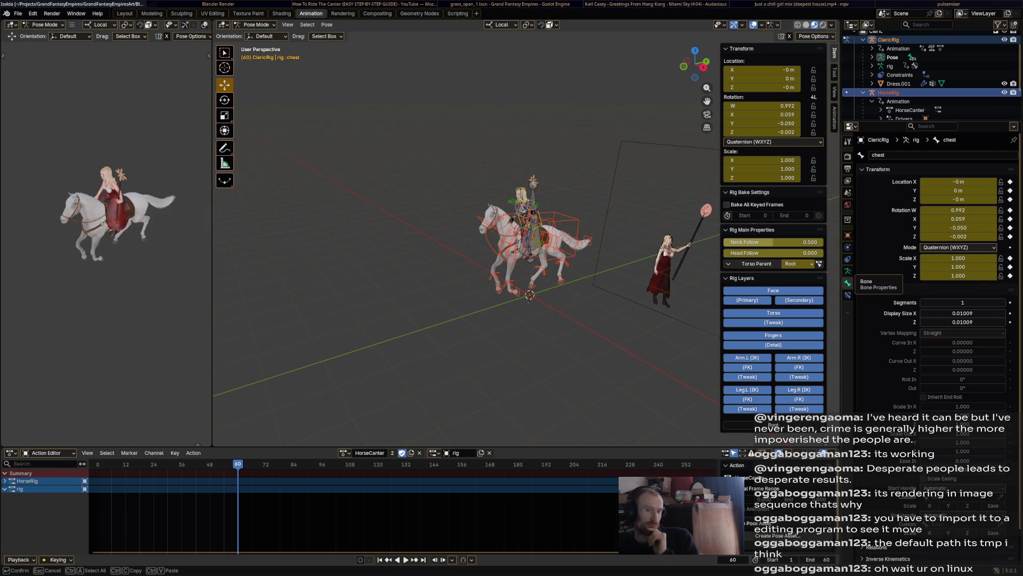
left_click(848, 183)
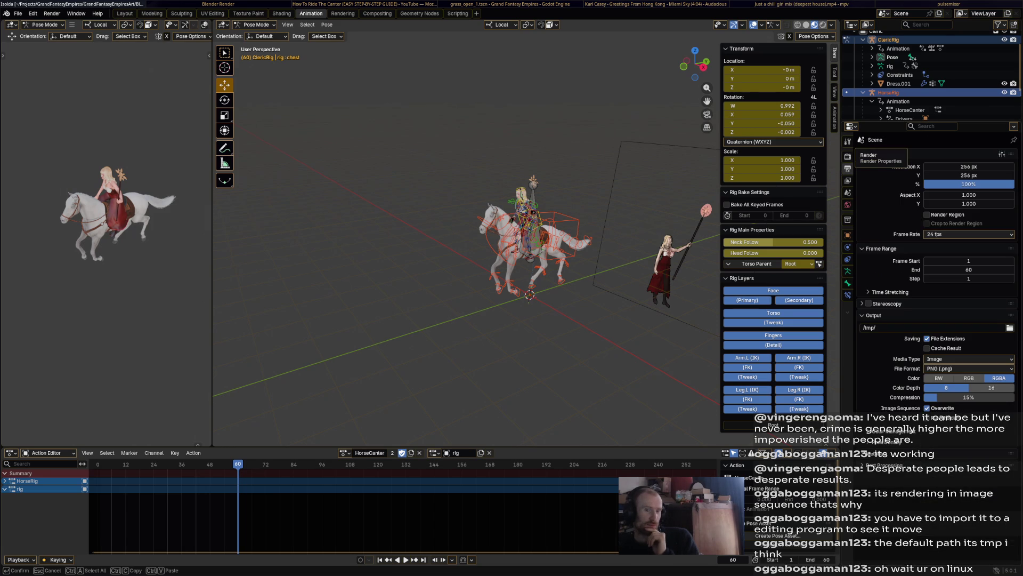
left_click(1009, 327)
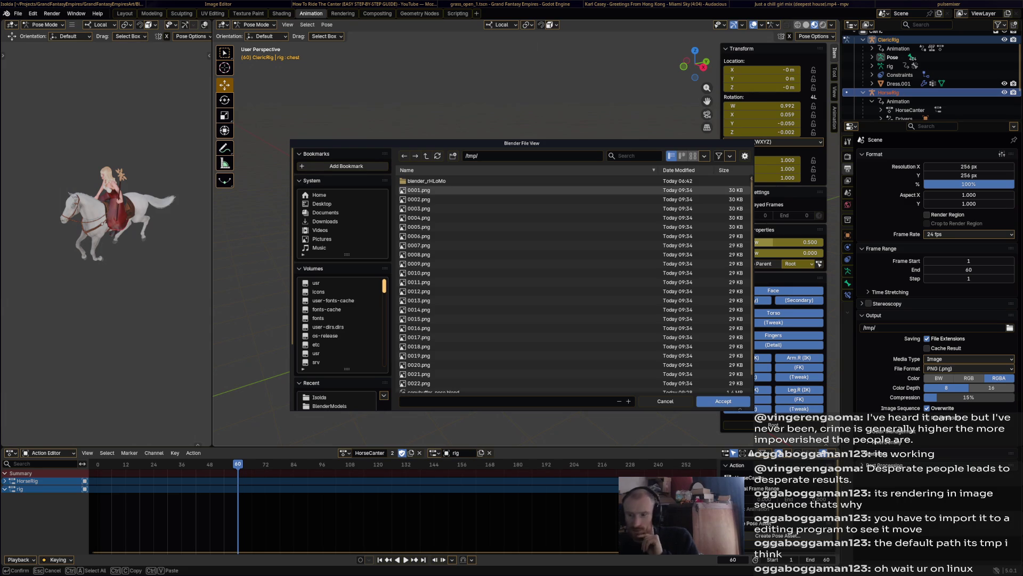
left_click(574, 191)
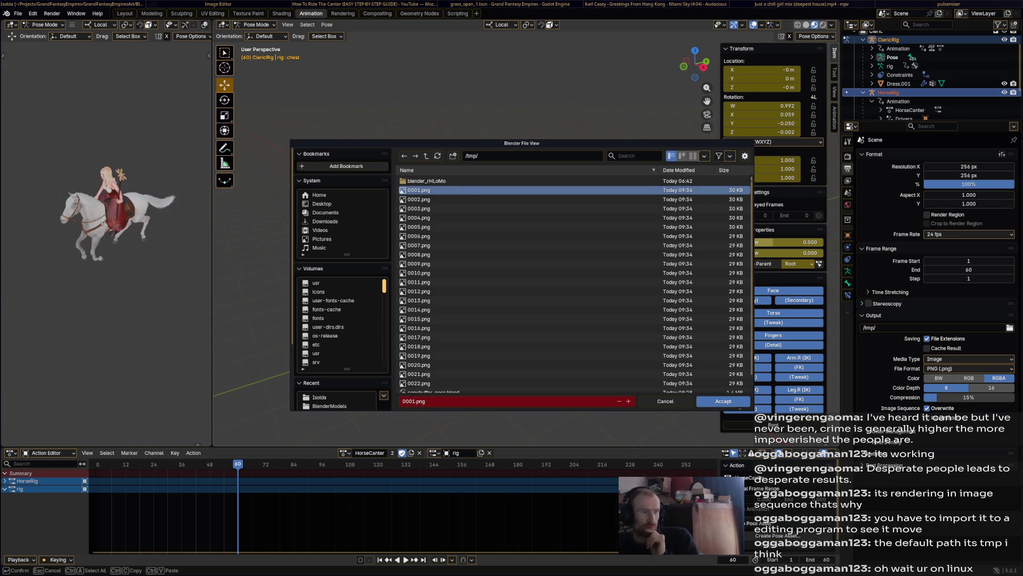
right_click(423, 232)
key("Escape")
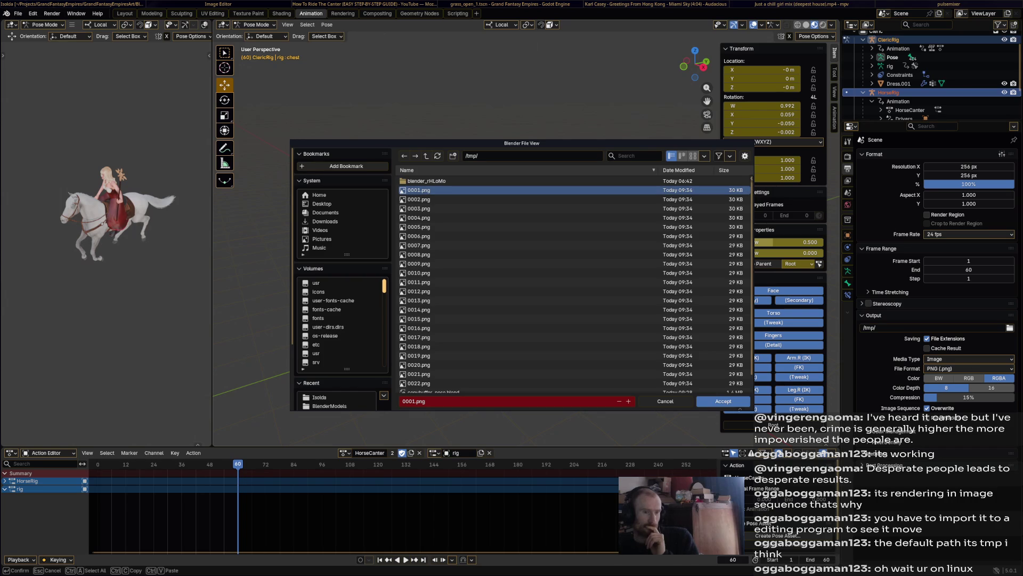
key("Escape")
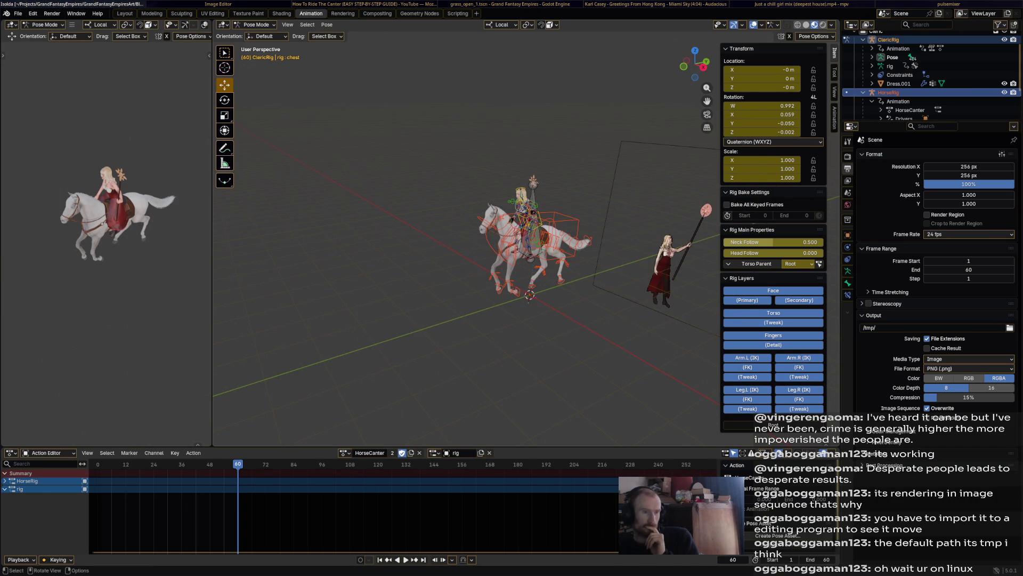
key("super+e")
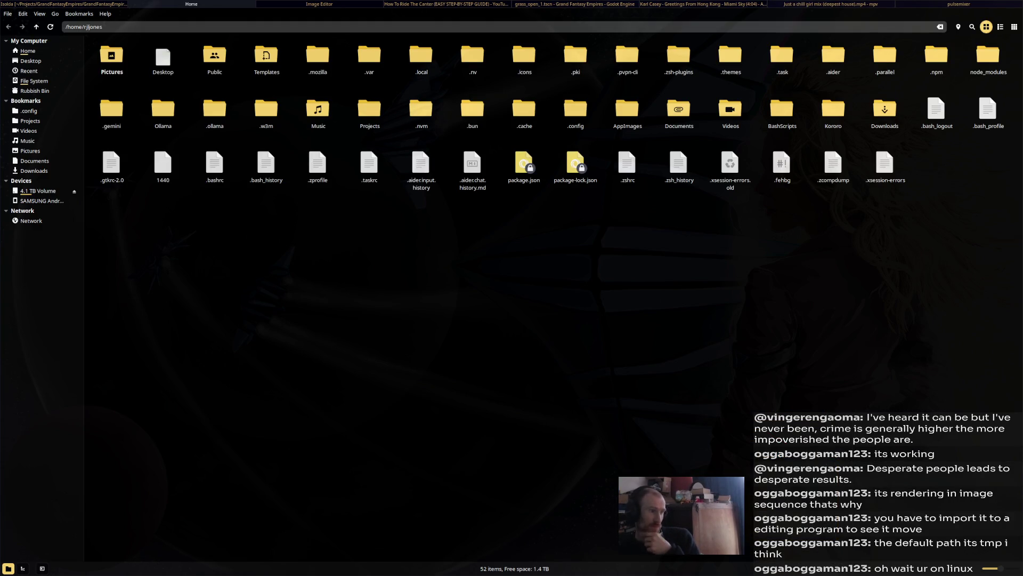
left_click(36, 27)
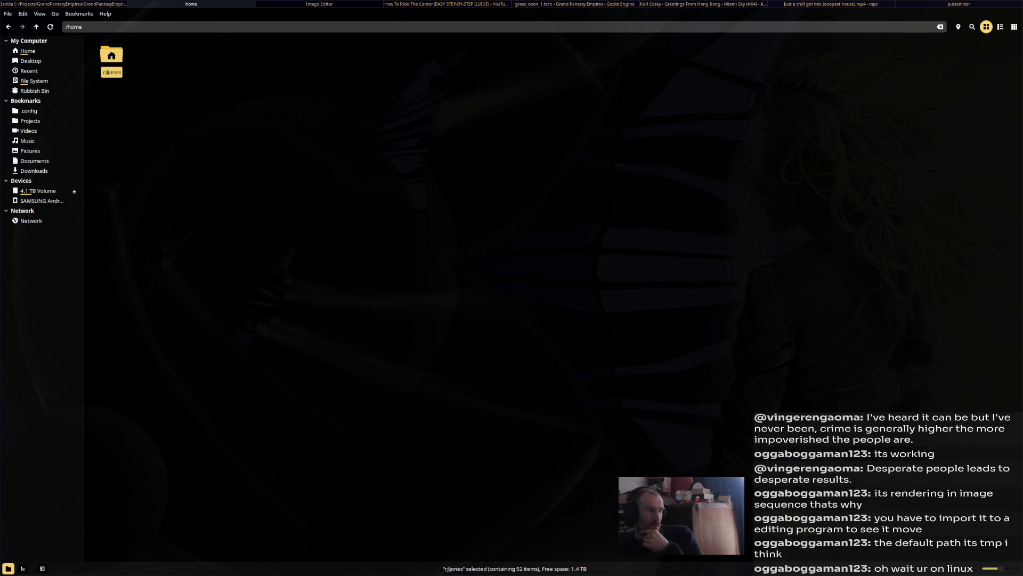
left_click(36, 27)
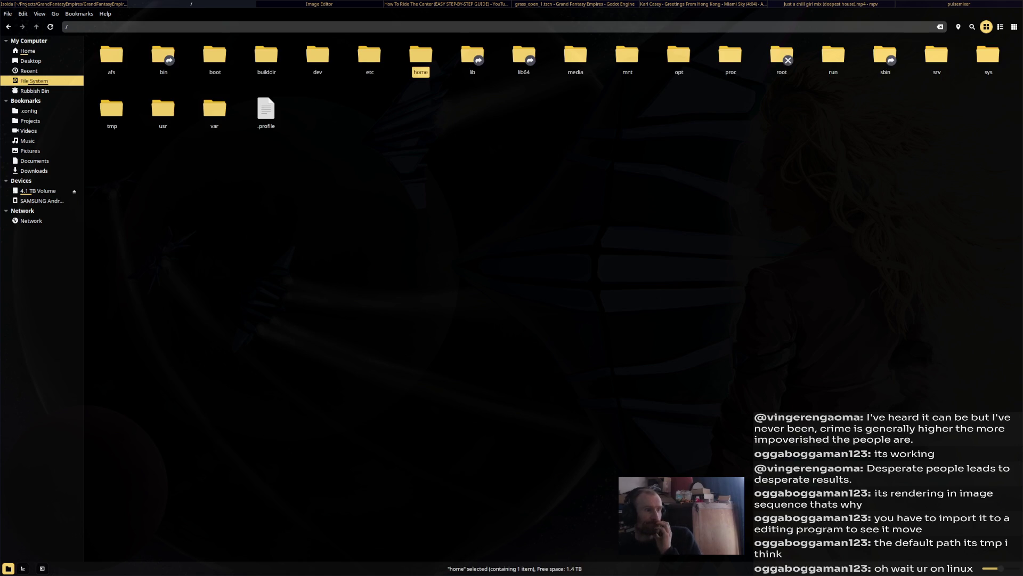
double_click(111, 112)
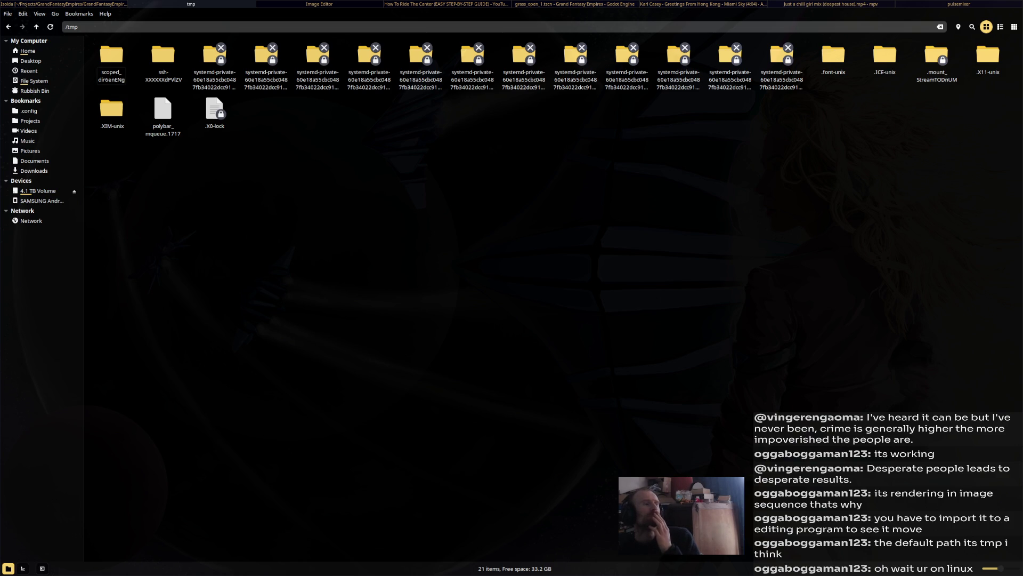
left_click(27, 51)
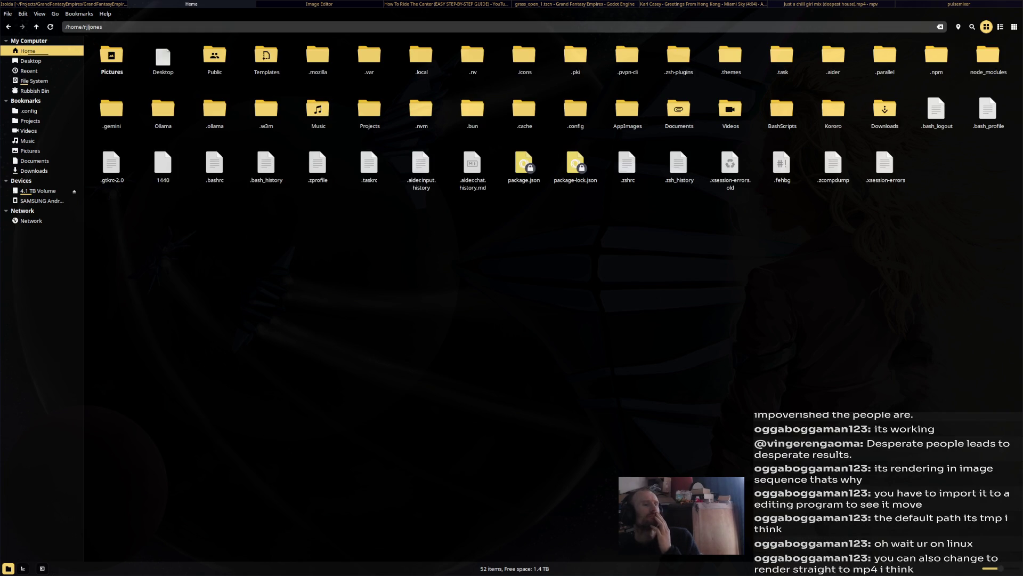
key("alt+Tab")
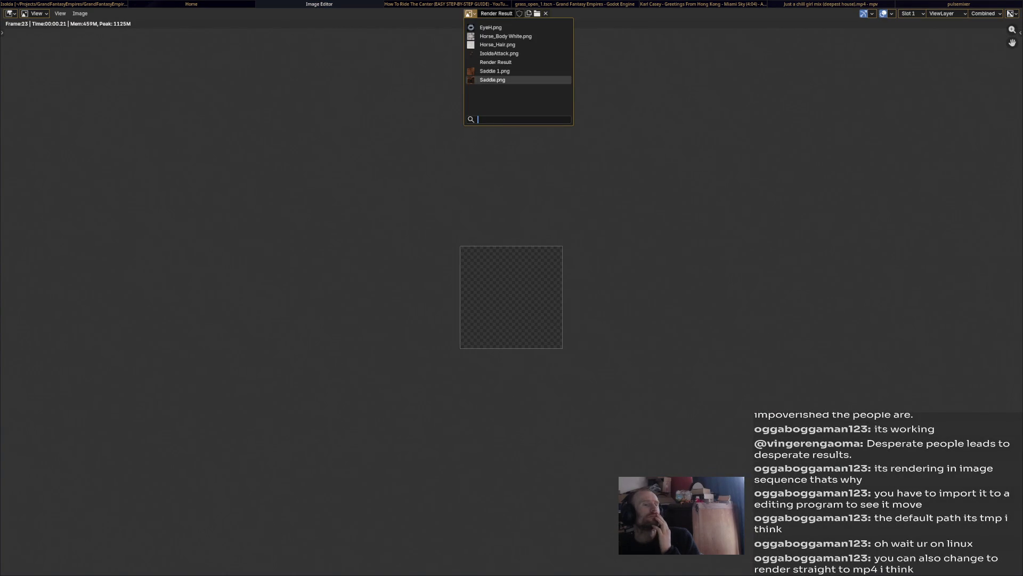
- Glance at the Image menu in the render view, then Alt-Tab back to the main Blender window
left_click(80, 13)
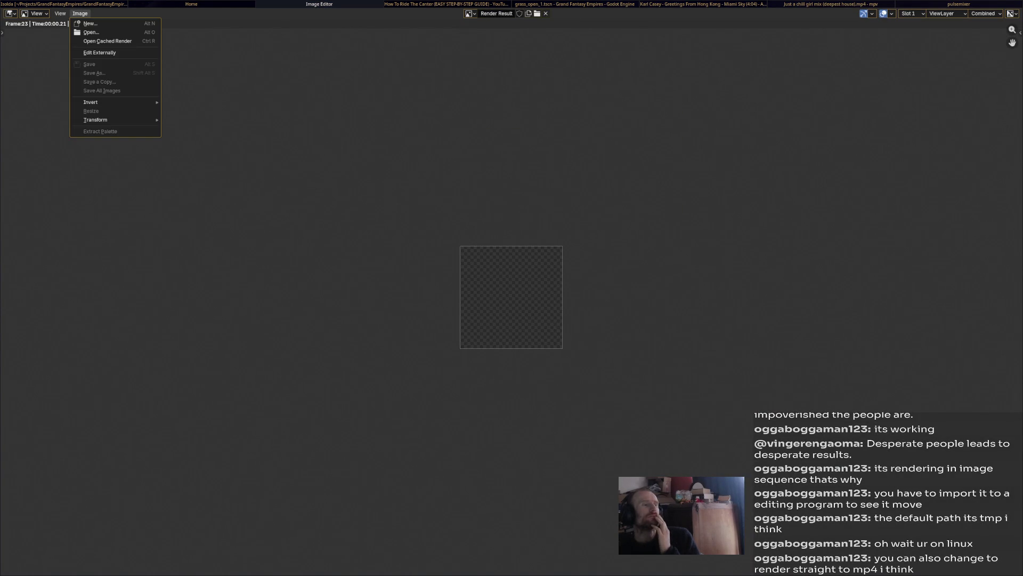
left_click(36, 13)
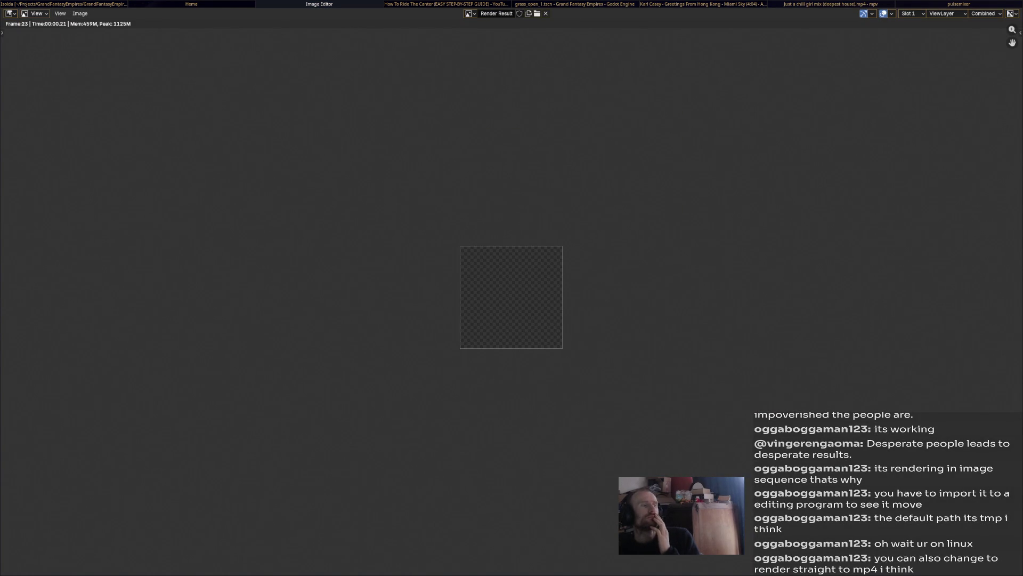
key("alt+Tab")
key("alt+Tab")
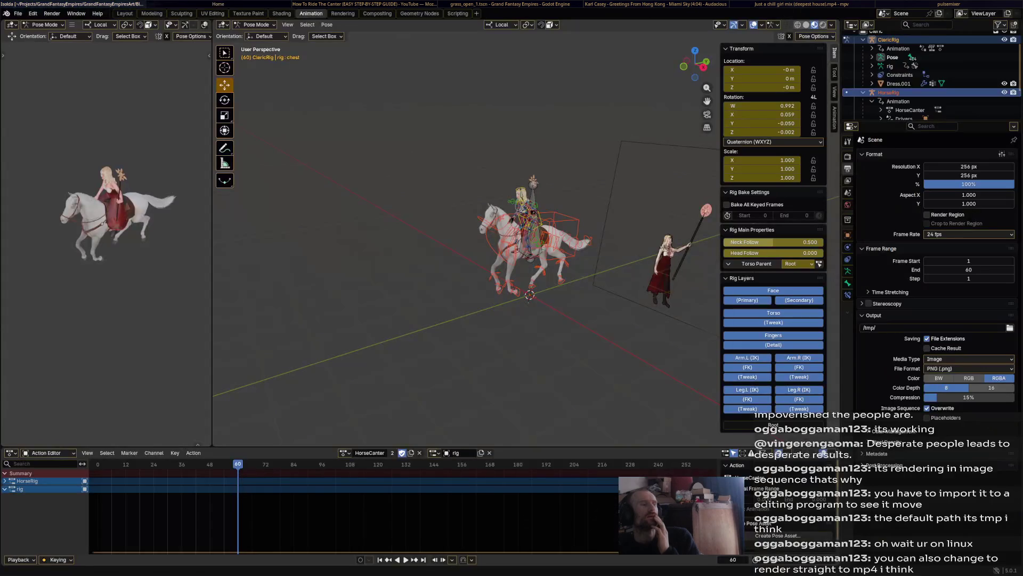
key("alt+Tab")
key("alt+Tab")
key("alt+Tab")
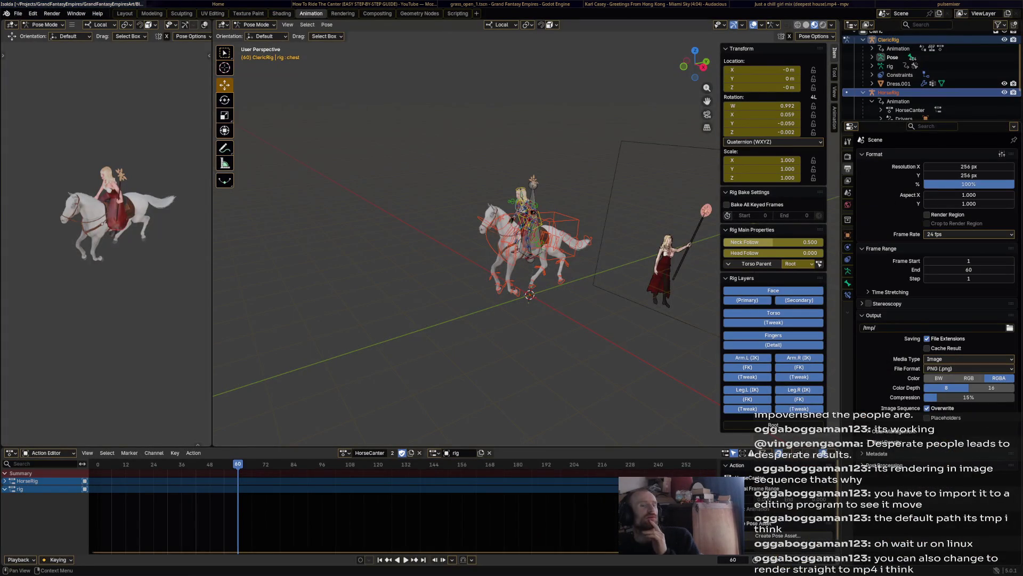
- Browse the /tmp output folder and the root, cancel the browser, and switch to the file manager
left_click(1009, 327)
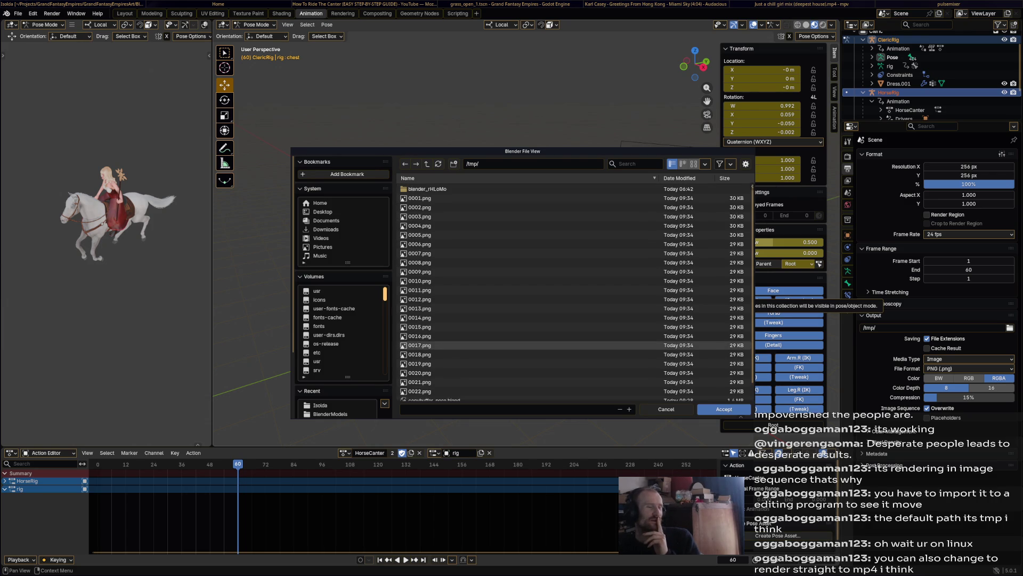
scroll(560, 384, "down", 1)
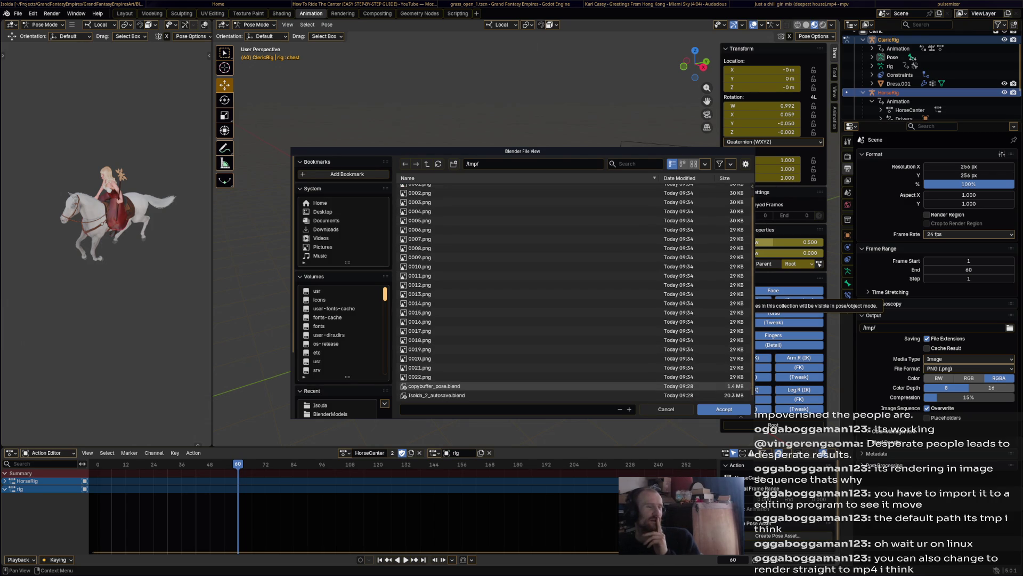
scroll(560, 383, "up", 1)
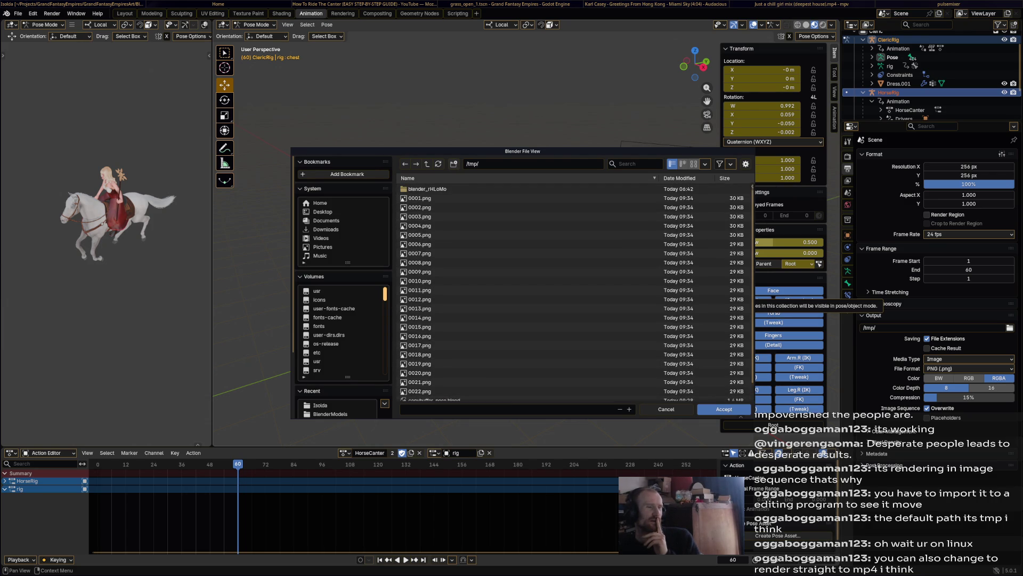
key("alt+Up")
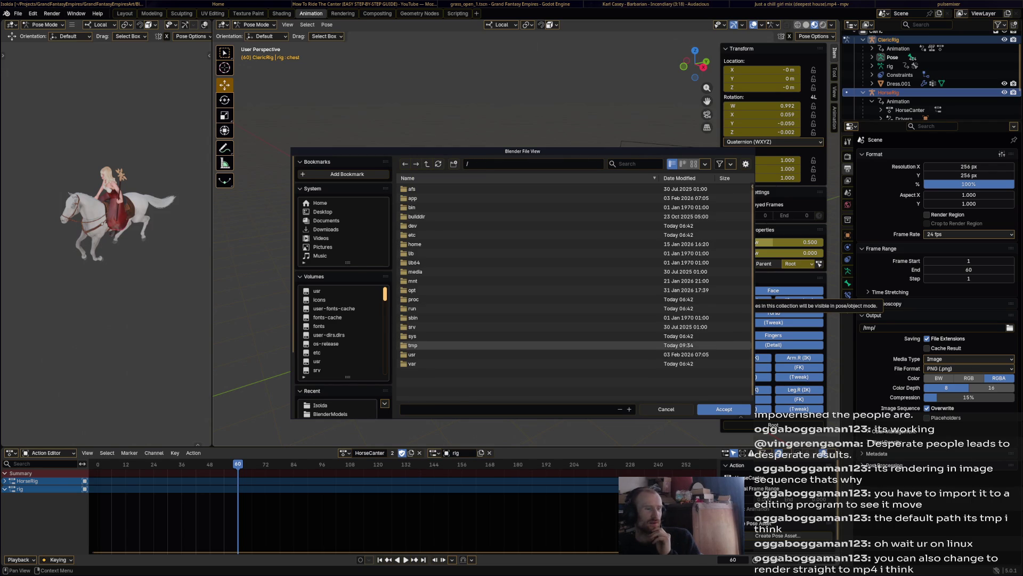
key("Escape")
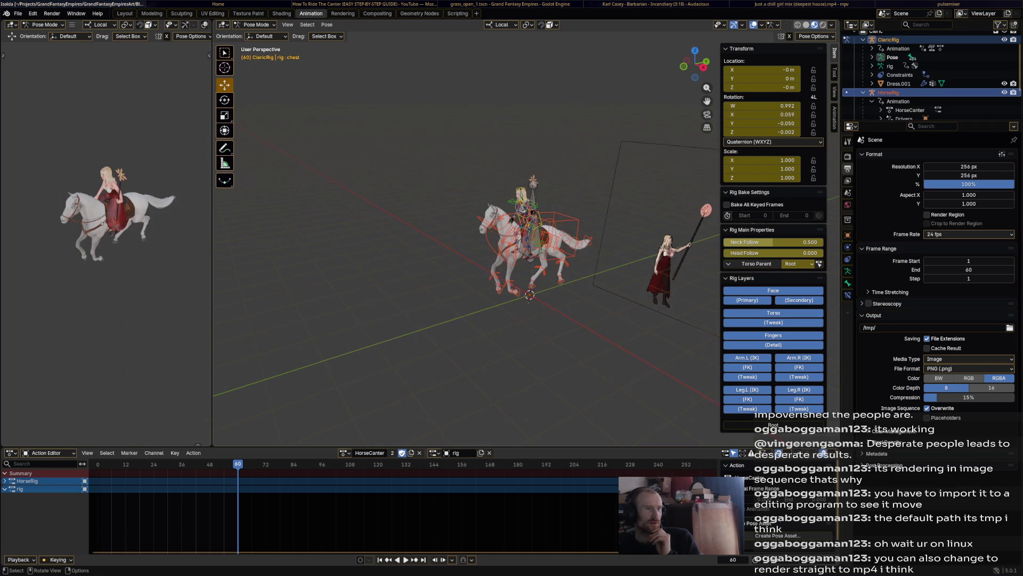
key("alt+Tab")
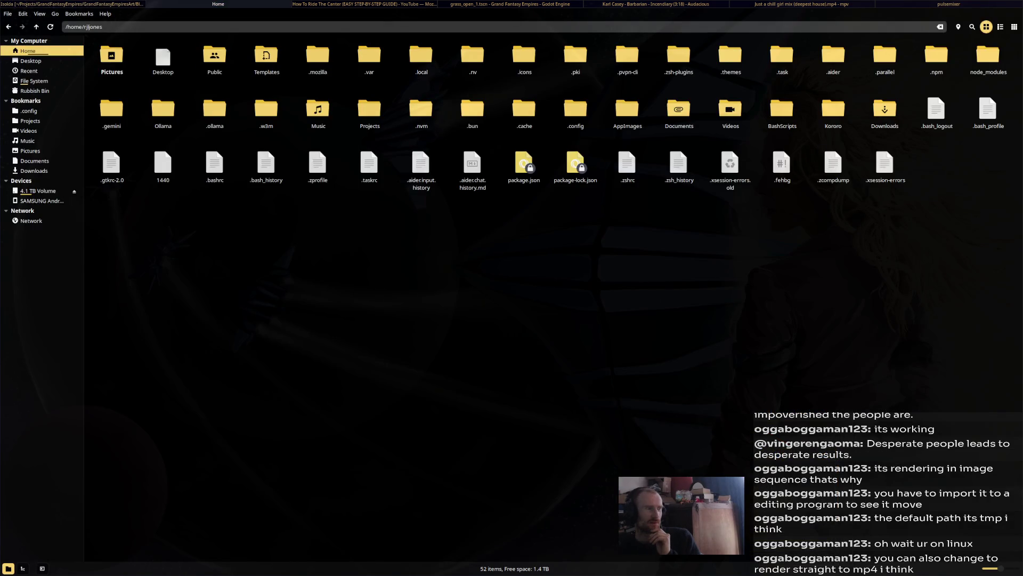
- Open /tmp at the file-system root, toggle hidden files off and on, then return to Blender
left_click(36, 26)
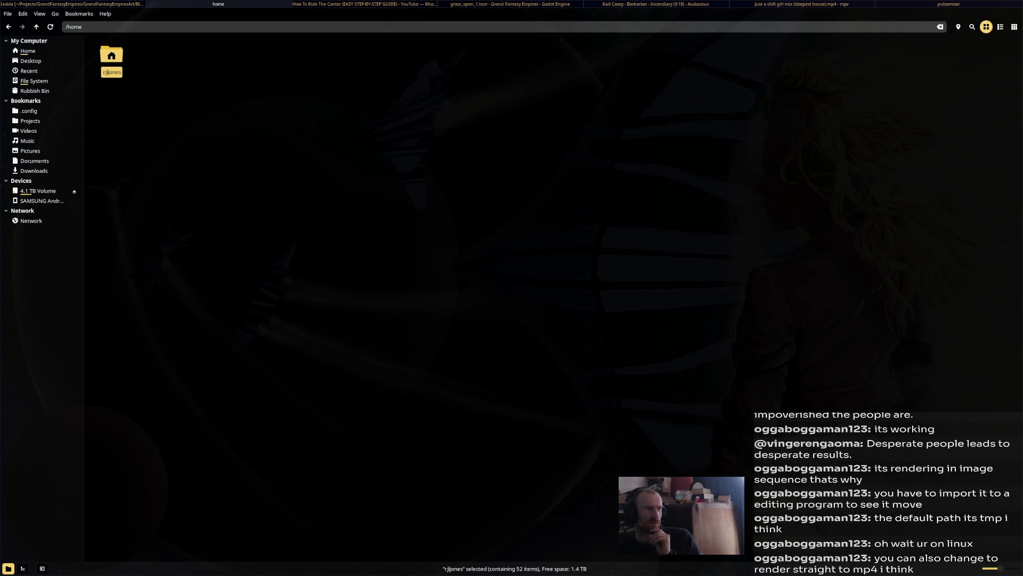
left_click(37, 27)
double_click(111, 112)
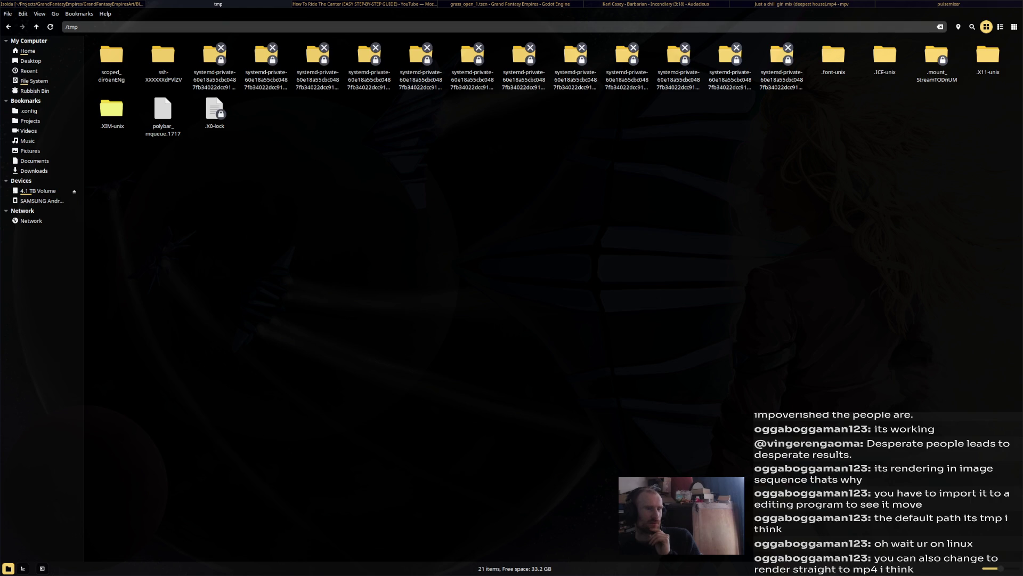
right_click(206, 154)
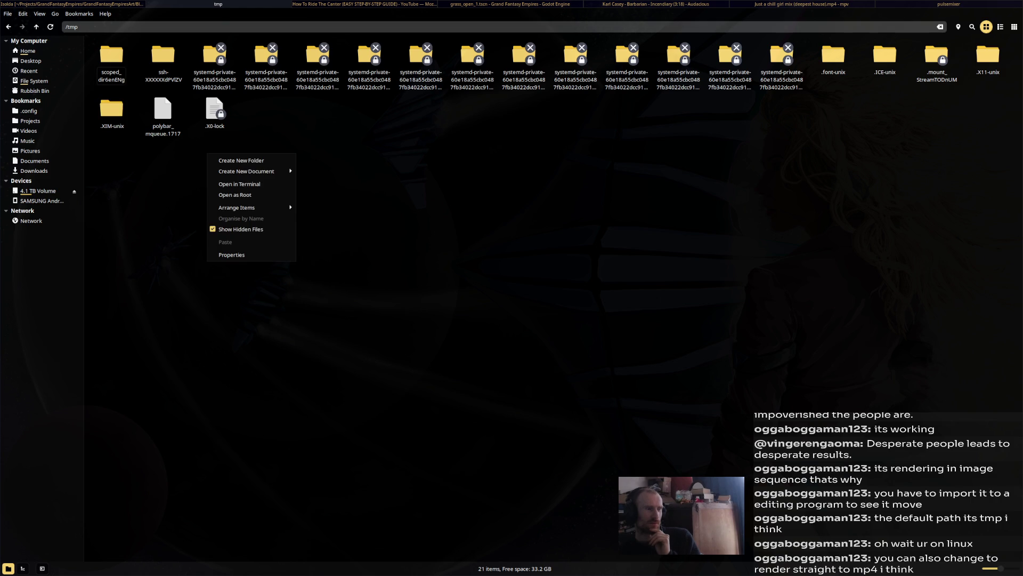
left_click(240, 228)
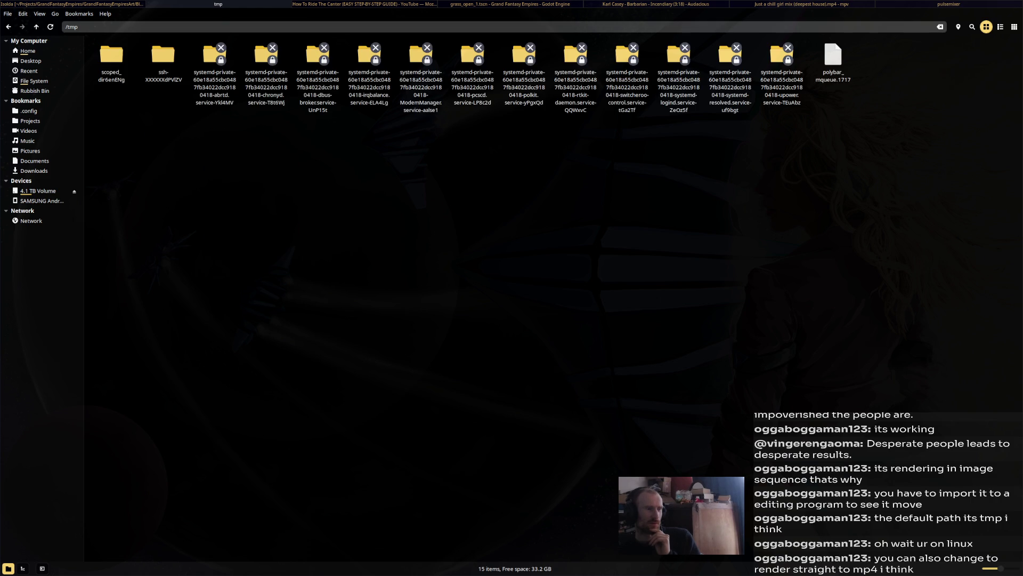
right_click(234, 209)
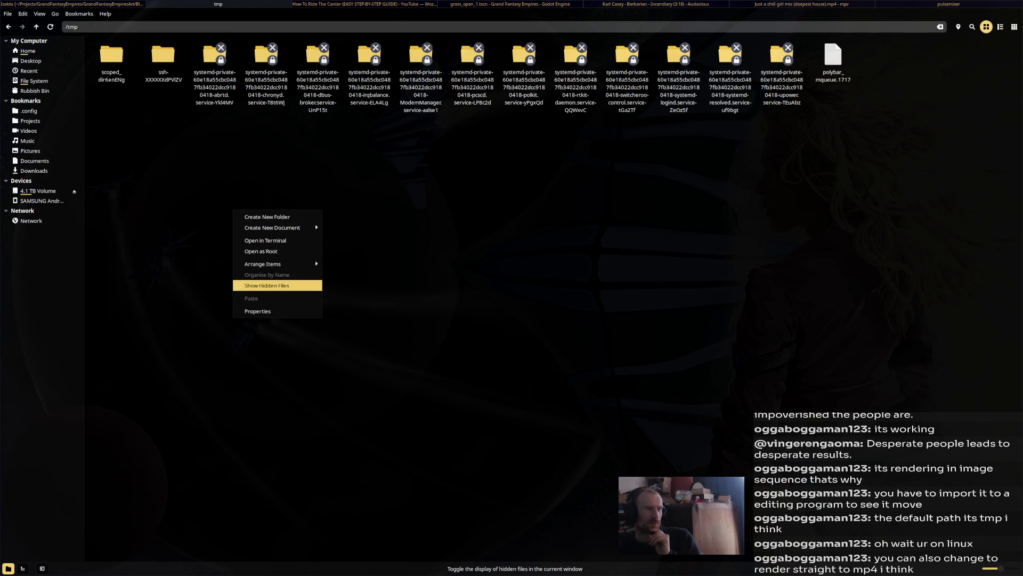
left_click(264, 285)
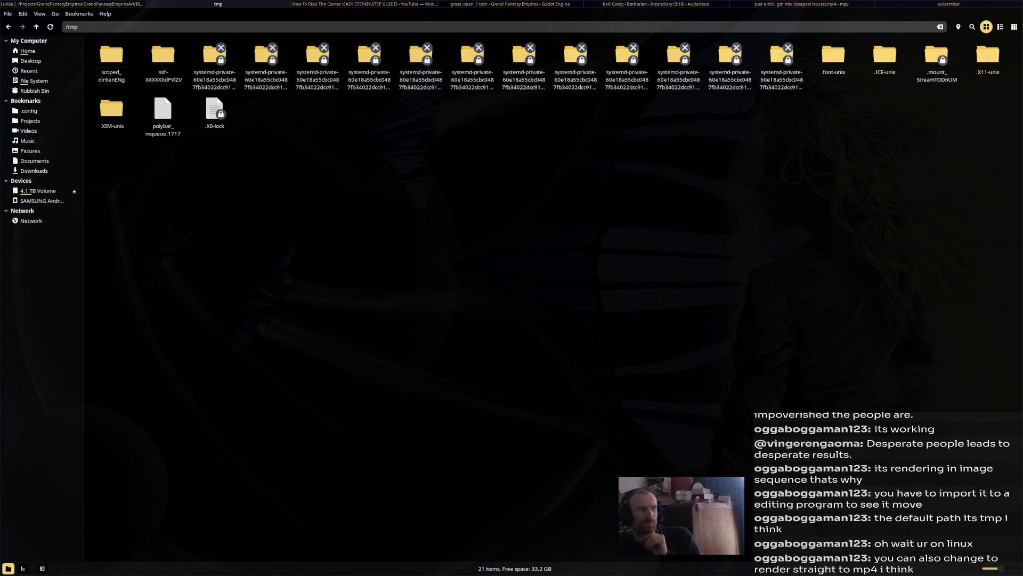
key("alt+Tab")
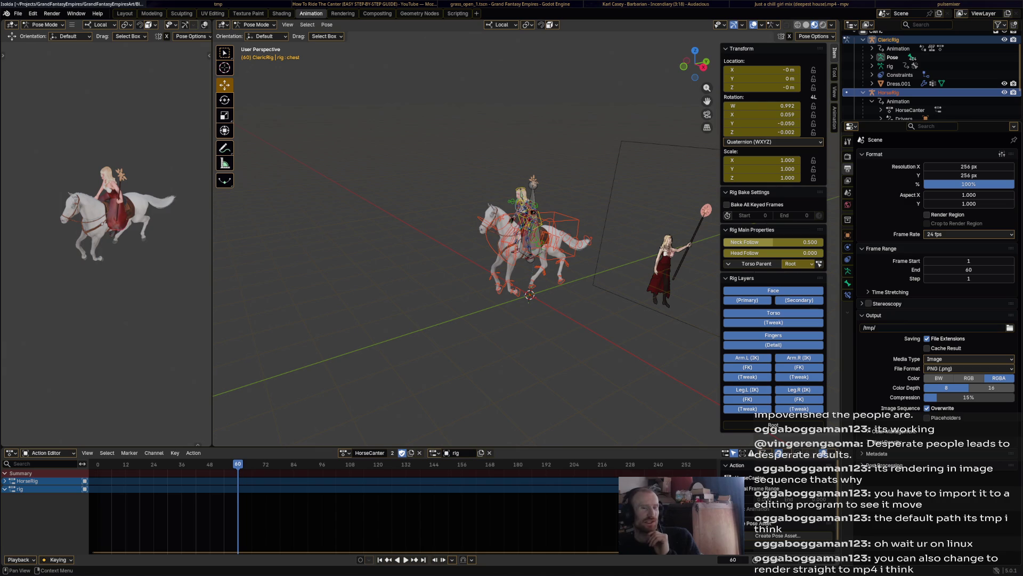
- Browse the output path up to the root, sweep-select and clear the folder list, then cancel
left_click(1010, 328)
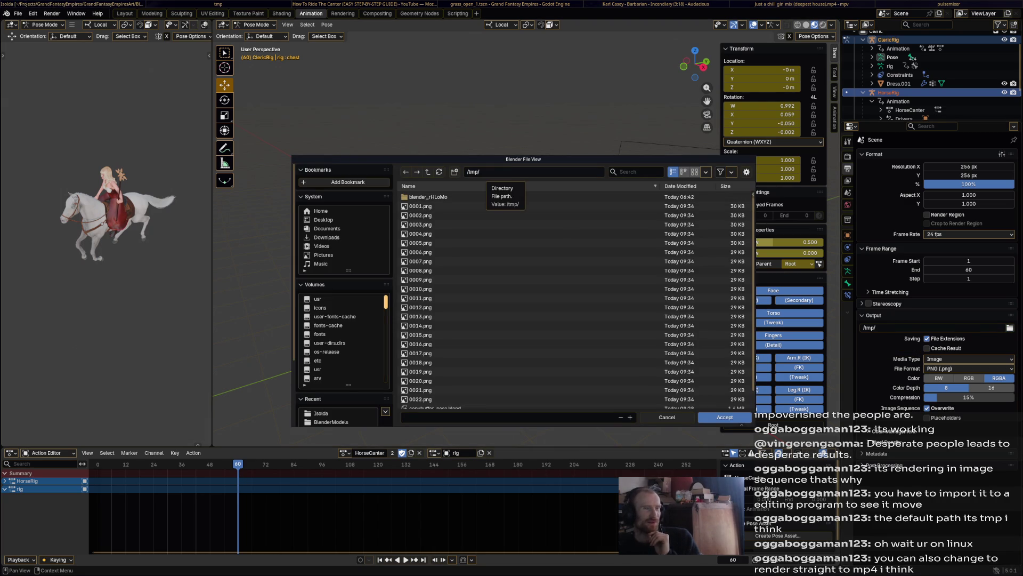
left_click(428, 171)
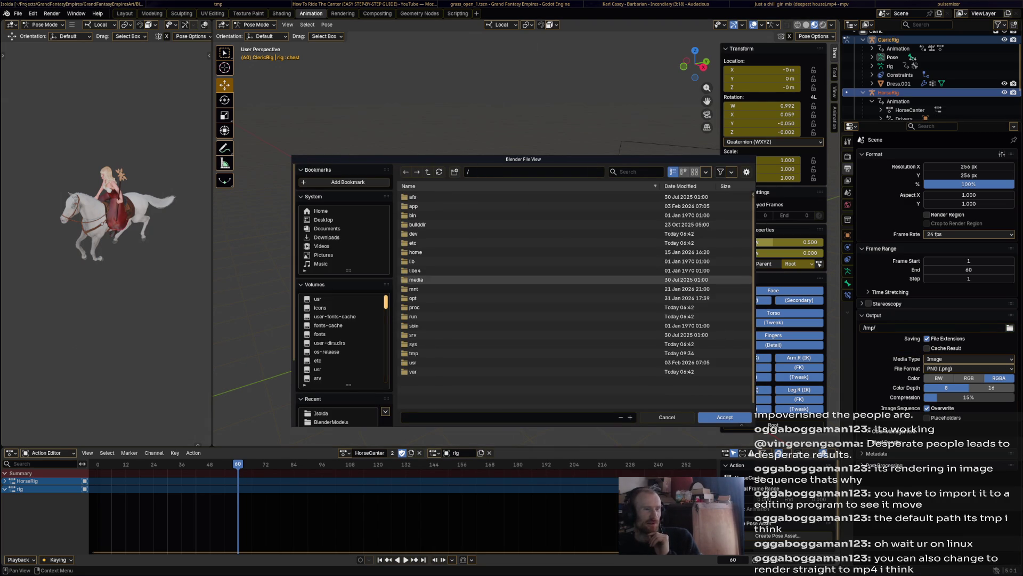
left_click_drag(423, 390, 421, 194)
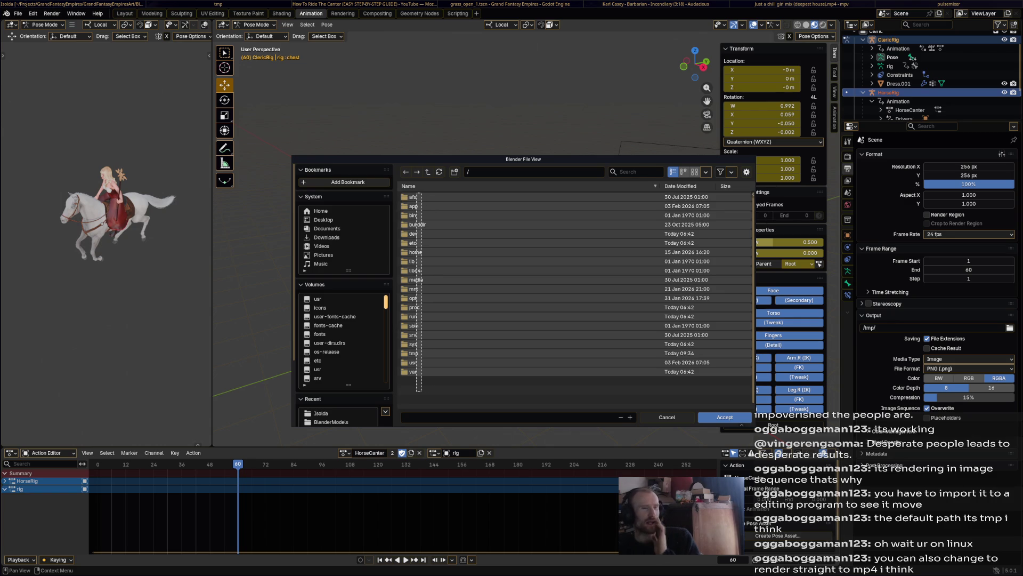
left_click_drag(422, 194, 421, 194)
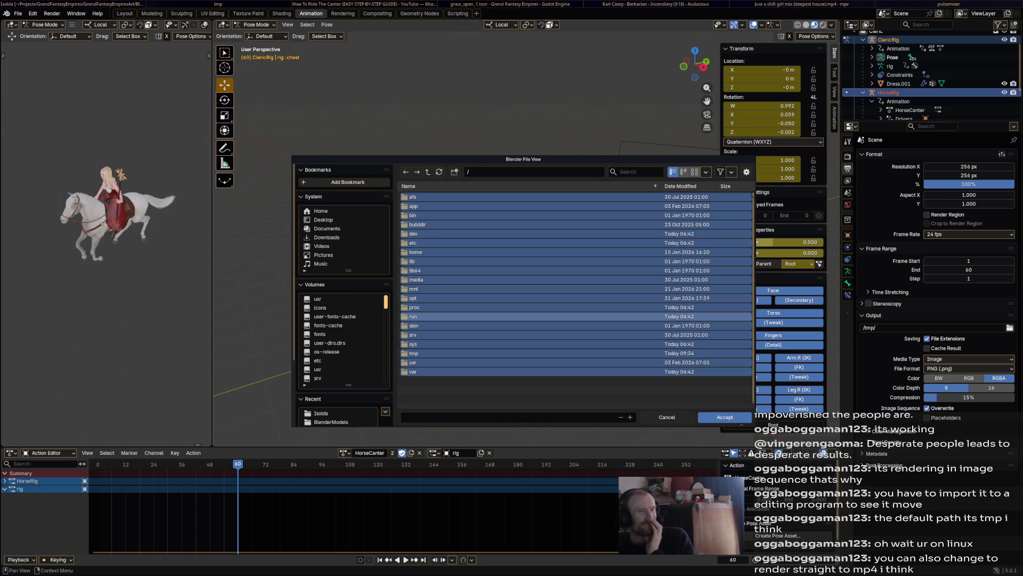
left_click_drag(432, 182, 400, 395)
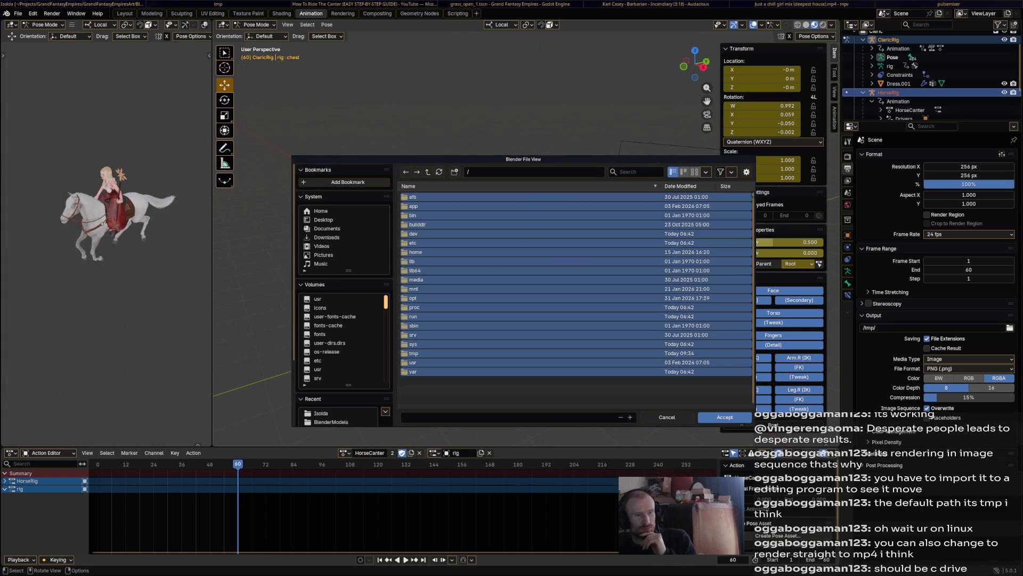
key("Escape")
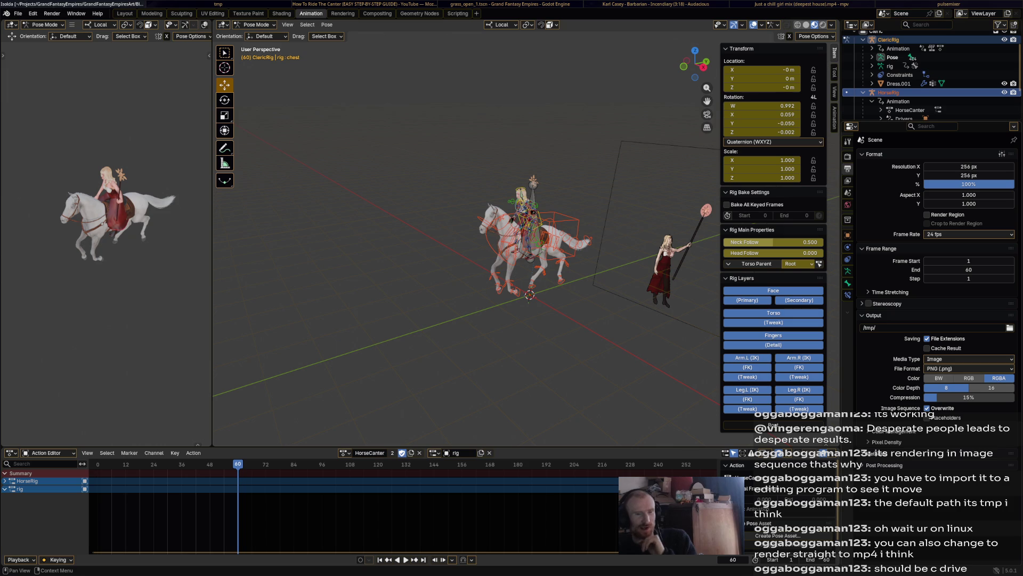
- Set the render output to the Renders folder inside home Pictures and accept it
left_click(1009, 328)
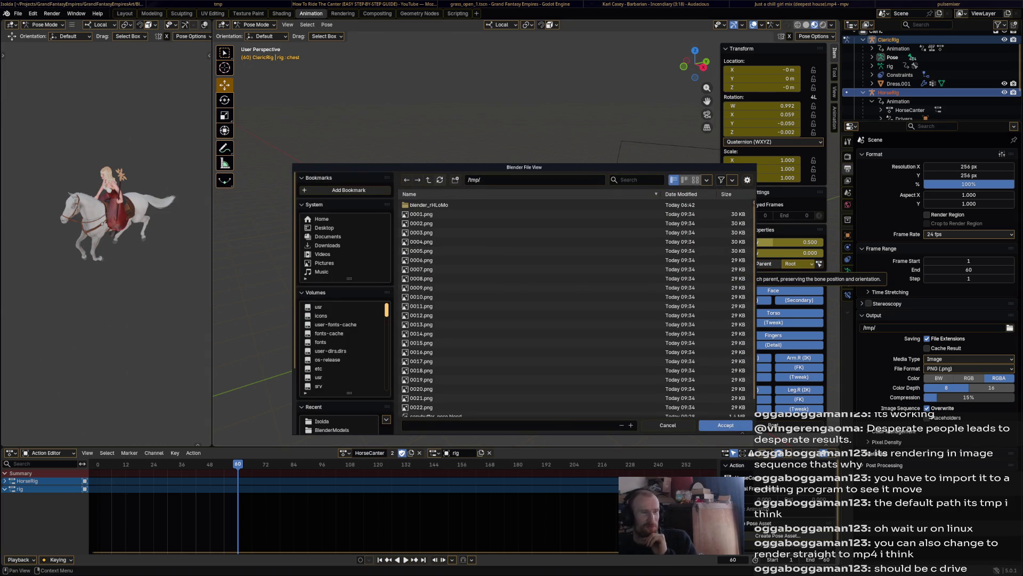
left_click(322, 219)
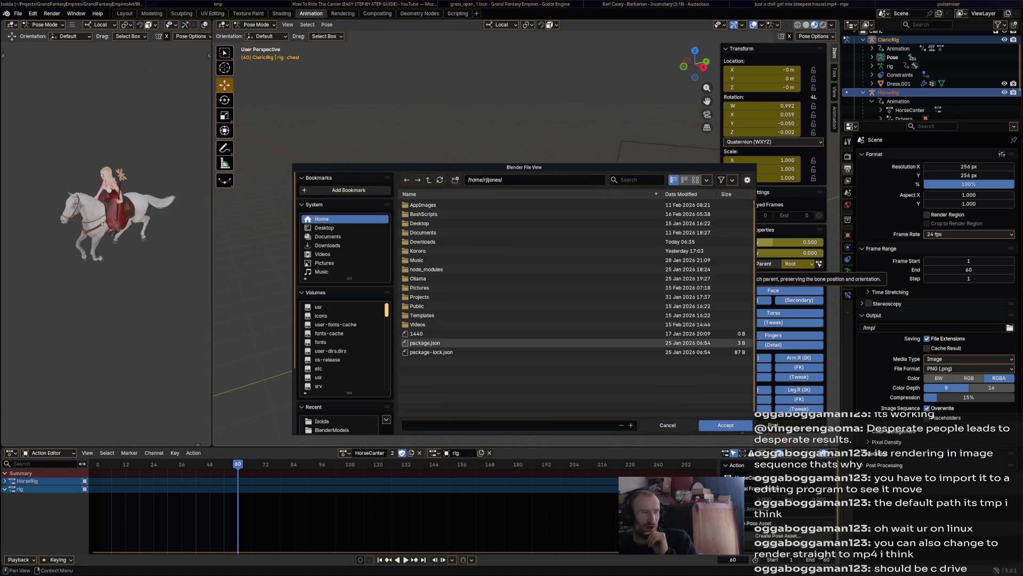
left_click(324, 263)
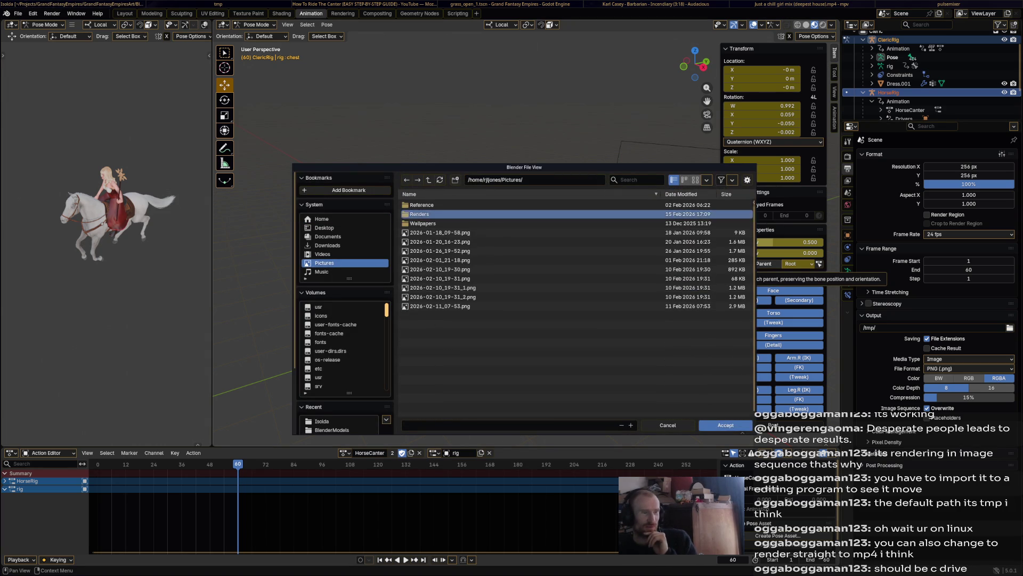
double_click(448, 214)
left_click(726, 425)
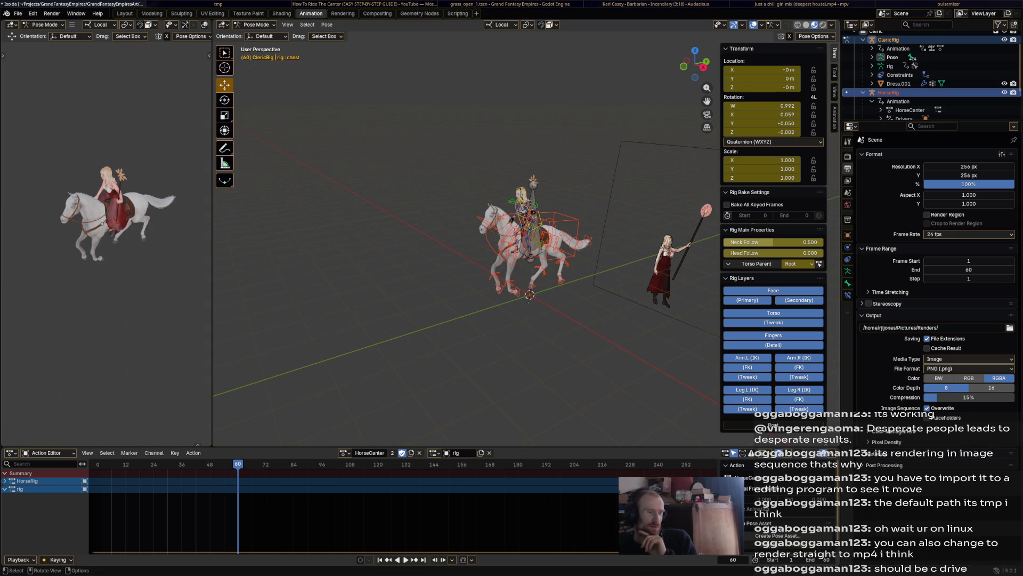
left_click(51, 14)
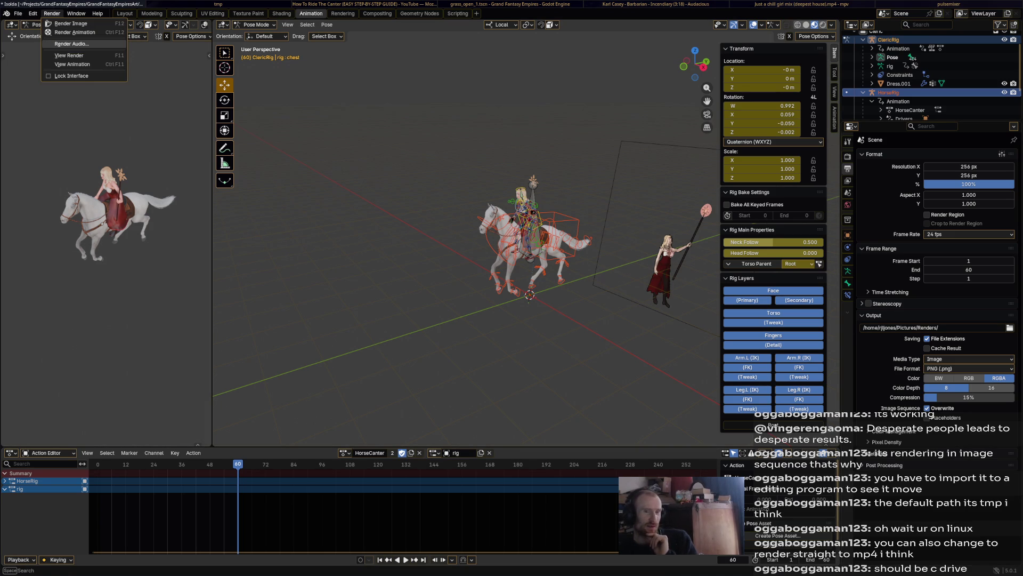
- Set the frame range step to 6 and save the project
left_click(76, 32)
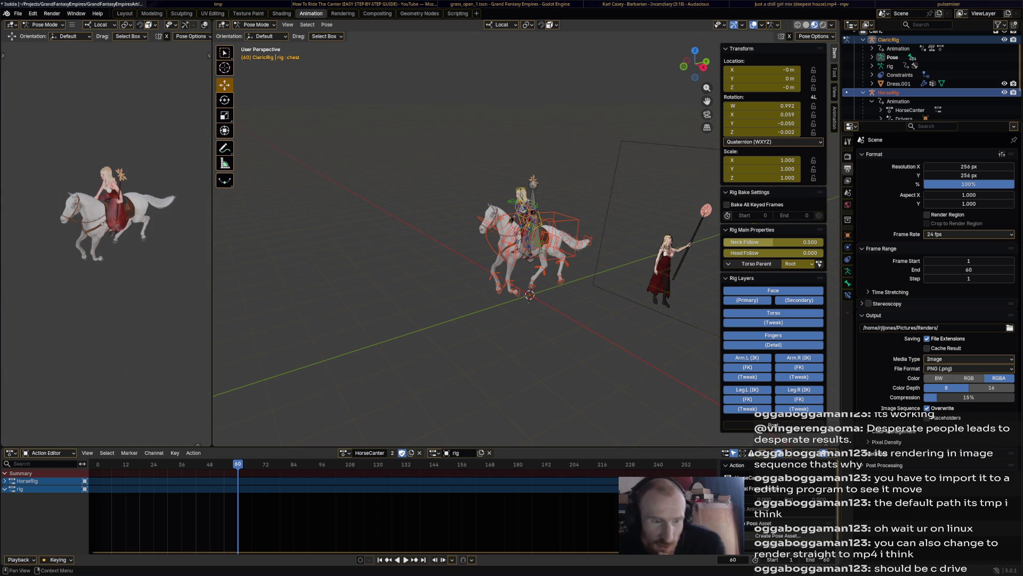
double_click(969, 279)
type("4")
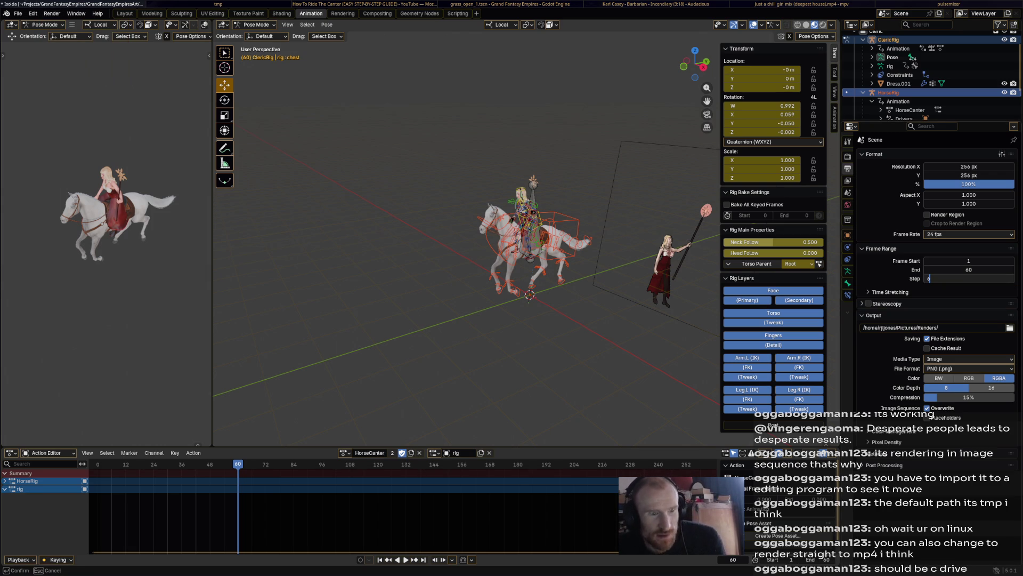
key("Return")
key("ctrl+s")
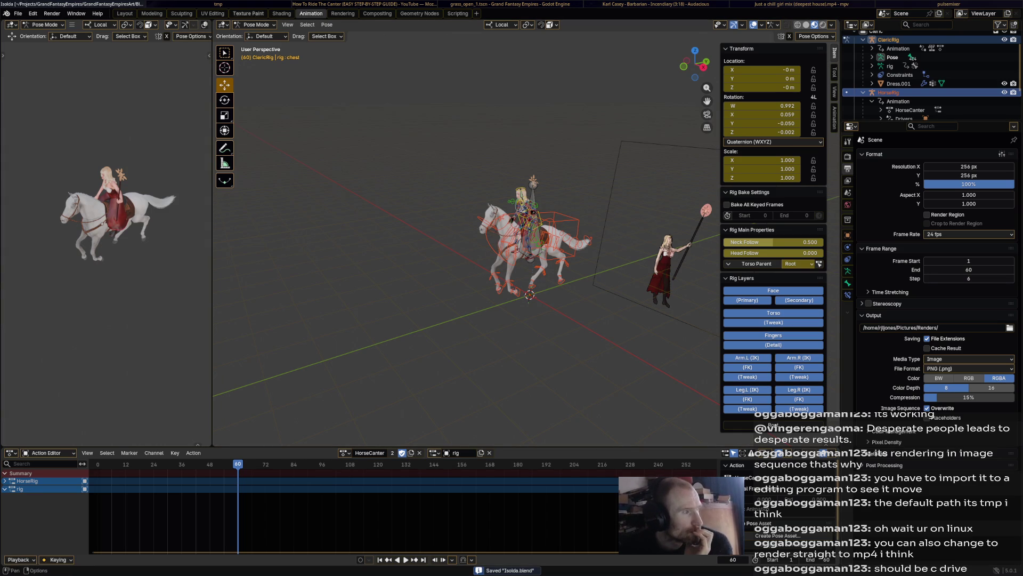
- Render the whole animation, then switch over to the file manager
left_click(52, 13)
left_click(80, 32)
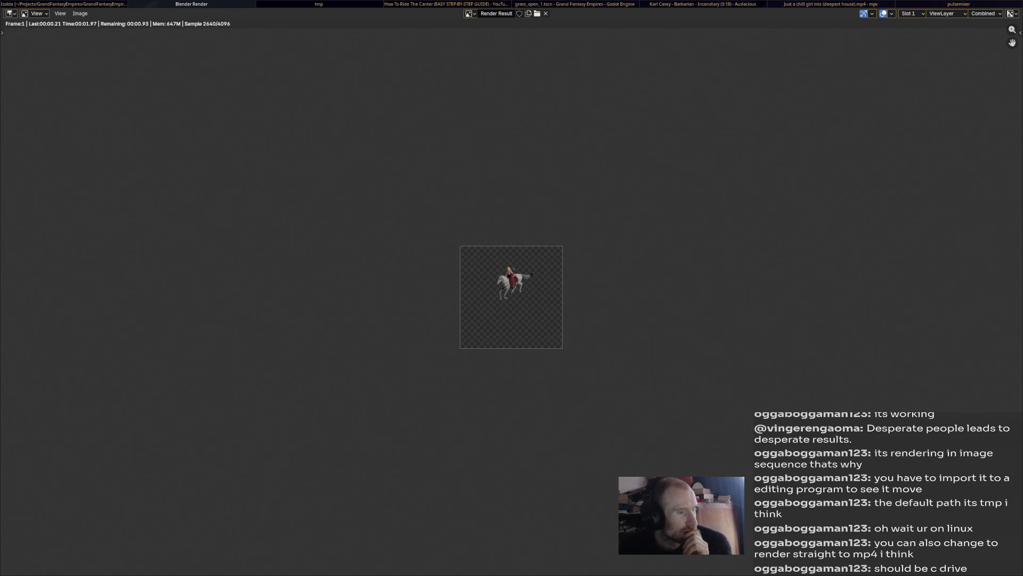
scroll(510, 297, "up", 5)
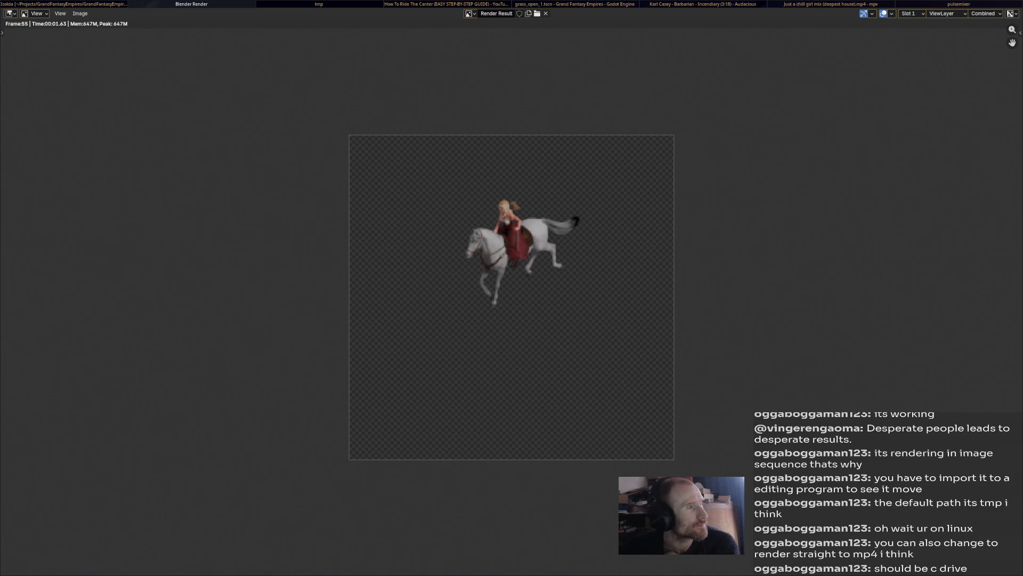
key("alt+Tab")
key("alt+Tab")
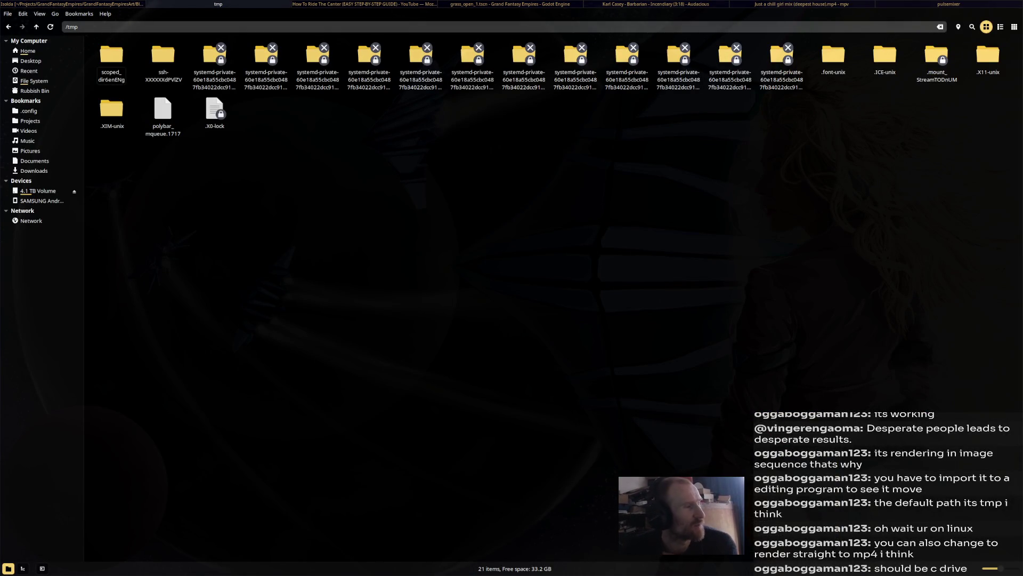
- Open Pictures/Renders and view the first rendered frame 0001.png in the image viewer
left_click(30, 151)
double_click(211, 56)
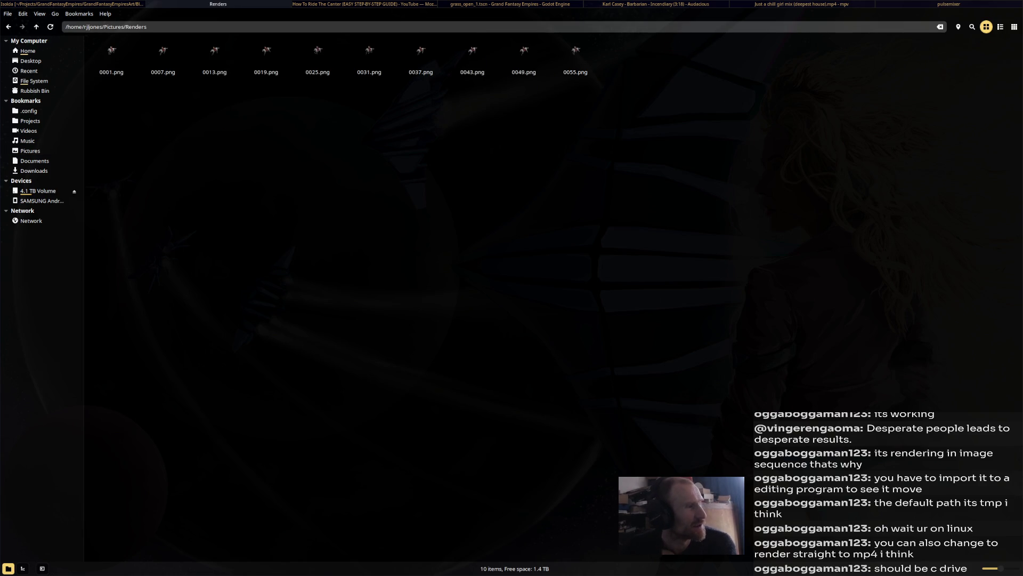
double_click(110, 61)
scroll(470, 301, "up", 4)
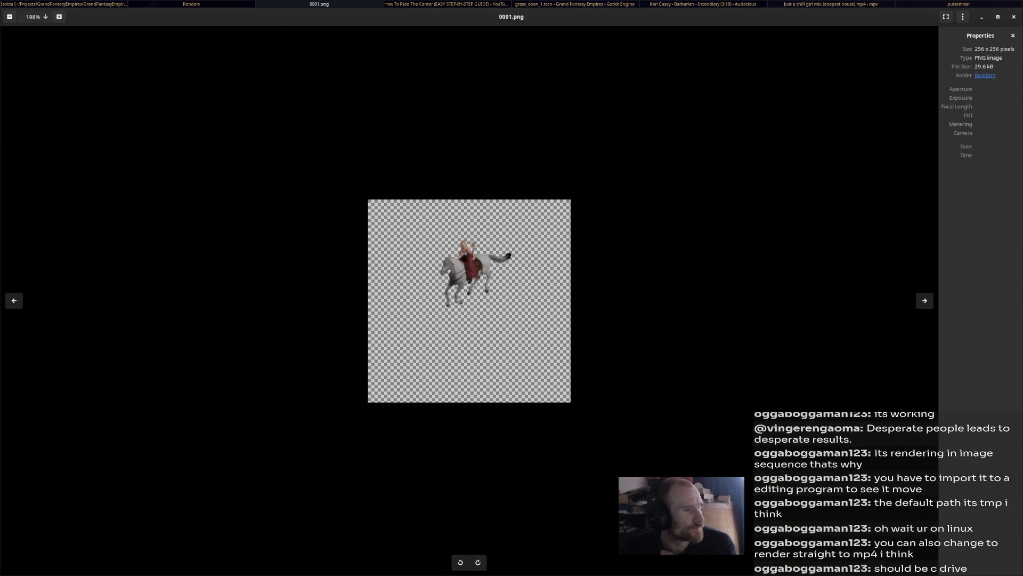
scroll(469, 301, "up", 4)
key("Right")
key("Right")
key("Right")
key("Right")
key("Right")
key("Right")
key("Right")
key("Right")
key("Right")
key("Right")
key("Right")
key("Right")
key("Right")
key("Right")
key("Right")
key("Right")
key("Right")
key("Right")
key("Right")
key("Right")
key("Right")
key("Right")
key("Right")
key("Right")
key("Right")
key("Right")
key("Right")
key("Right")
key("Right")
key("Right")
key("Right")
key("Right")
key("Right")
key("Right")
key("Right")
key("Right")
key("Right")
key("Right")
key("Right")
key("Right")
key("Right")
key("Right")
key("Right")
key("Right")
key("Right")
key("Right")
key("Right")
key("Right")
key("Right")
key("Right")
key("Right")
key("Right")
key("Right")
key("Right")
key("Right")
key("Right")
key("Right")
key("Right")
key("Right")
key("Right")
scroll(469, 301, "up", 2)
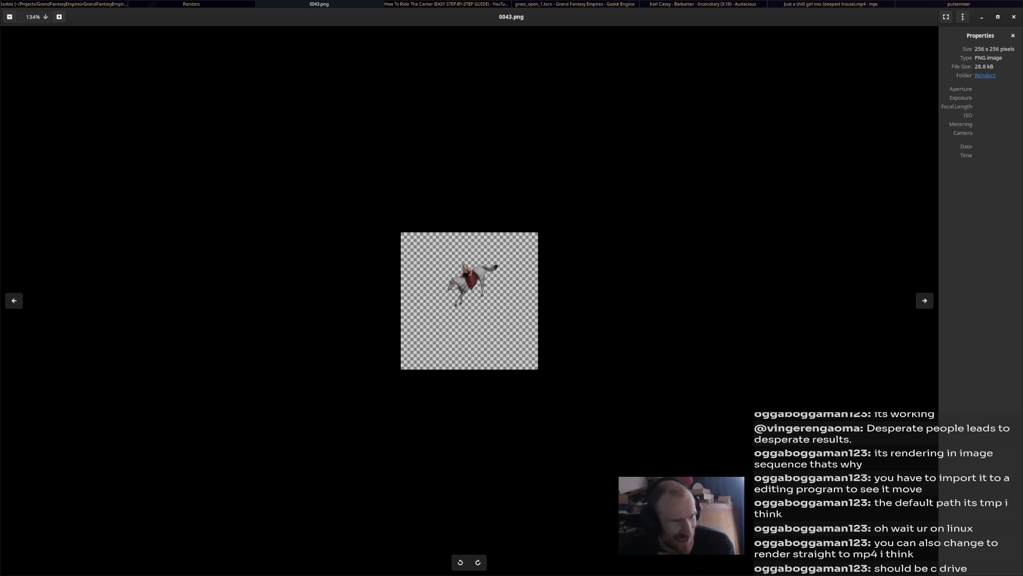
scroll(470, 301, "up", 2)
scroll(470, 301, "up", 2)
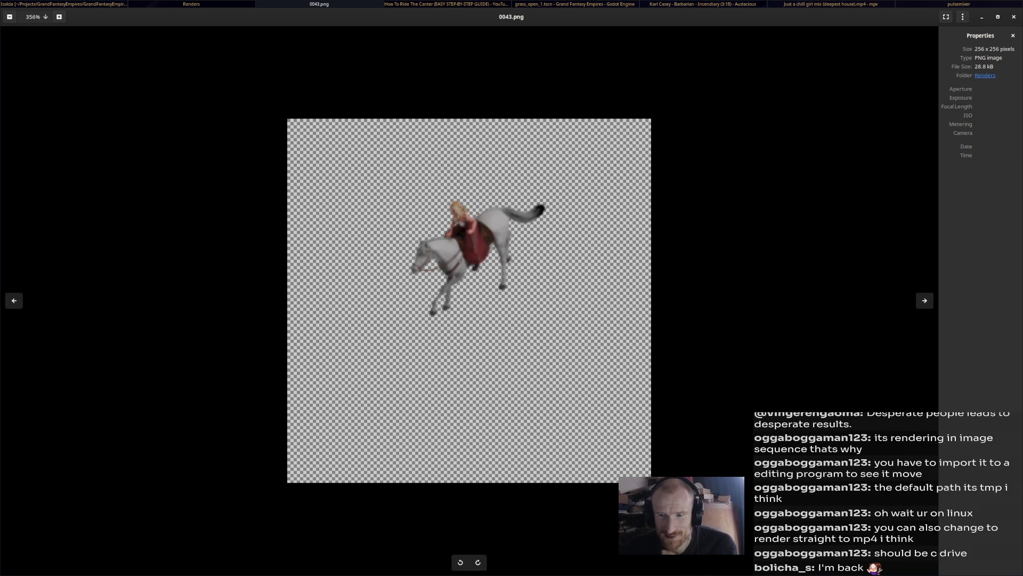
- Browse back and forth through the rendered horse-and-rider frames, then close the viewer
key("Home")
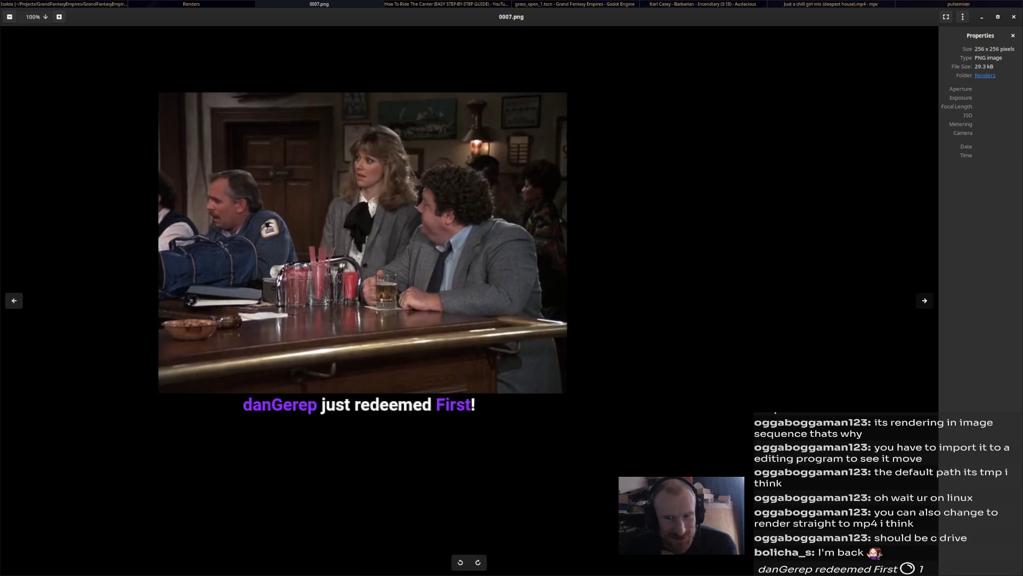
key("Left")
key("Left")
key("Left")
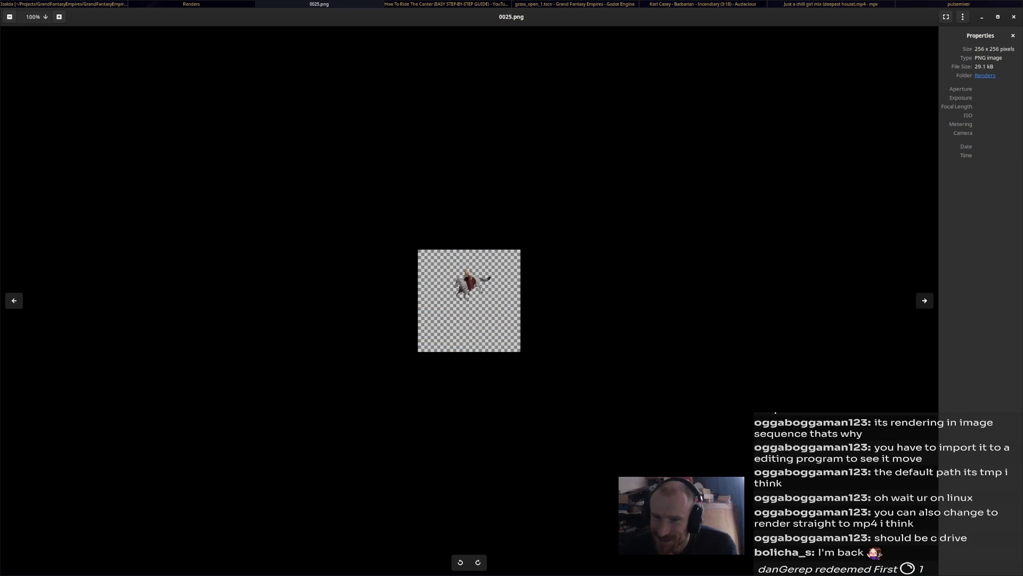
key("Right")
key("Right")
key("Right")
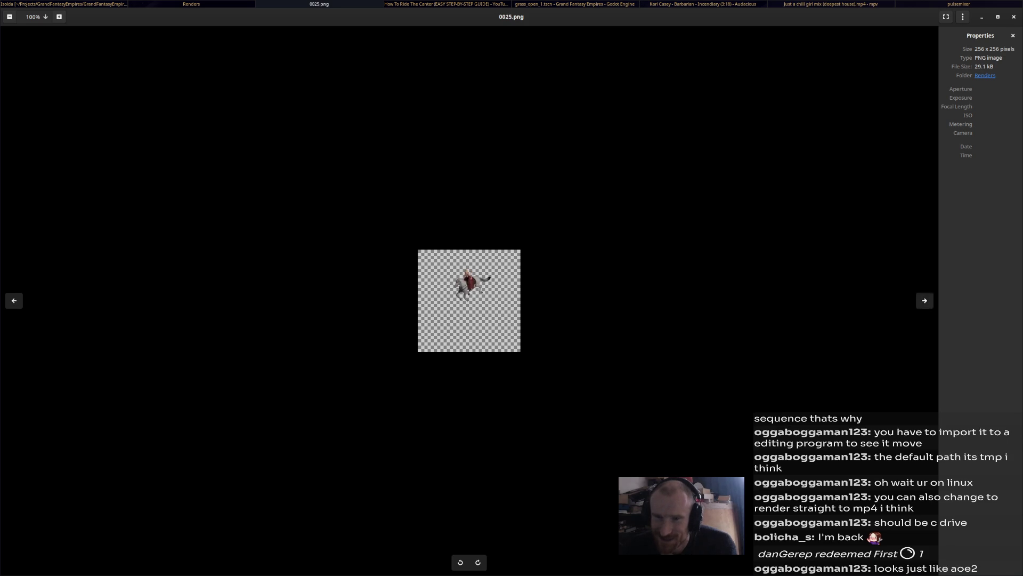
key("Right")
key("Right")
key("Right")
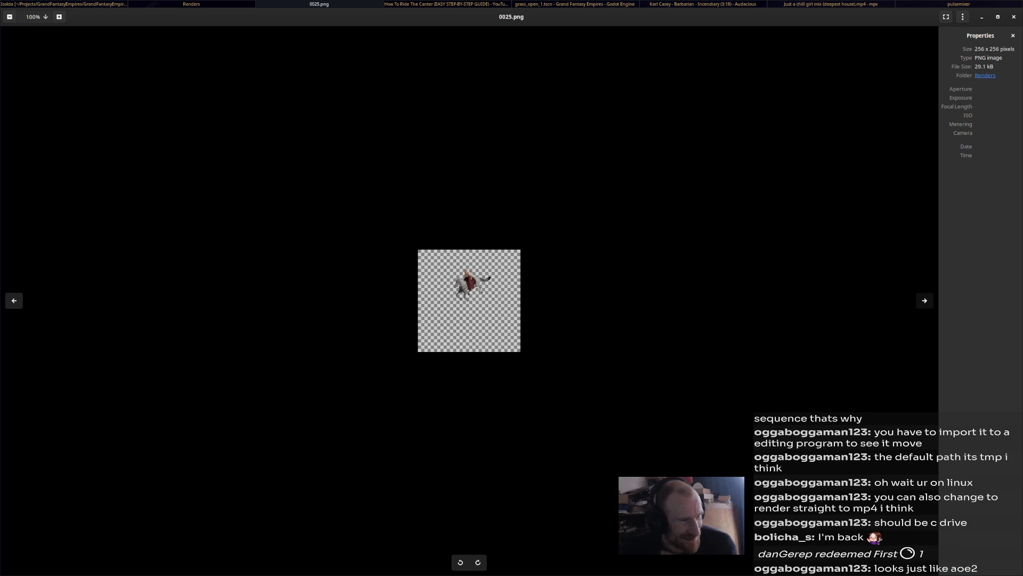
key("Right")
key("Right")
key("Right")
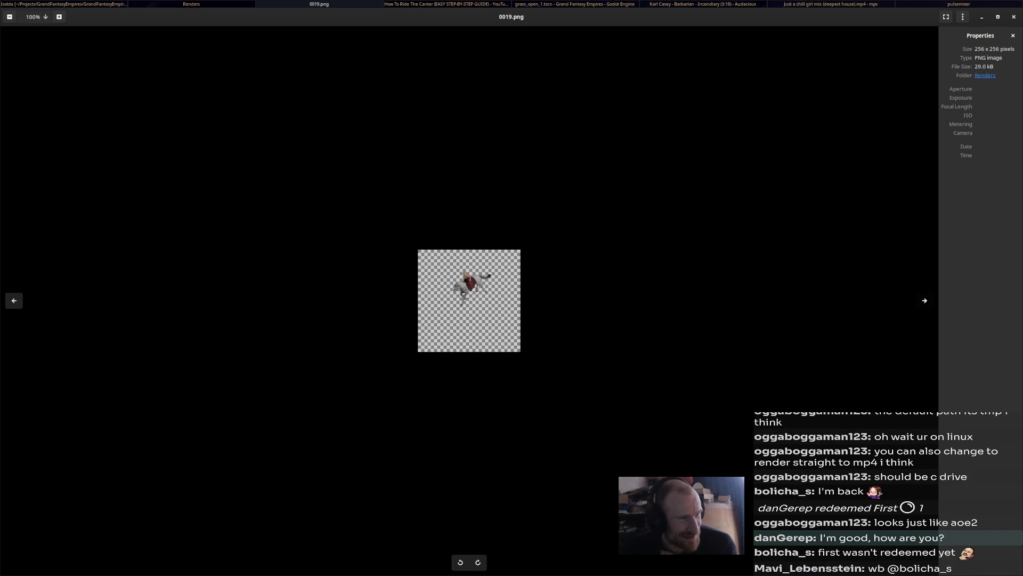
key("Right")
key("Right")
key("Right")
key("Right")
key("Right")
key("Right")
key("Right")
key("Right")
key("Right")
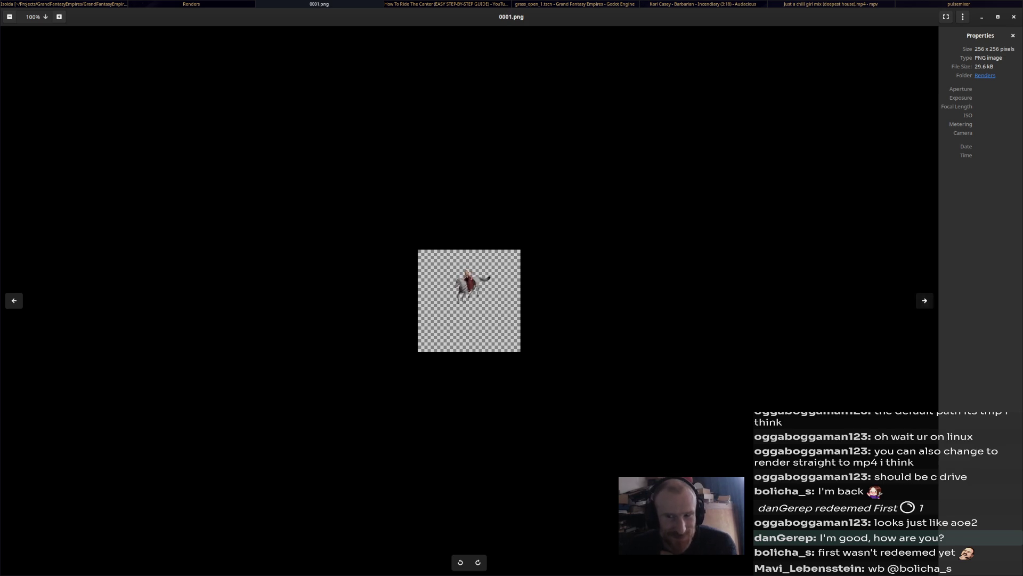
key("Left")
key("Left")
key("Left")
key("Left")
key("Left")
key("Left")
key("Left")
key("Left")
key("Left")
key("Left")
key("Left")
key("Left")
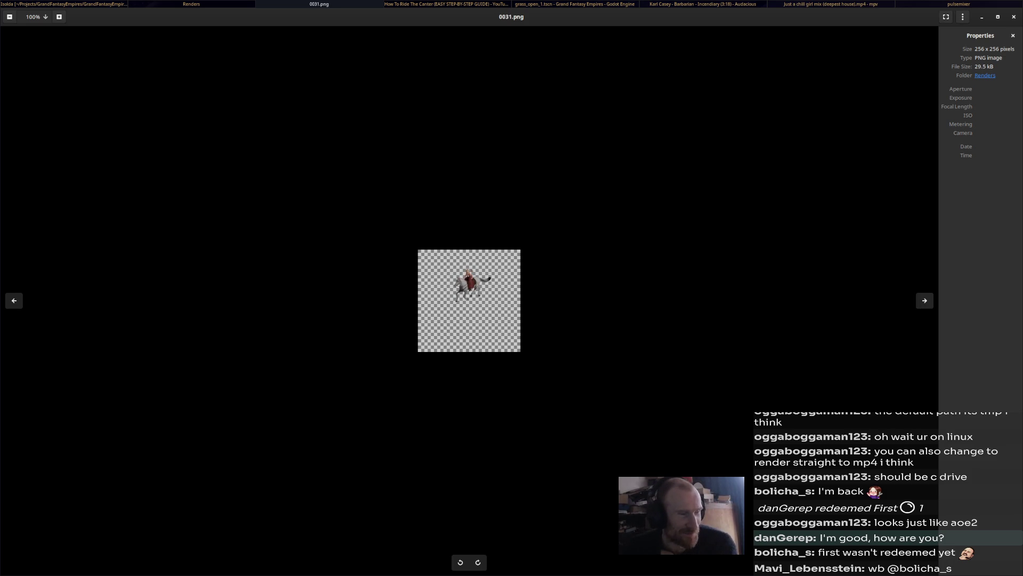
key("Escape")
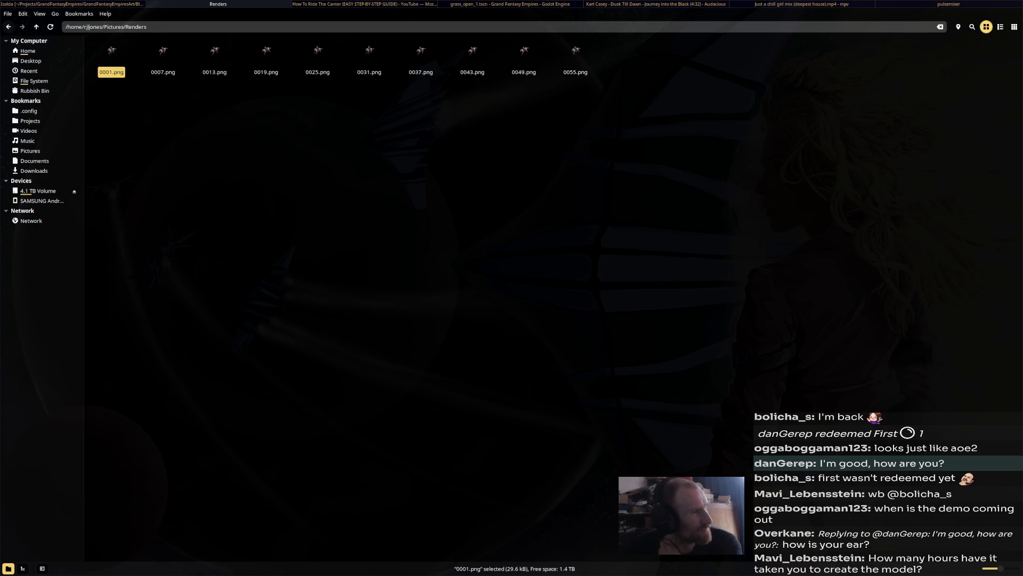
- Go back up to the Pictures folder and switch windows back toward Blender
left_click(9, 26)
key("Escape")
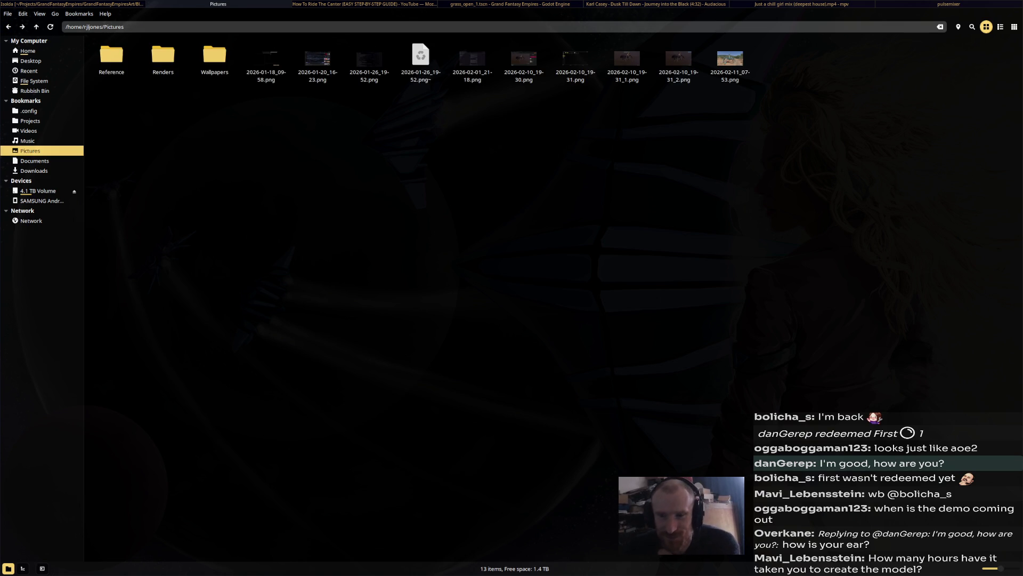
key("alt+Tab")
key("alt+Tab")
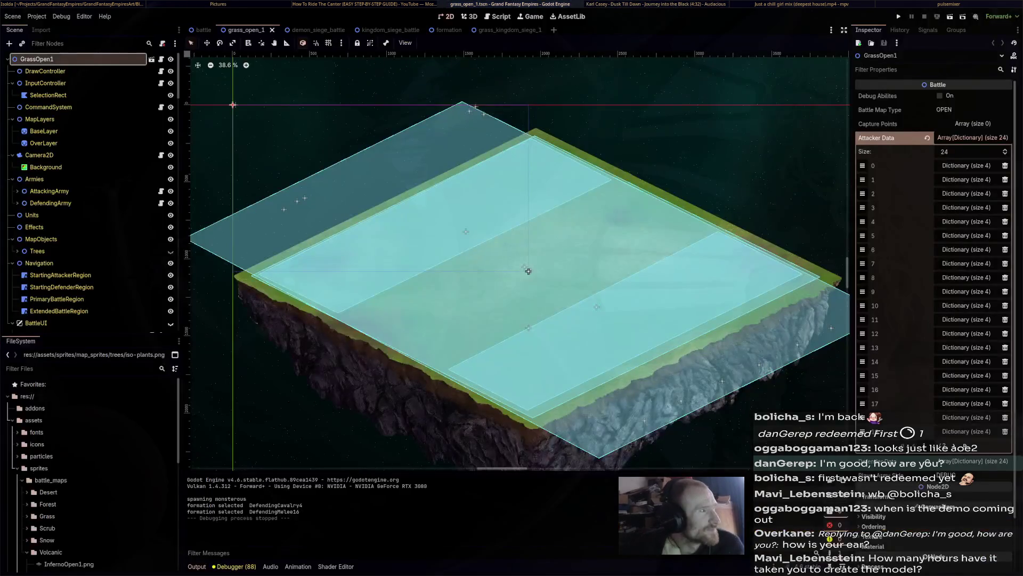
key("alt+Tab")
key("alt+Tab")
key("alt+Tab")
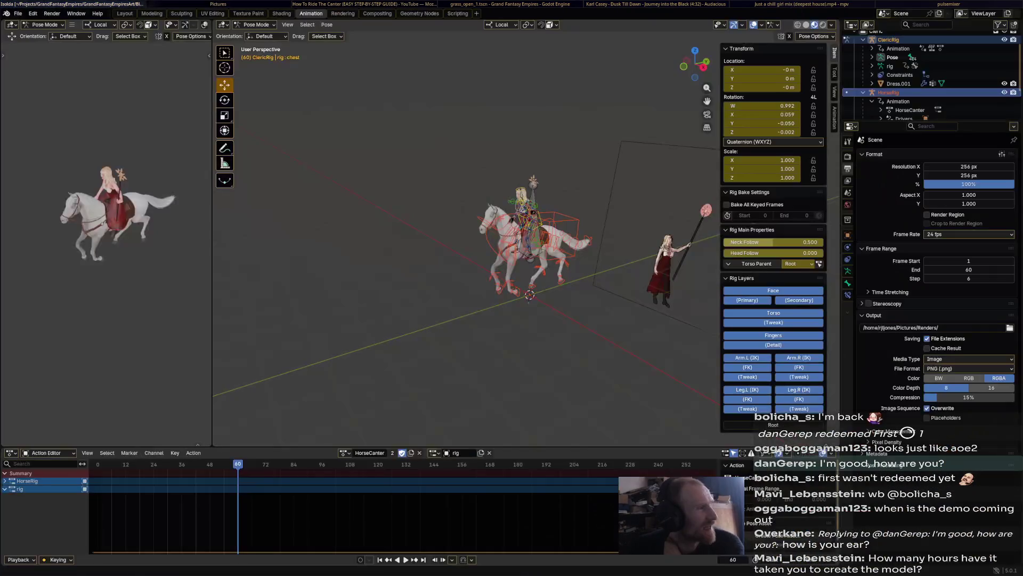
- Orbit the viewport to face the cleric and horse and bring up the File menu
middle_click_drag(560, 241, 447, 240)
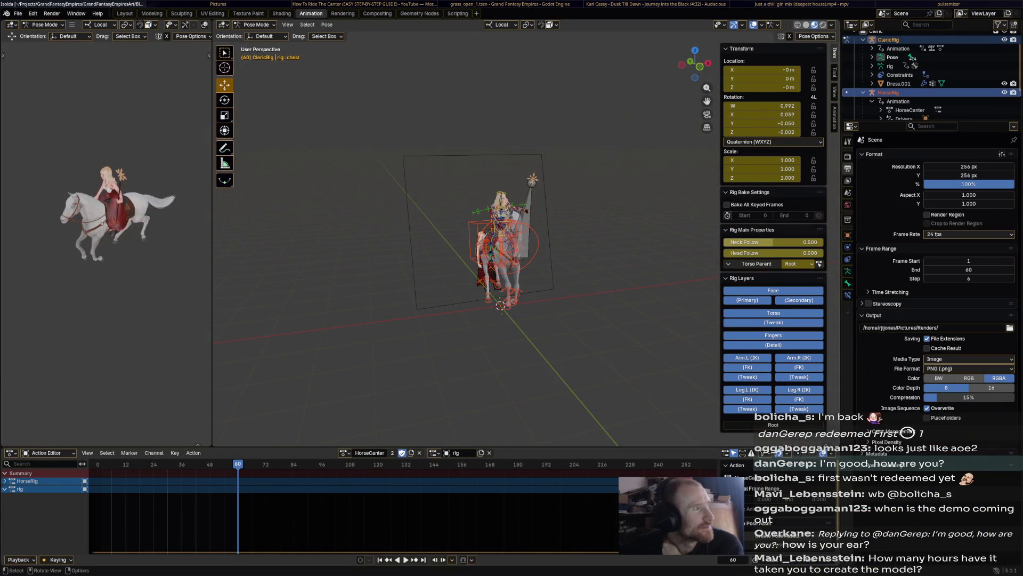
left_click(18, 14)
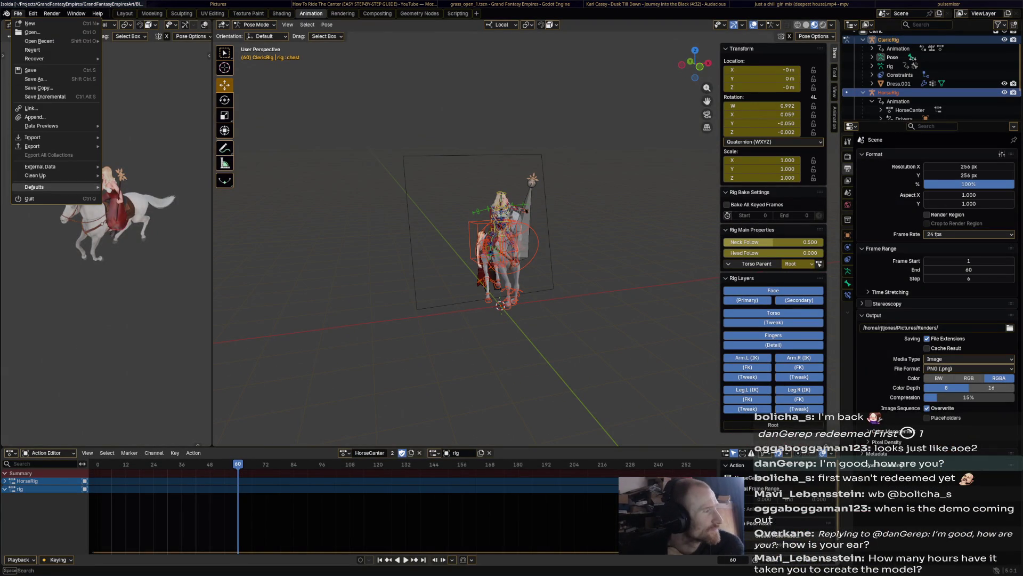
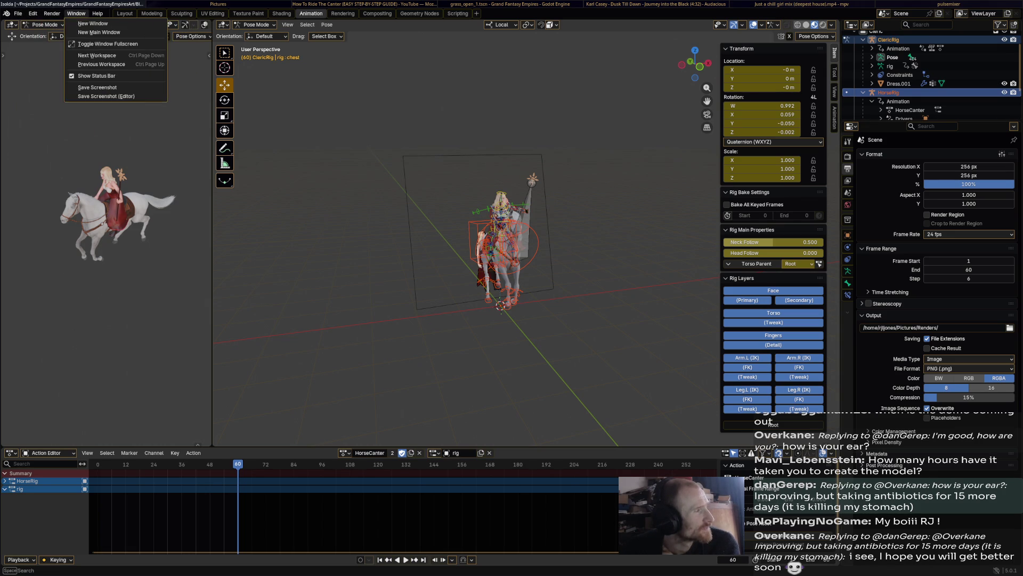
- Dismiss the Window menu, inspect the horse and rider from several angles, and save the blend file
key("Escape")
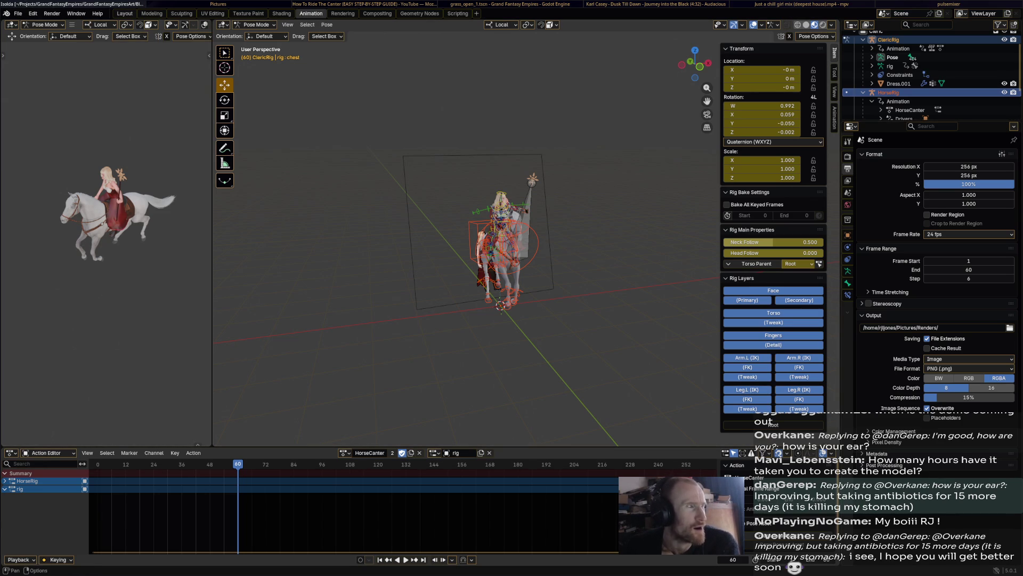
middle_click_drag(480, 336, 560, 335)
middle_click_drag(479, 336, 576, 335)
middle_click_drag(512, 320, 575, 320)
scroll(543, 256, "up", 3)
scroll(544, 256, "down", 2)
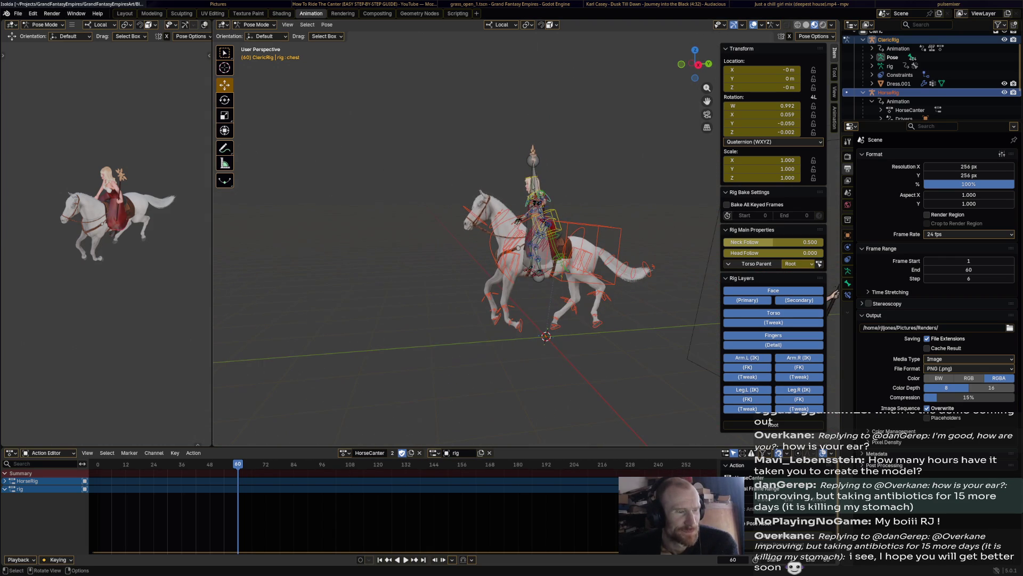
middle_click_drag(559, 280, 400, 280)
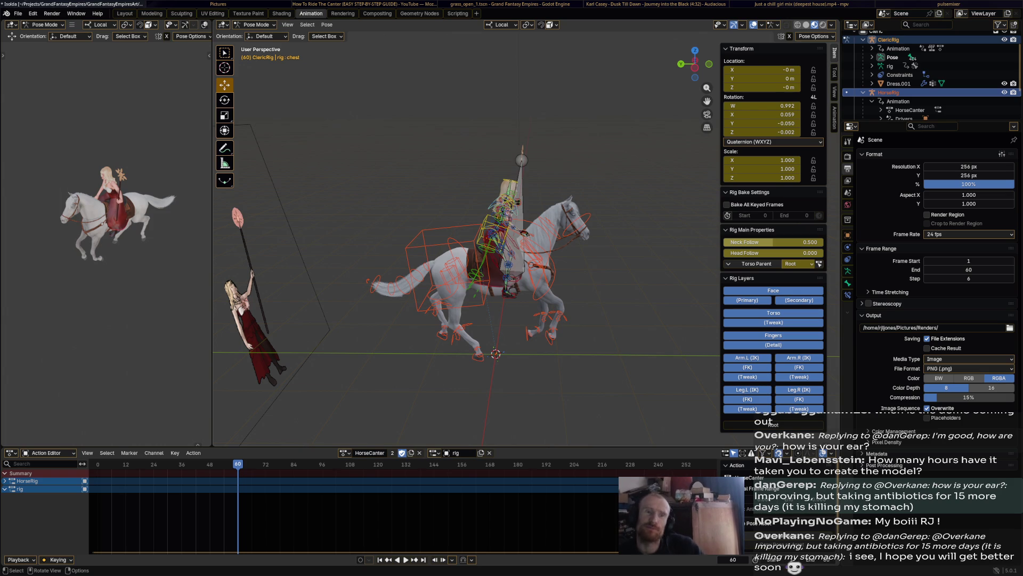
mouse_move(480, 240)
middle_mouse_down()
mouse_move(436, 260)
mouse_move(447, 200)
mouse_move(432, 185)
middle_mouse_up()
key("ctrl+s")
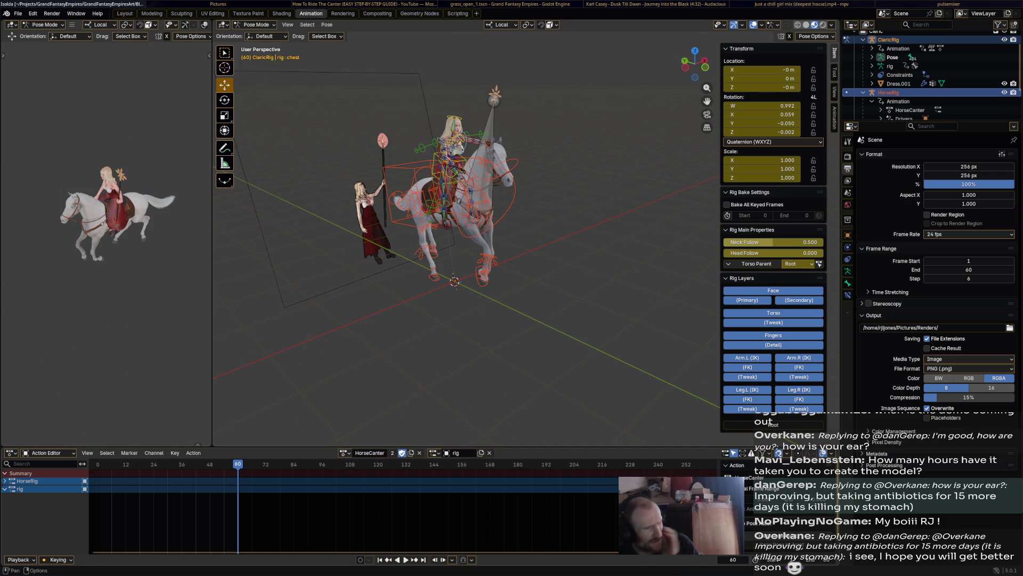
- Bring up the action list for the horse rig in the Action Editor
left_click(345, 452)
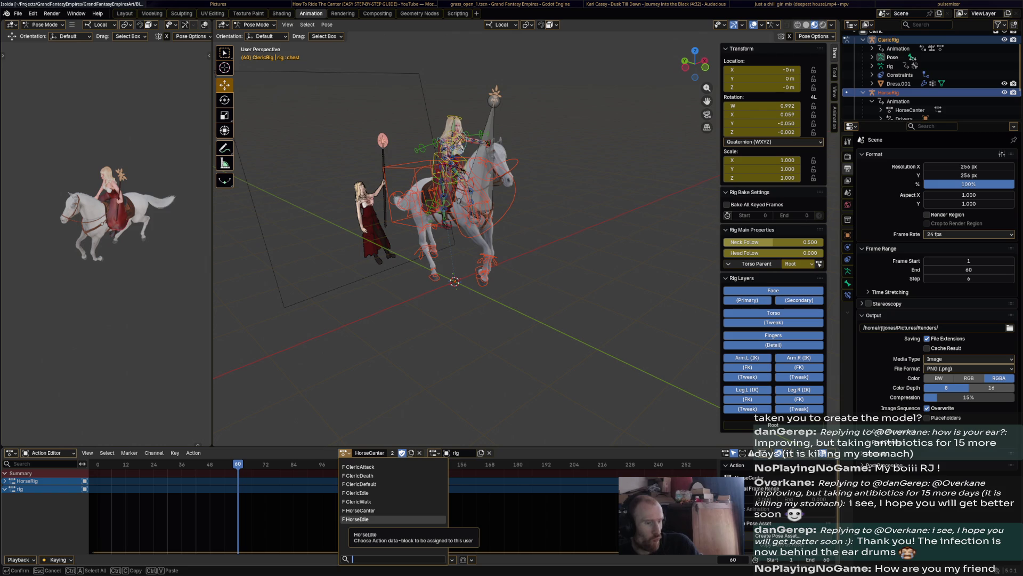
- Assign an action to the horse rig, check the canter reference video, and return to Blender
left_click(356, 519)
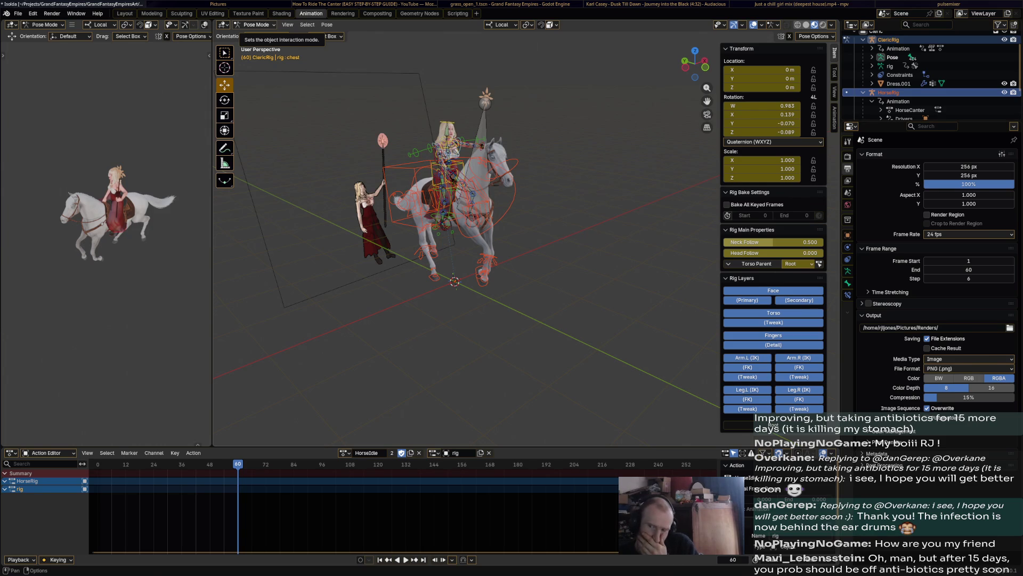
key("alt+Tab")
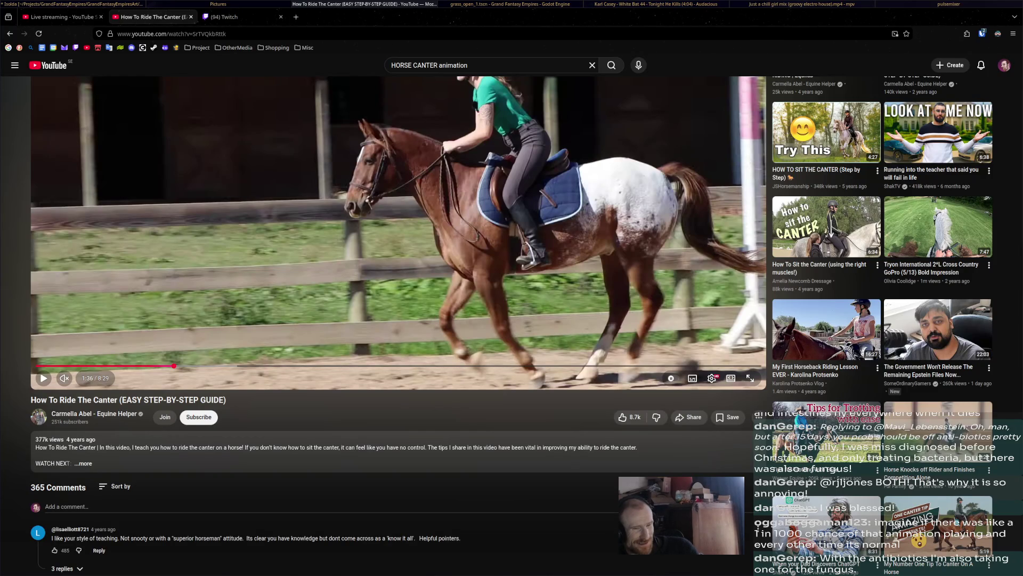
scroll(399, 241, "up", 3)
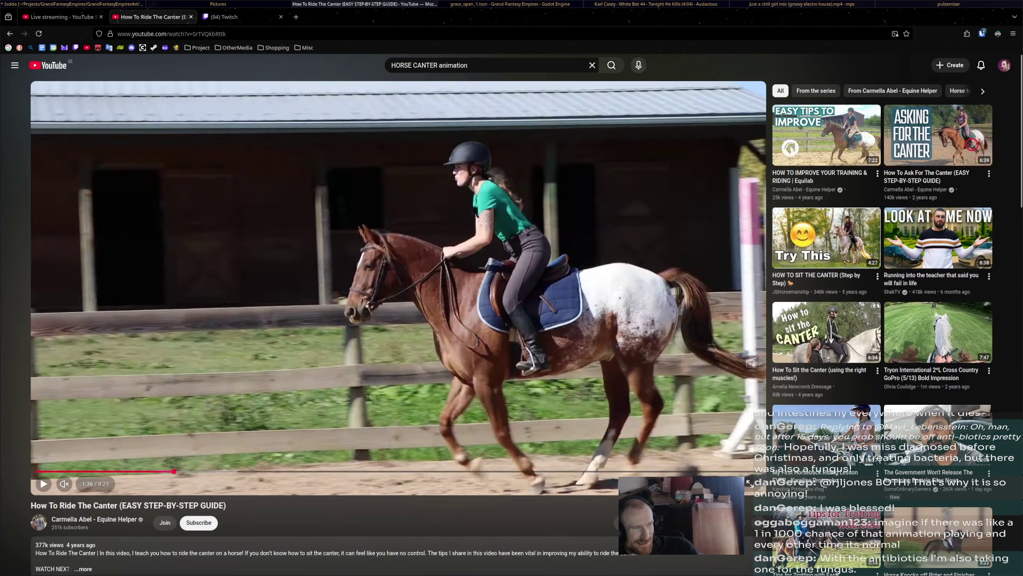
key("alt+Tab")
key("alt+Tab")
key("alt+Tab")
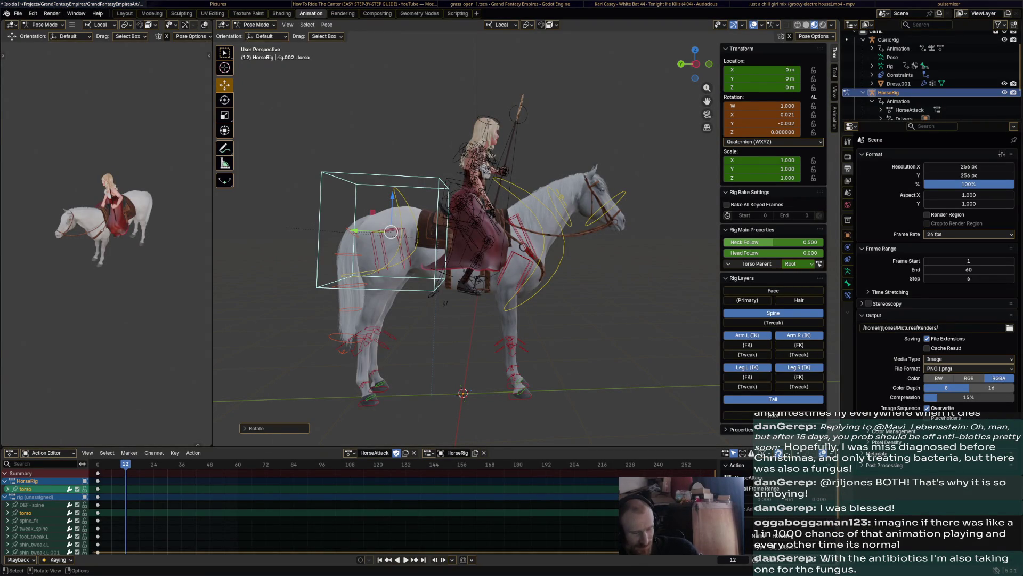
- Key the torso at frame 12, then tilt it forward and lower it at frame 24
key("i")
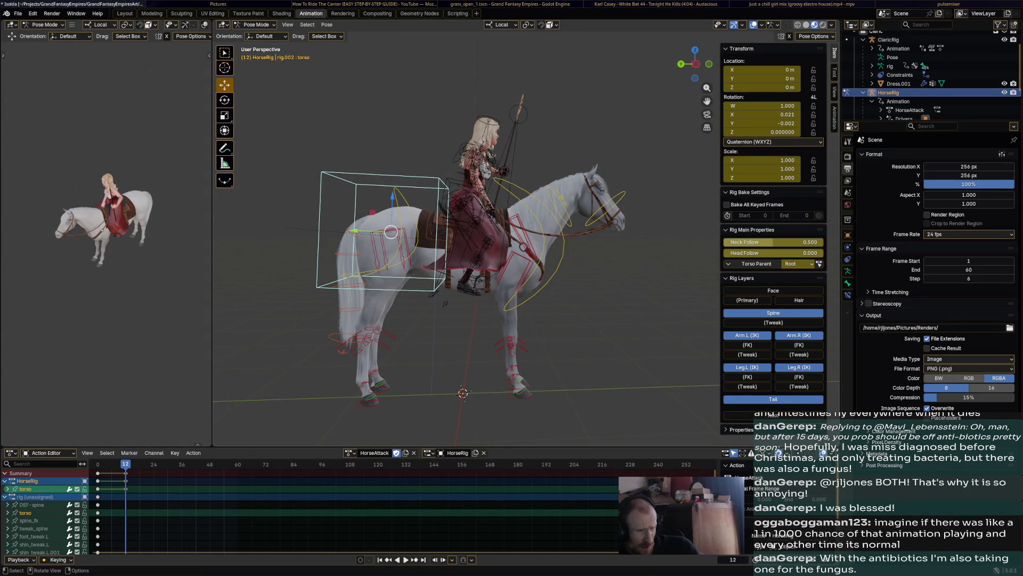
left_click_drag(125, 465, 154, 464)
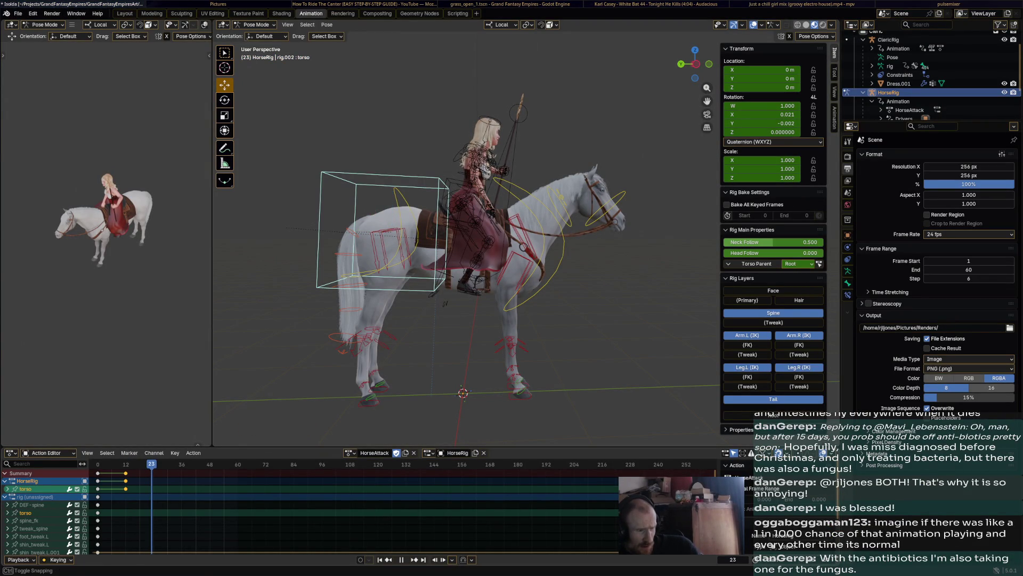
key("r")
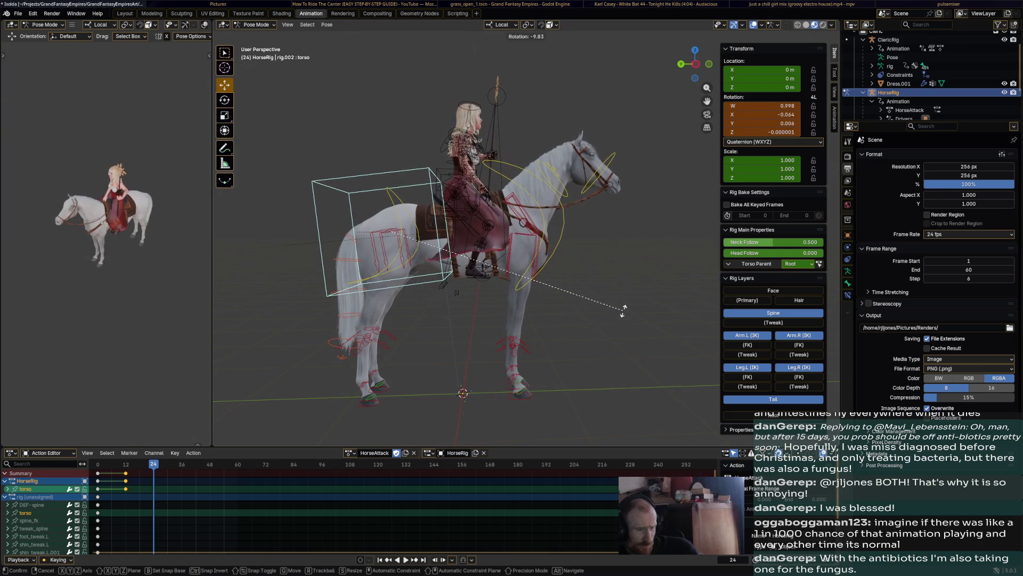
key("Return")
key("g")
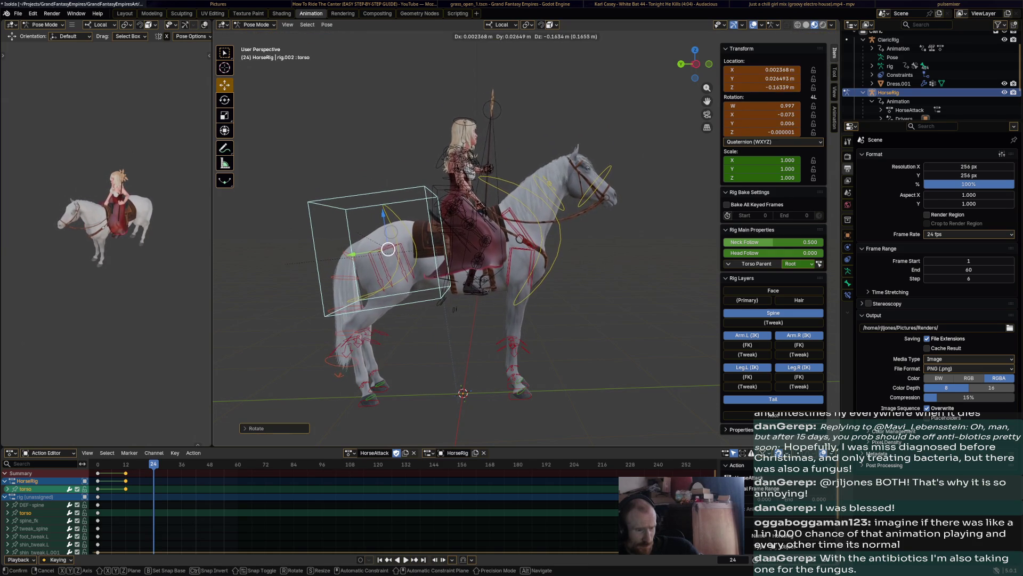
key("Return")
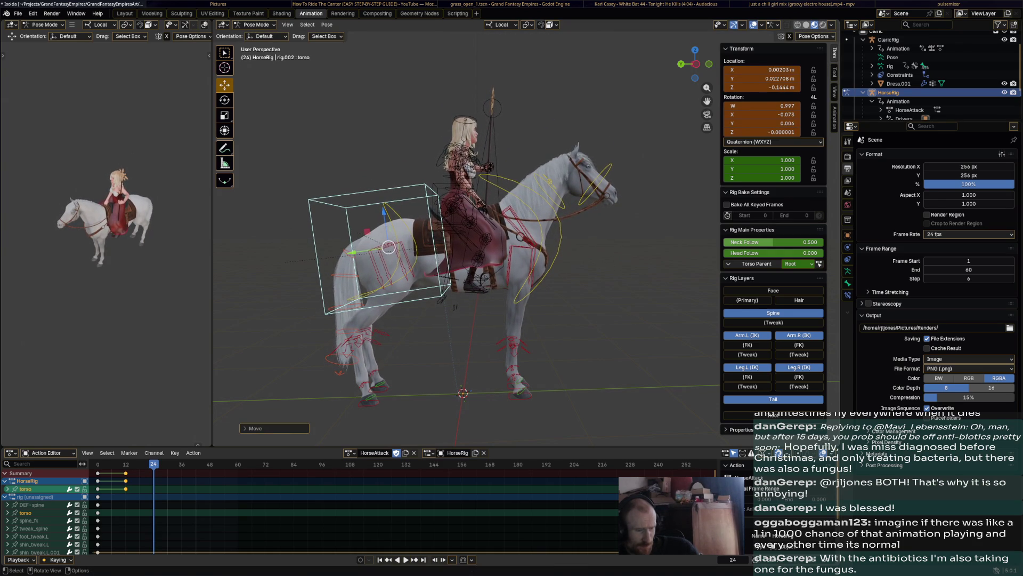
- Paste the copied keyframes across the rig's channels and pick the next bone
key("ctrl+v")
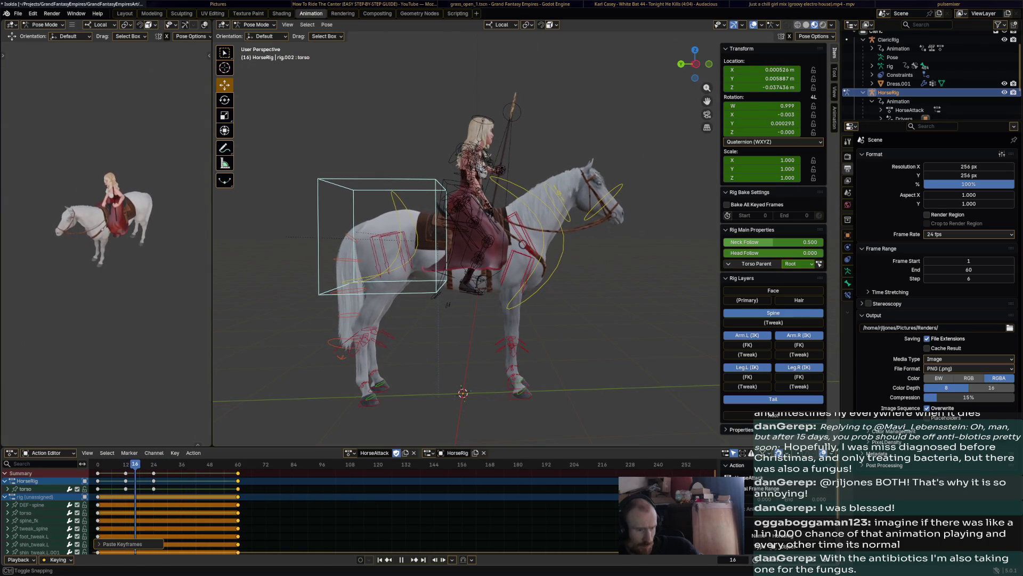
left_click(392, 232)
left_click(520, 395)
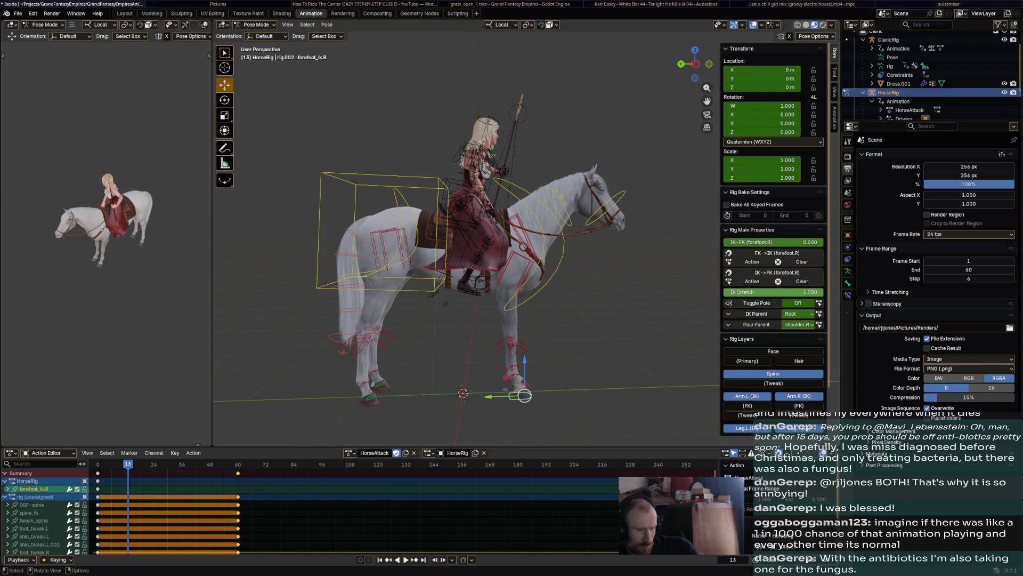
key("Left")
key("g")
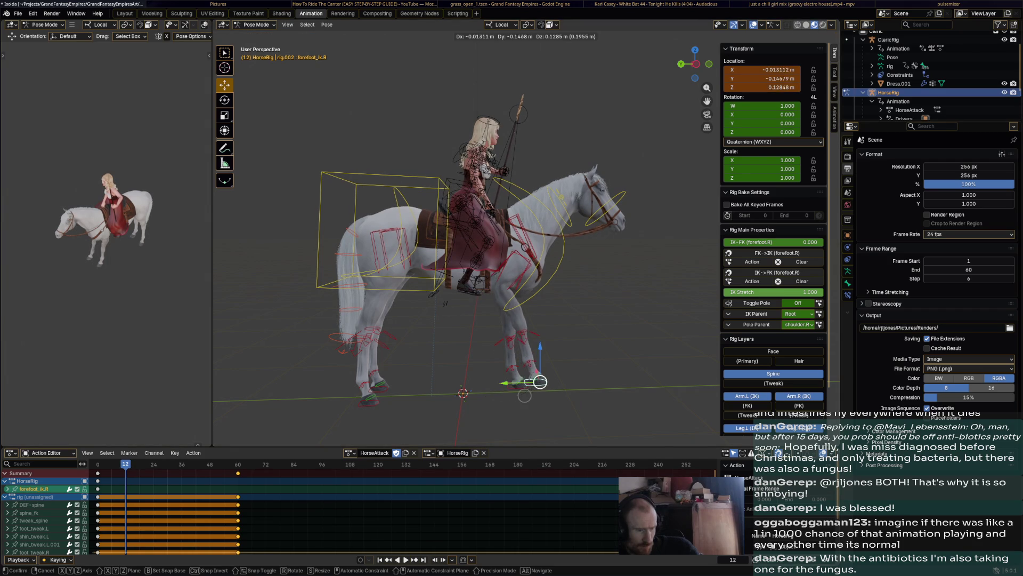
left_click(534, 369)
key("r")
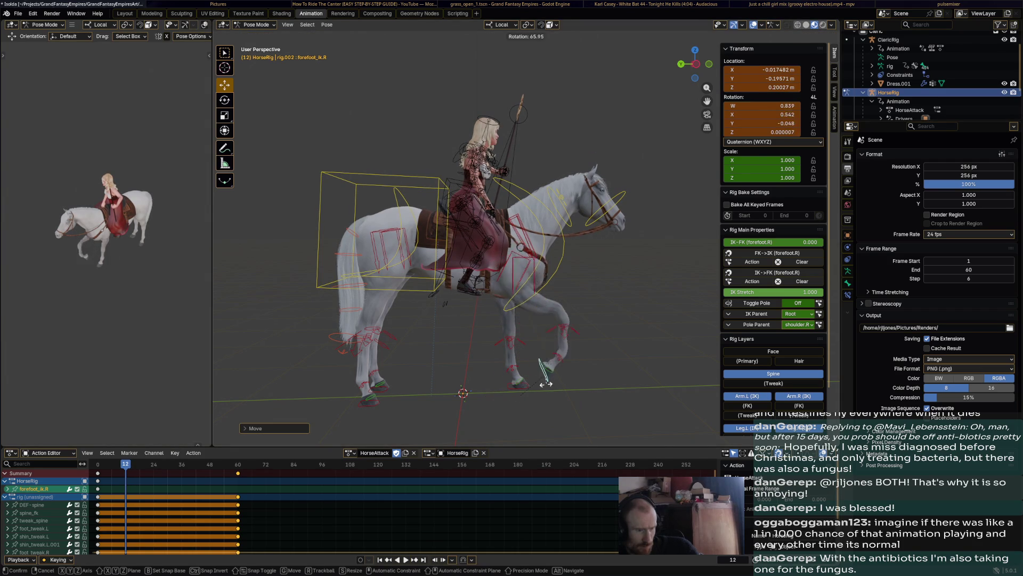
left_click(549, 377)
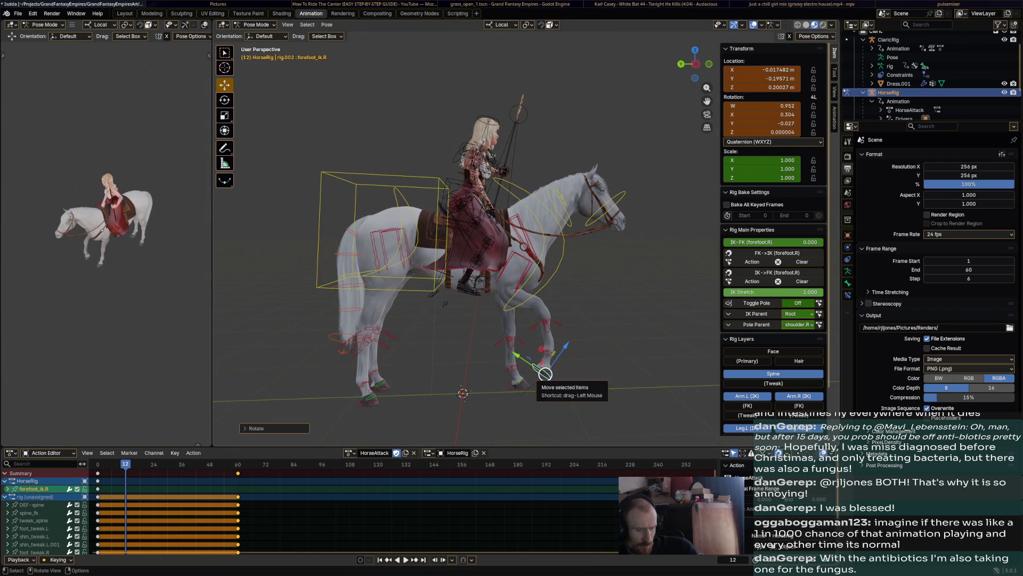
key("i")
key("space")
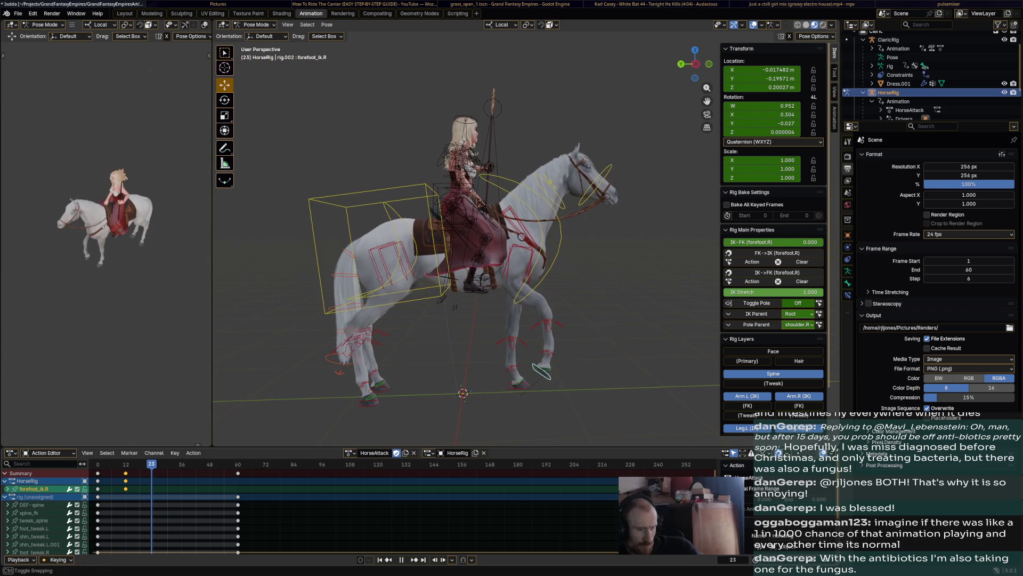
key("space")
key("g")
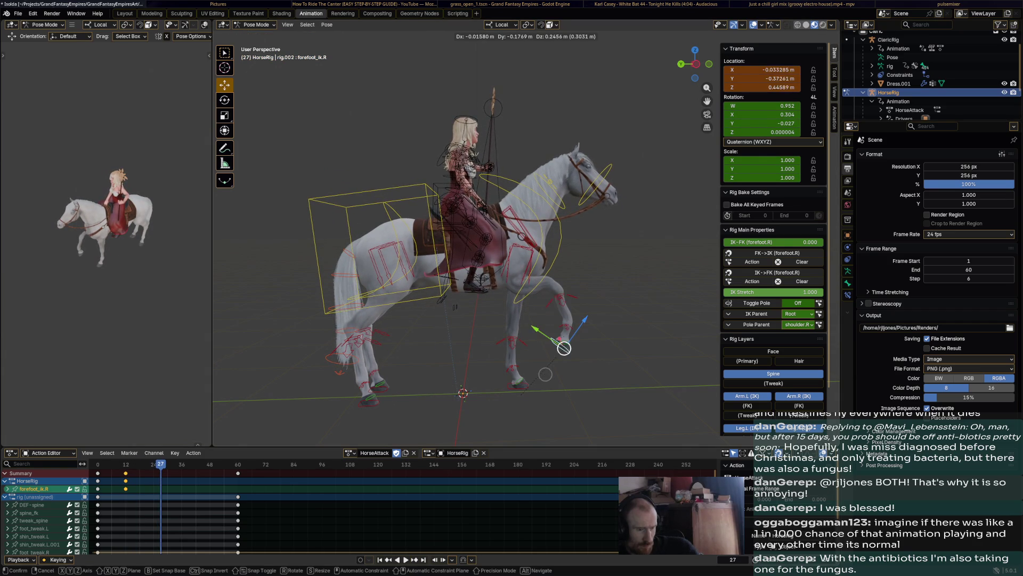
left_click(587, 334)
key("r")
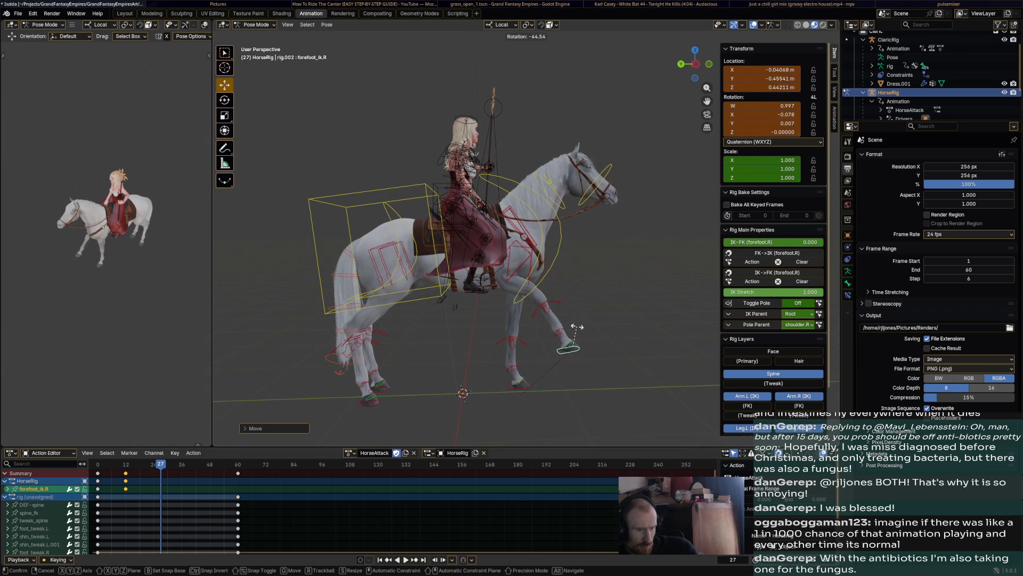
left_click(588, 332)
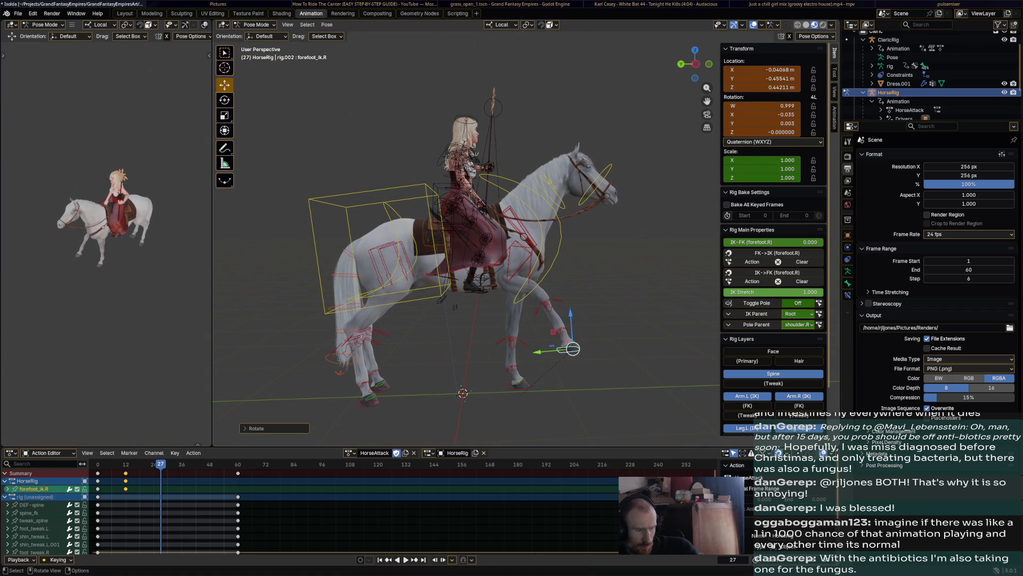
key("i")
key("g")
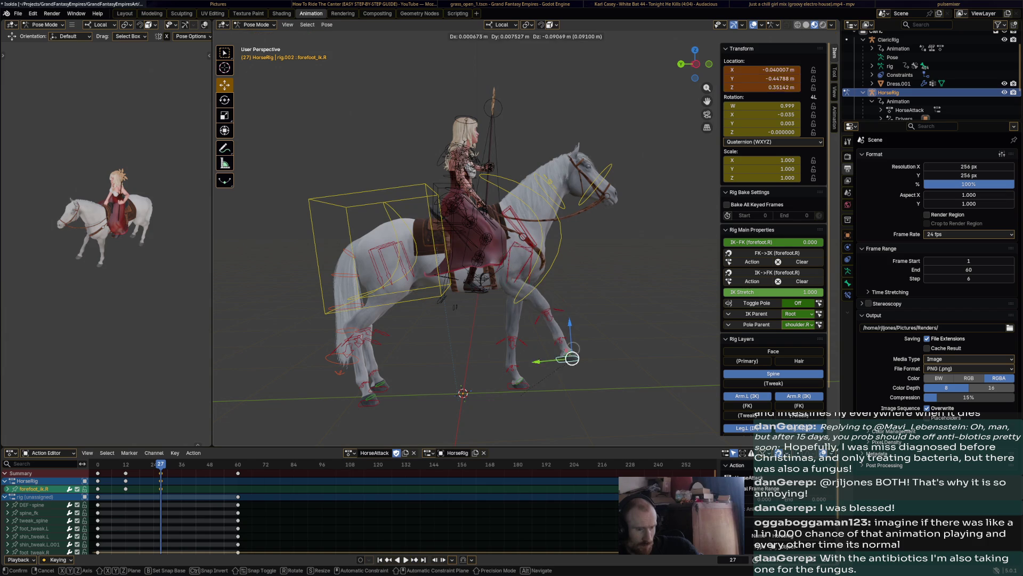
left_click(562, 382)
key("r")
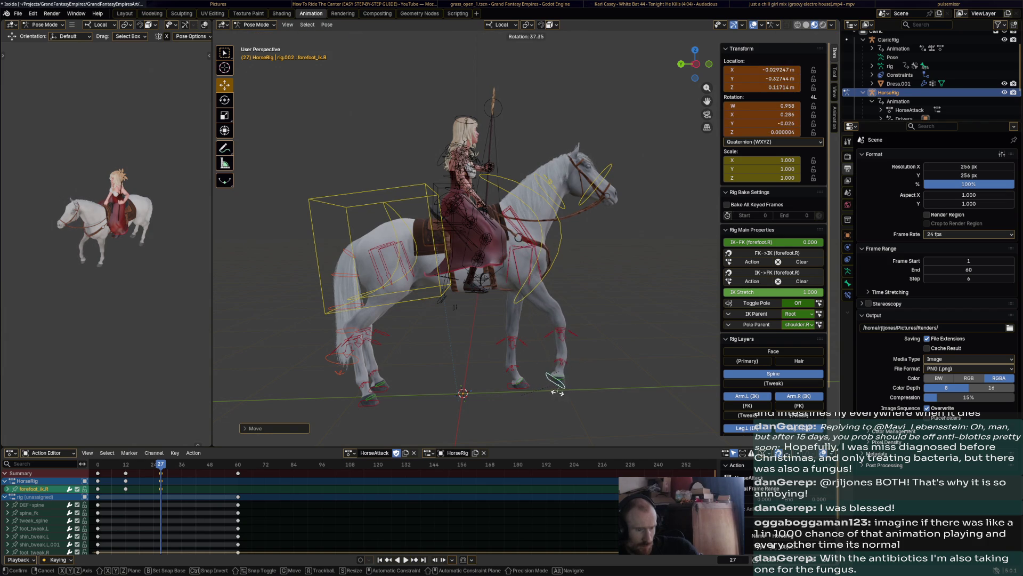
key("i")
key("Up")
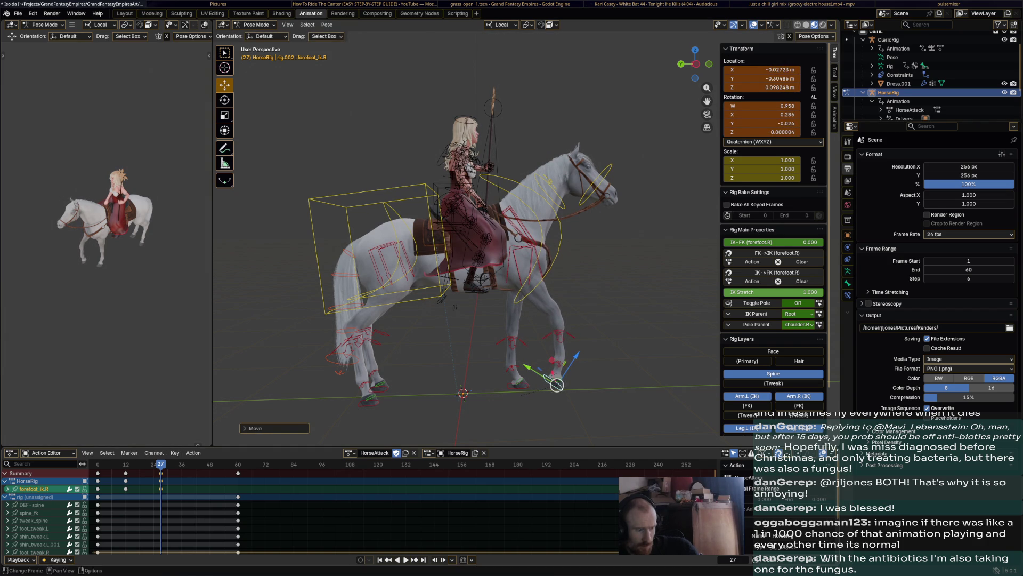
key("g")
left_click(568, 349)
key("g")
left_click(550, 384)
key("r")
left_click(550, 389)
key("g")
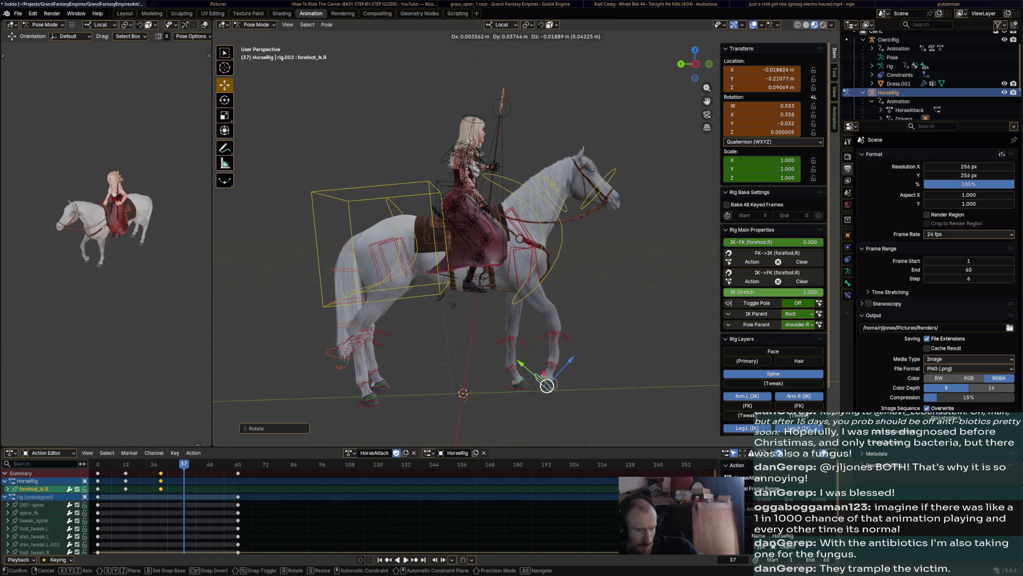
left_click(542, 386)
key("i")
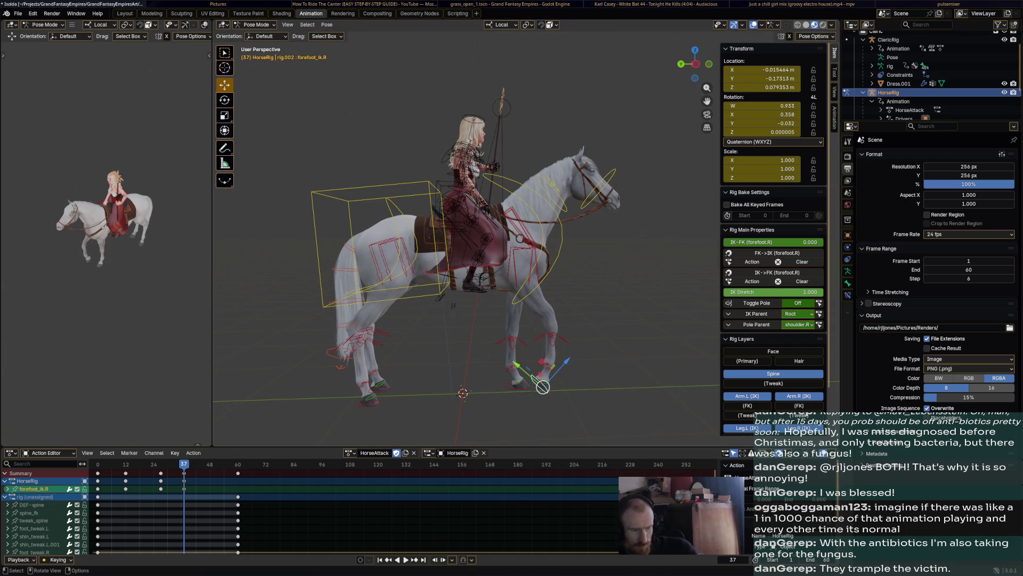
key("space")
key("space")
key("Right")
key("Right")
key("Right")
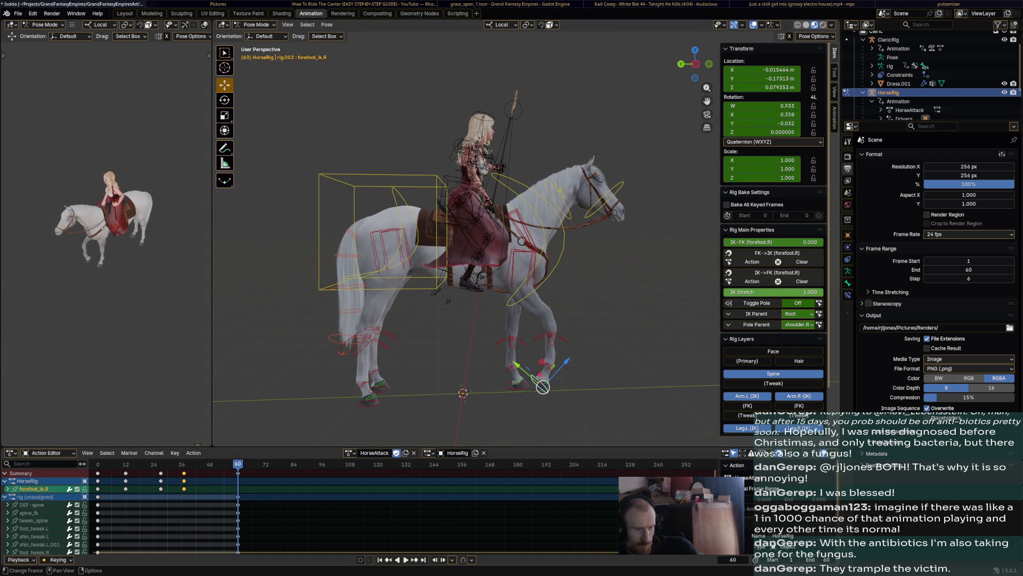
key("ctrl+v")
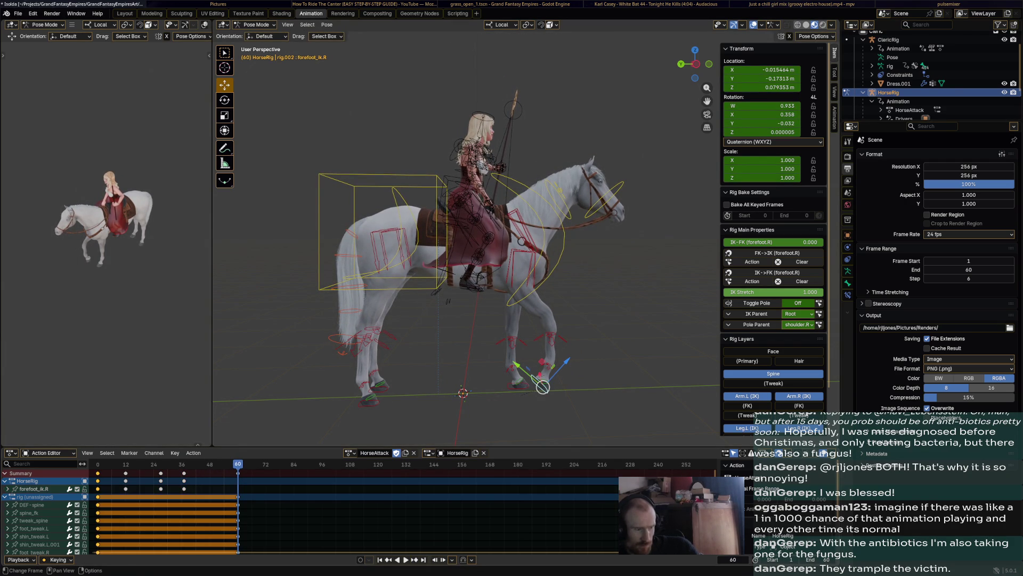
key("shift+Left")
key("space")
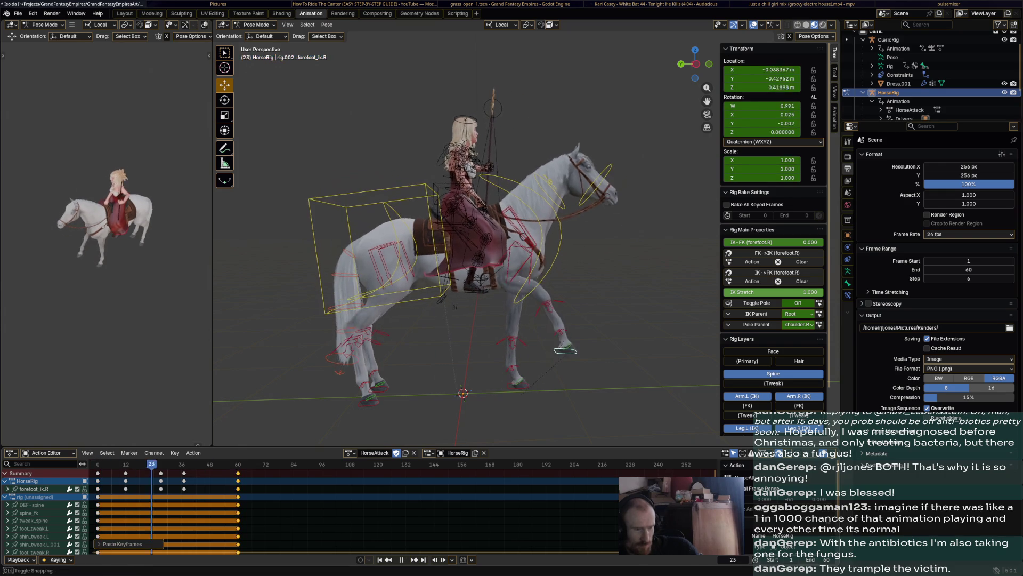
key("Left")
key("Left")
key("Left")
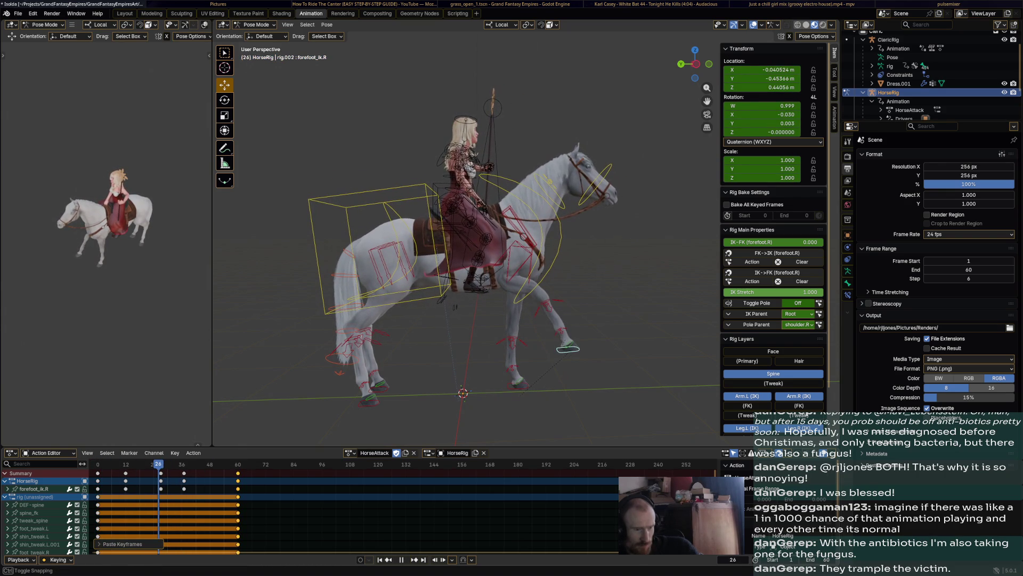
key("Right")
key("Right")
key("Right")
key("Right")
key("Right")
key("Right")
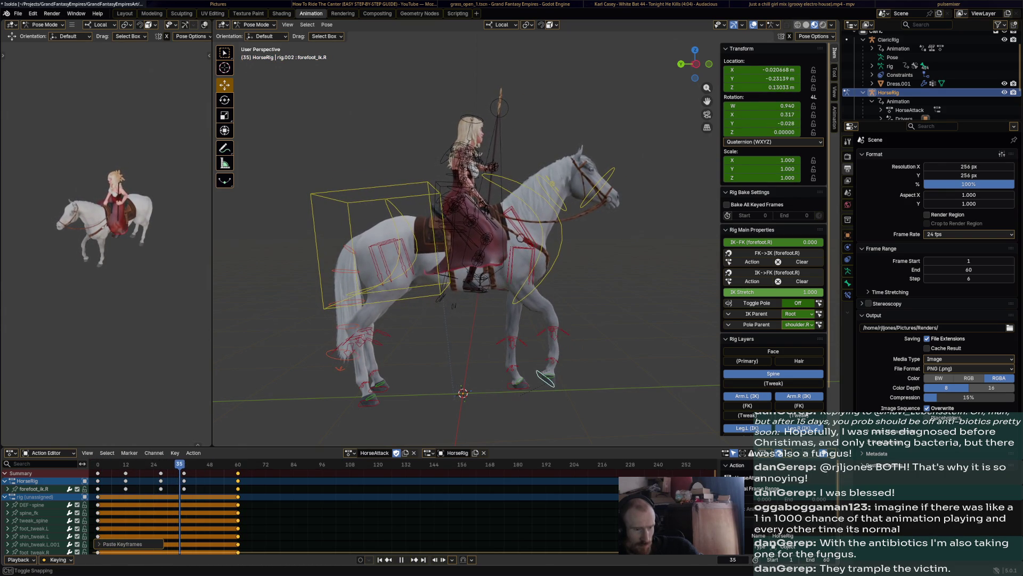
key("space")
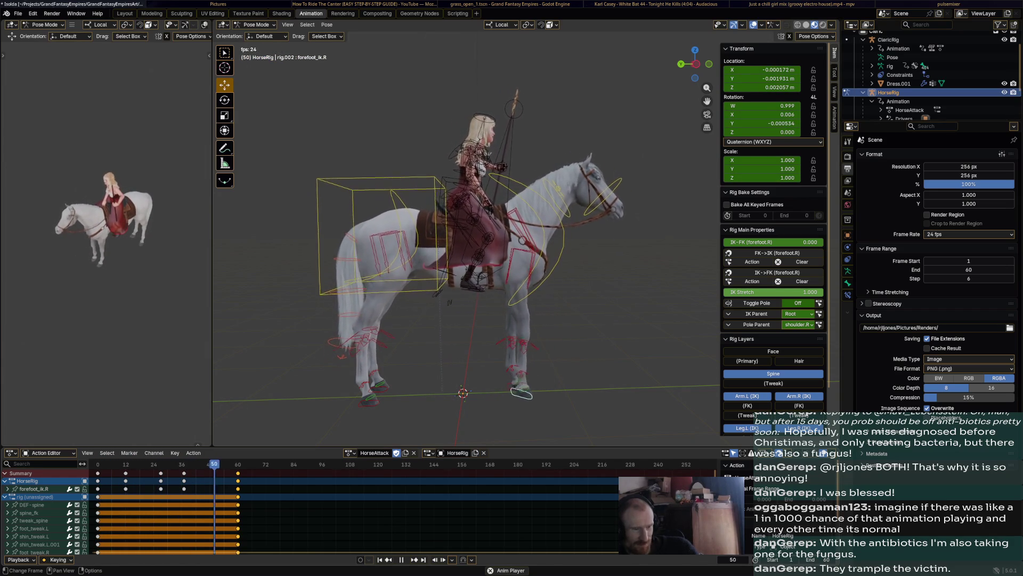
key("space")
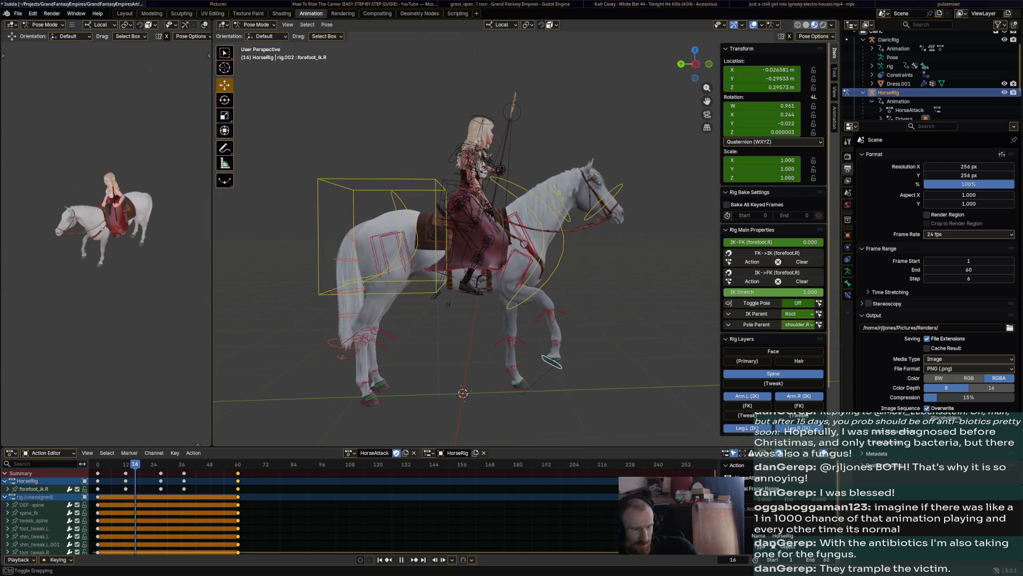
key("Left")
- Rotate the right front heel and hoof IK controls and key the foreleg pose at frame 27
left_click(572, 348)
key("r")
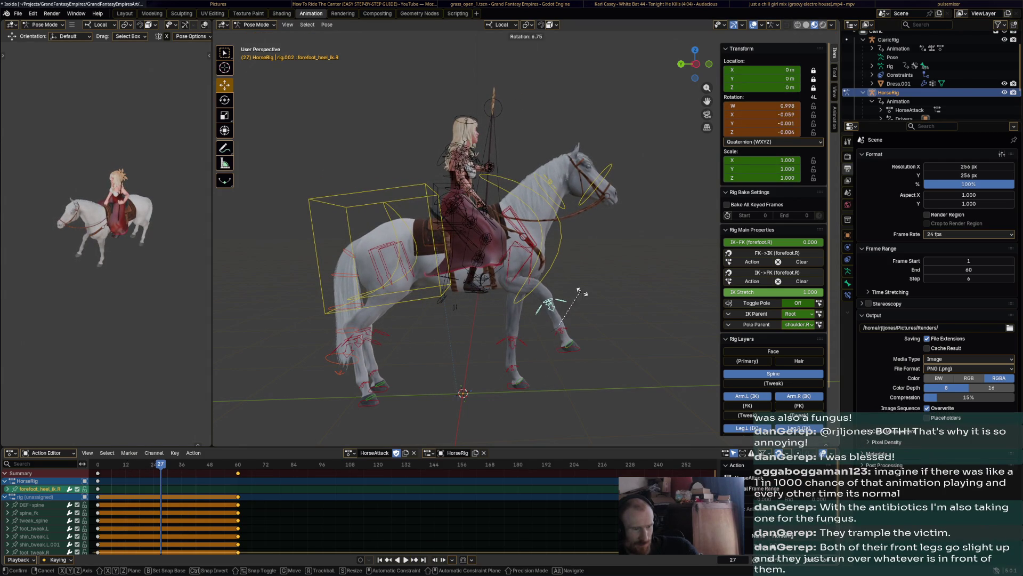
left_click(582, 301)
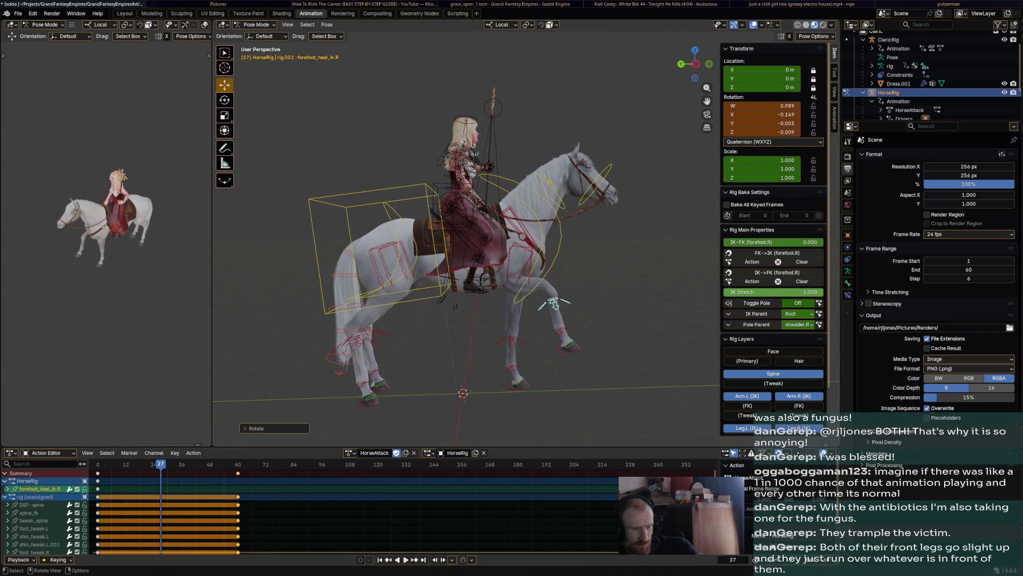
key("r")
left_click(578, 293)
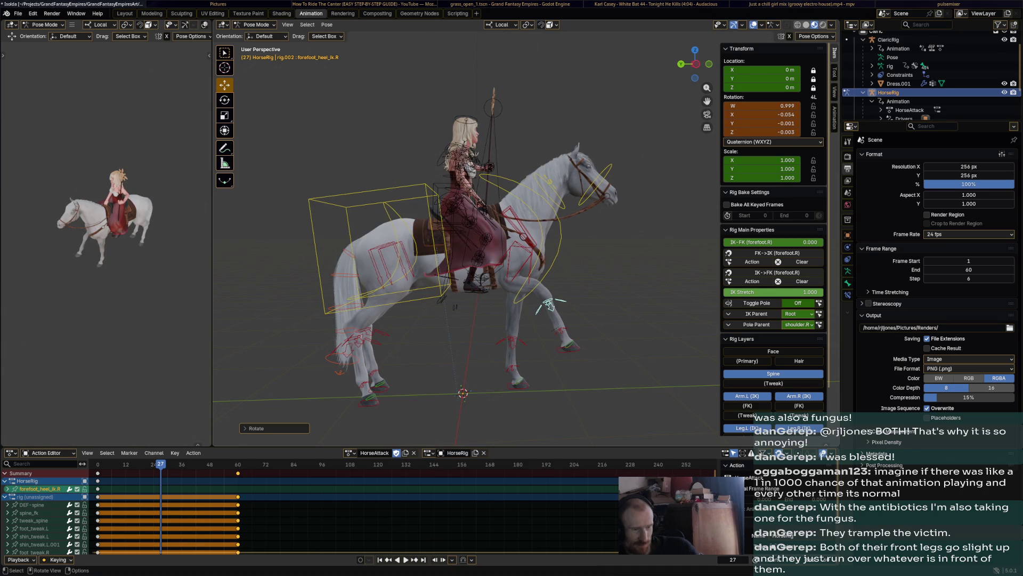
left_click(569, 348)
key("r")
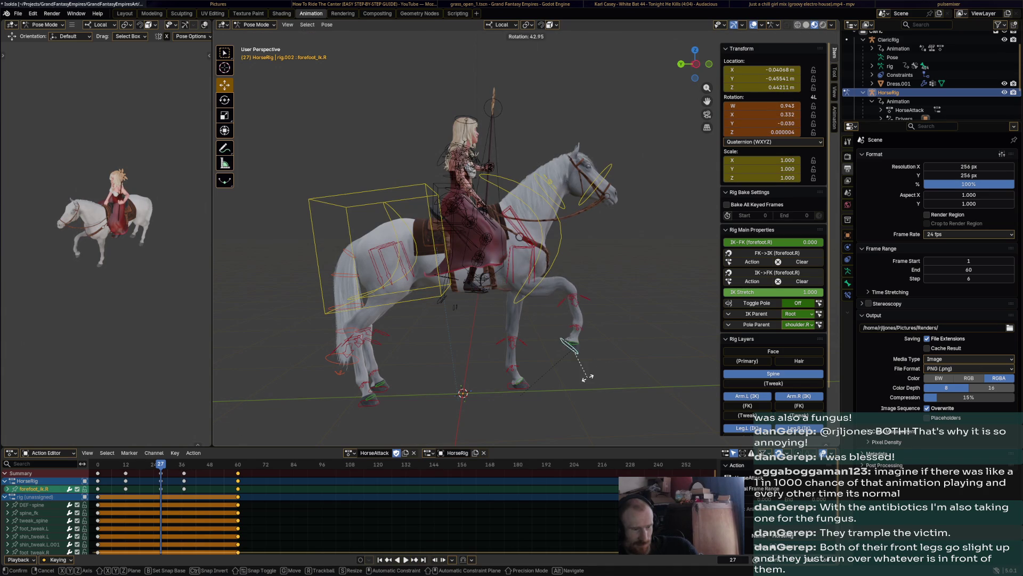
left_click(597, 374)
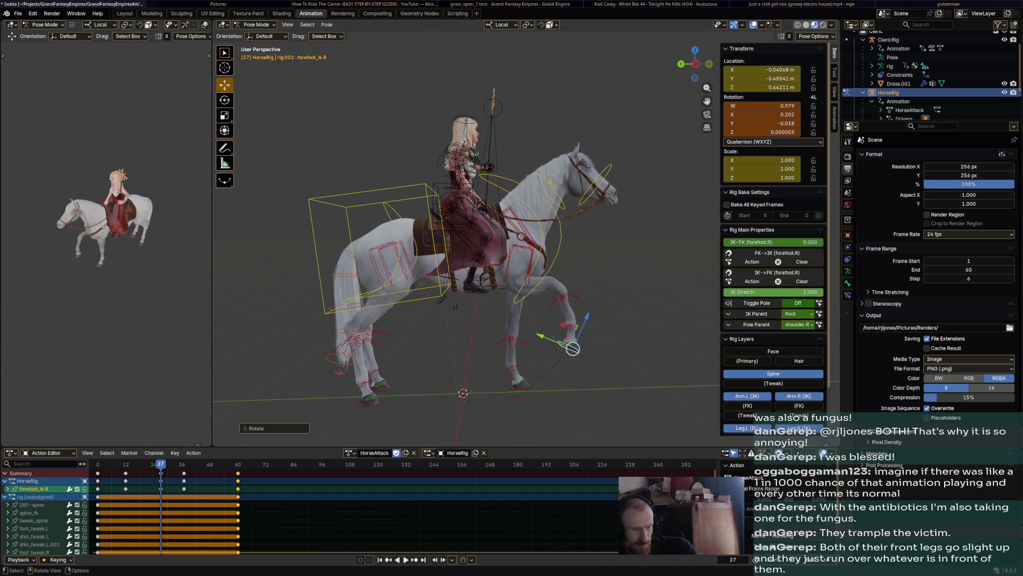
left_click(557, 301)
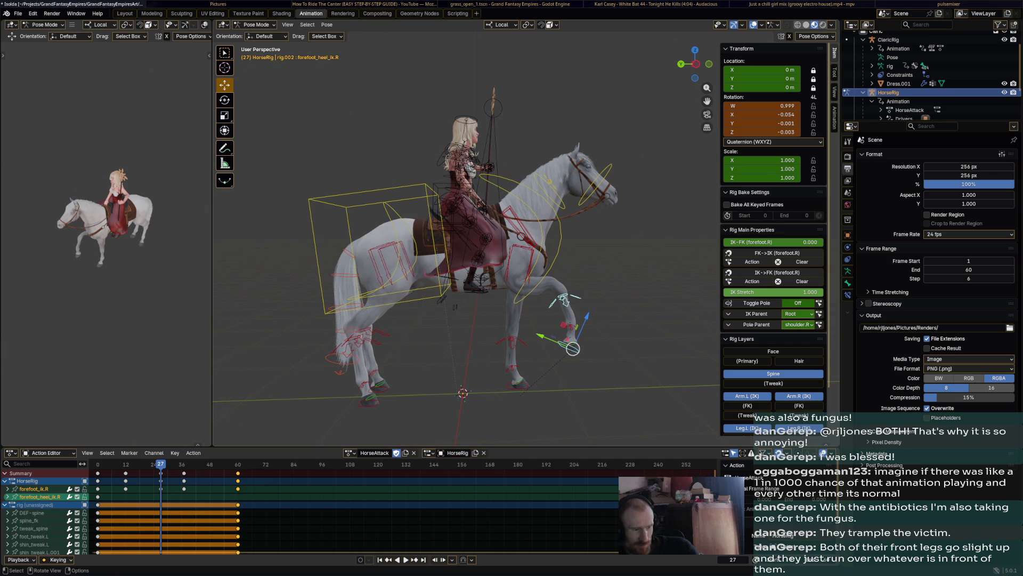
key("i")
- Play back the animation to review it and return to frame 27
key("space")
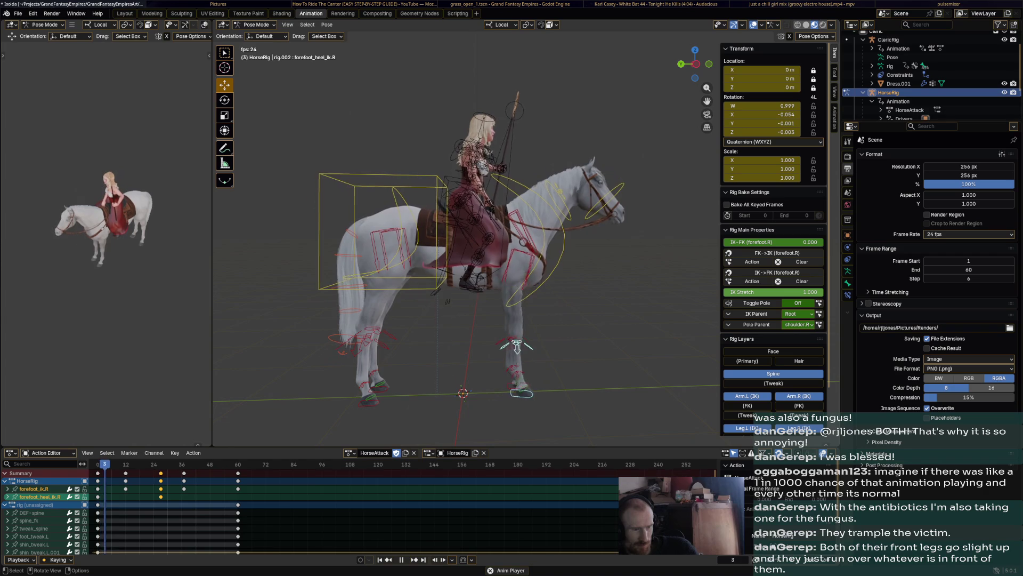
key("Escape")
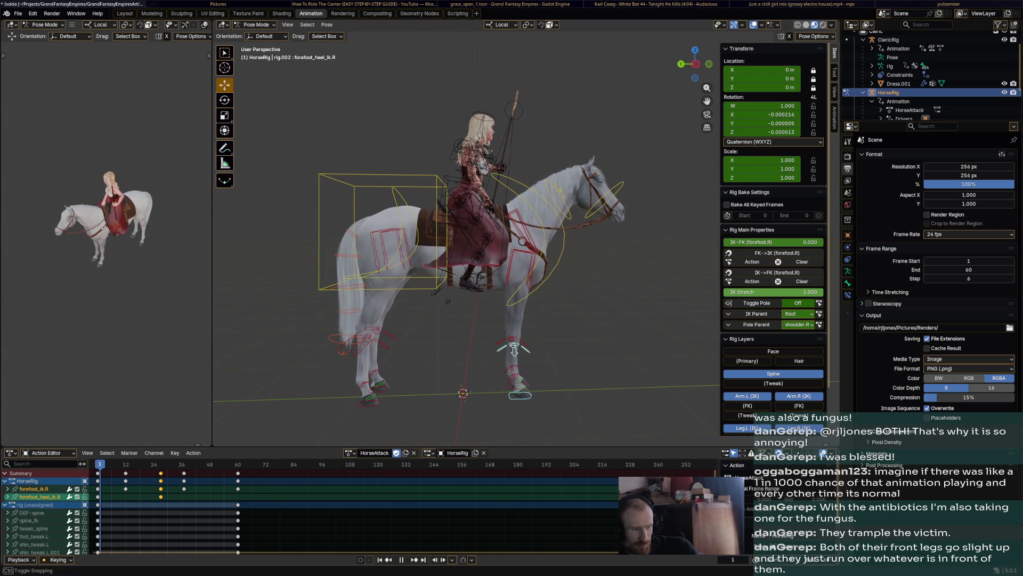
key("space")
key("space")
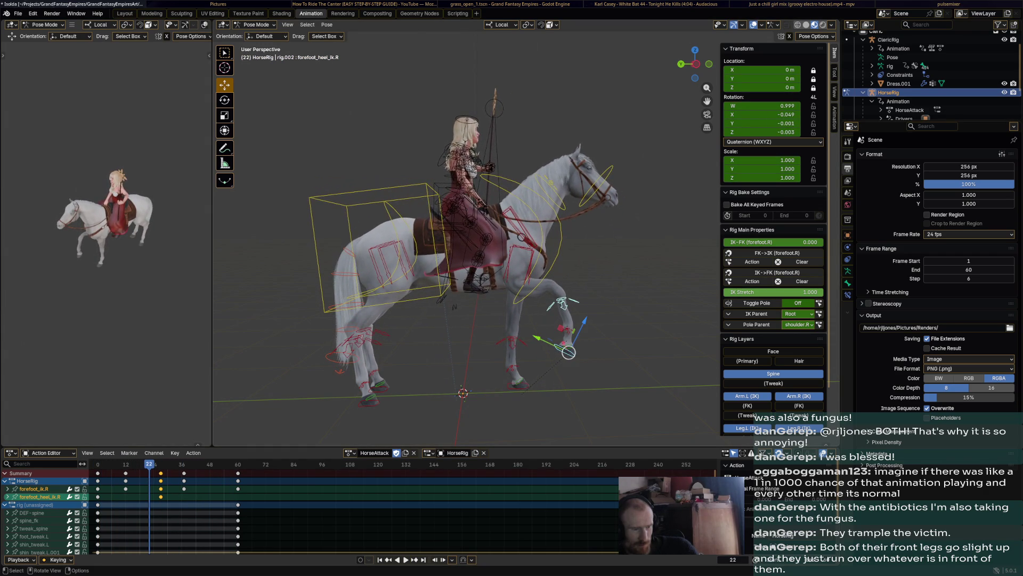
key("Right")
key("Right")
key("Right")
key("Right")
key("Right")
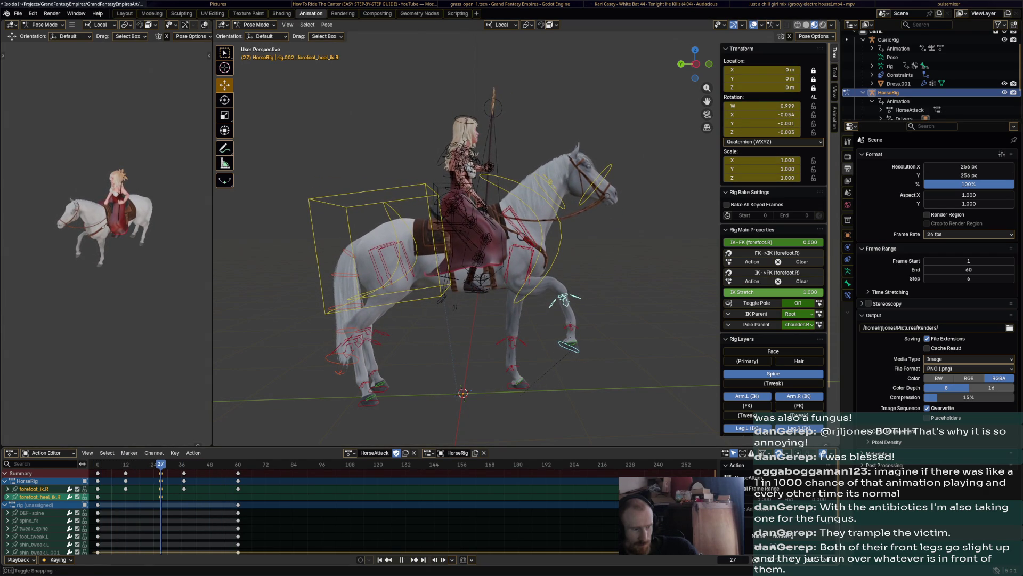
- Rotate the horse's chest and tilt its head, then key both at frame 27
left_click(564, 193)
key("r")
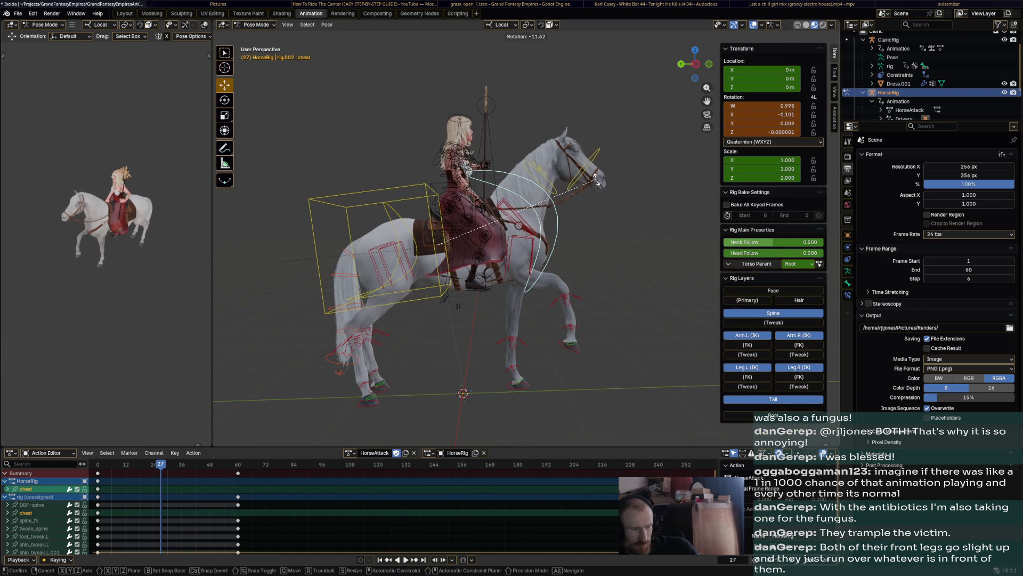
left_click(587, 168)
left_click(593, 152)
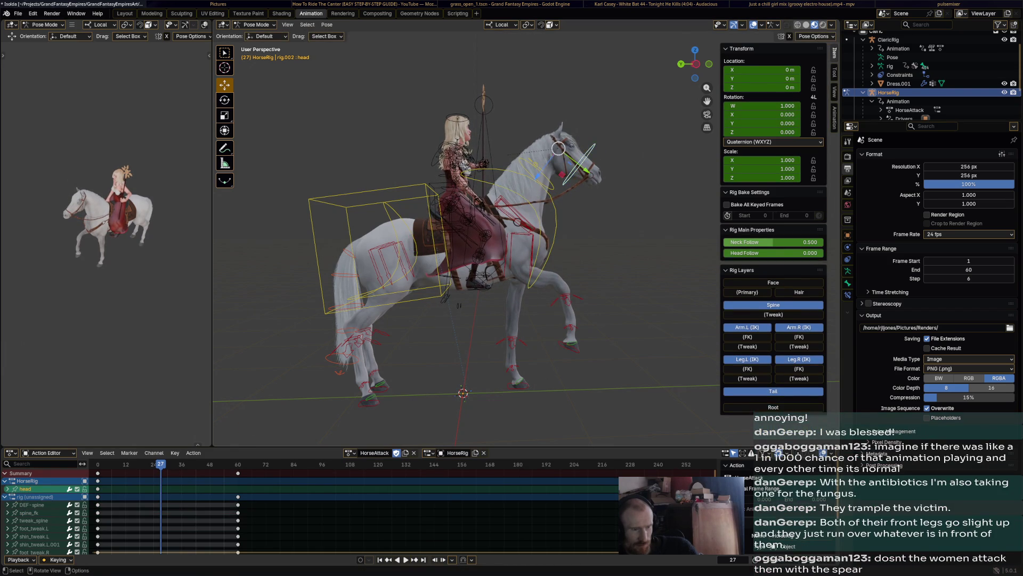
key("r")
left_click(593, 200)
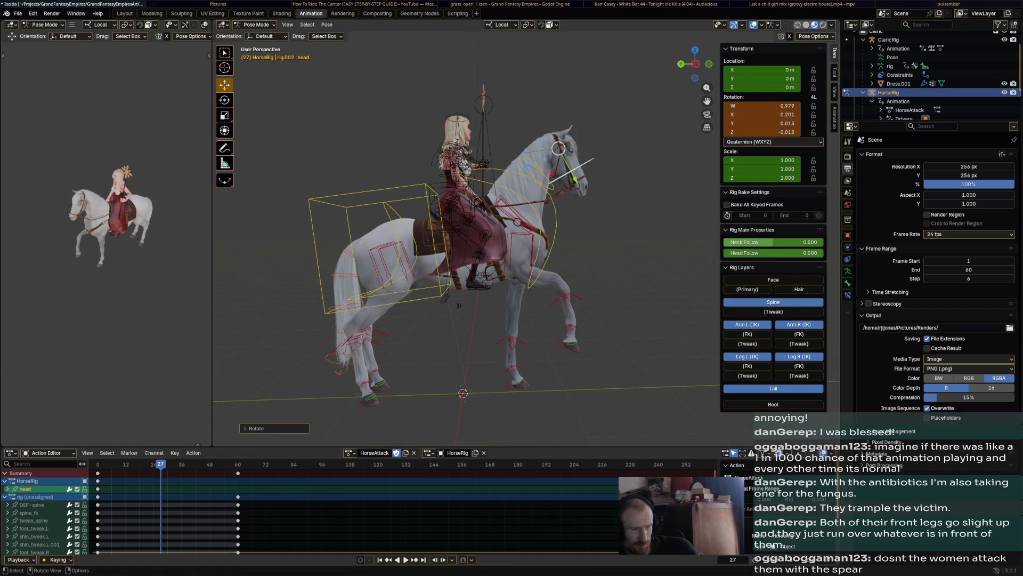
middle_click_drag(480, 263, 503, 264)
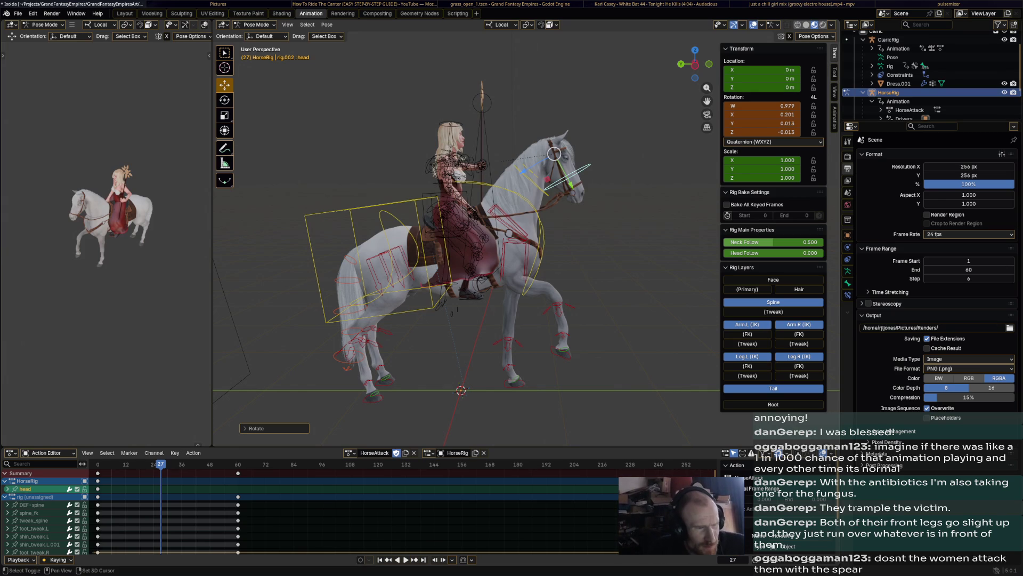
left_click(491, 204)
key("i")
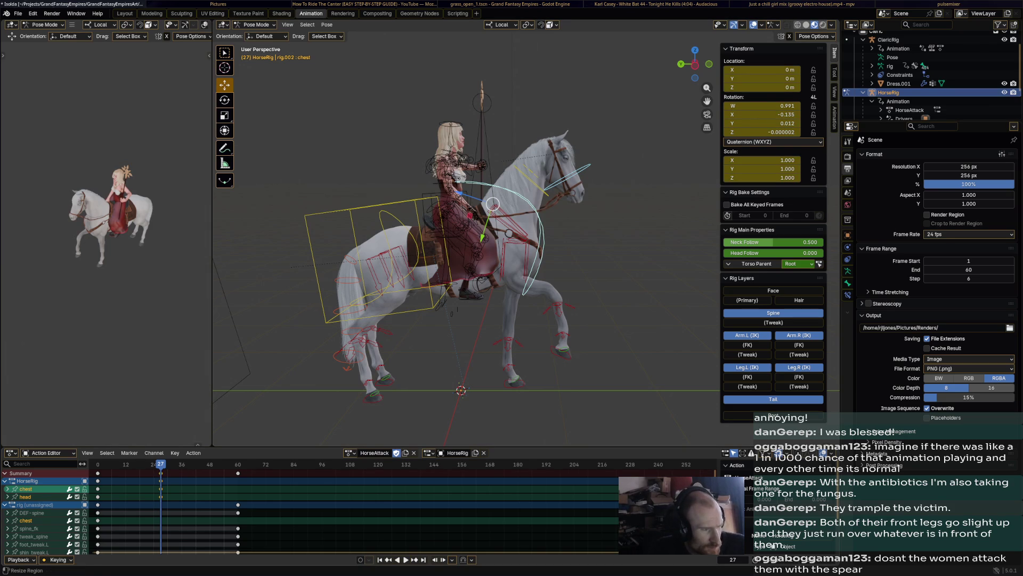
key("shift+Left")
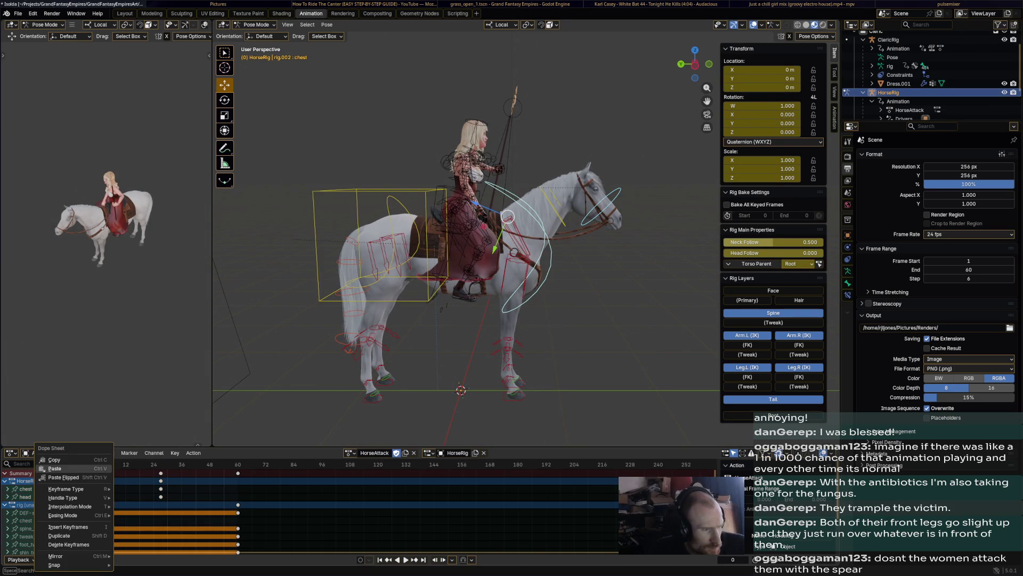
key("space")
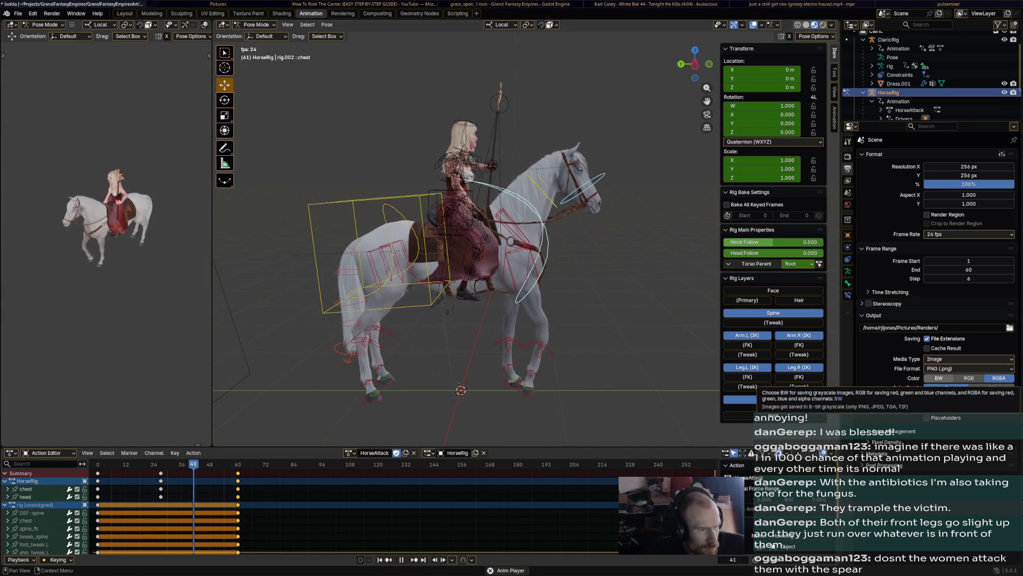
key("Escape")
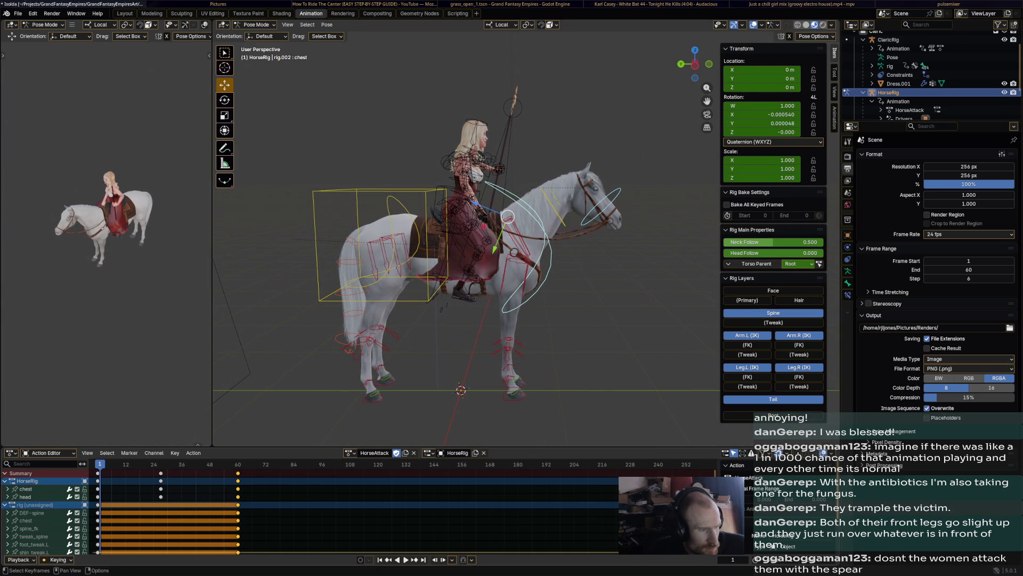
key("space")
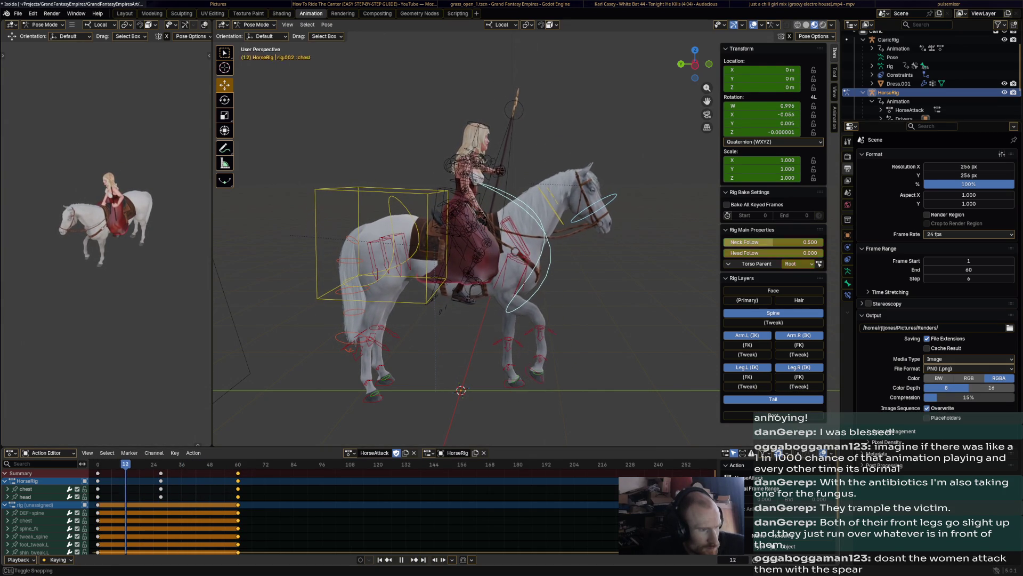
- Rotate and key the horse's hips at frames 13, 30 and 47
left_click(433, 246)
key("r")
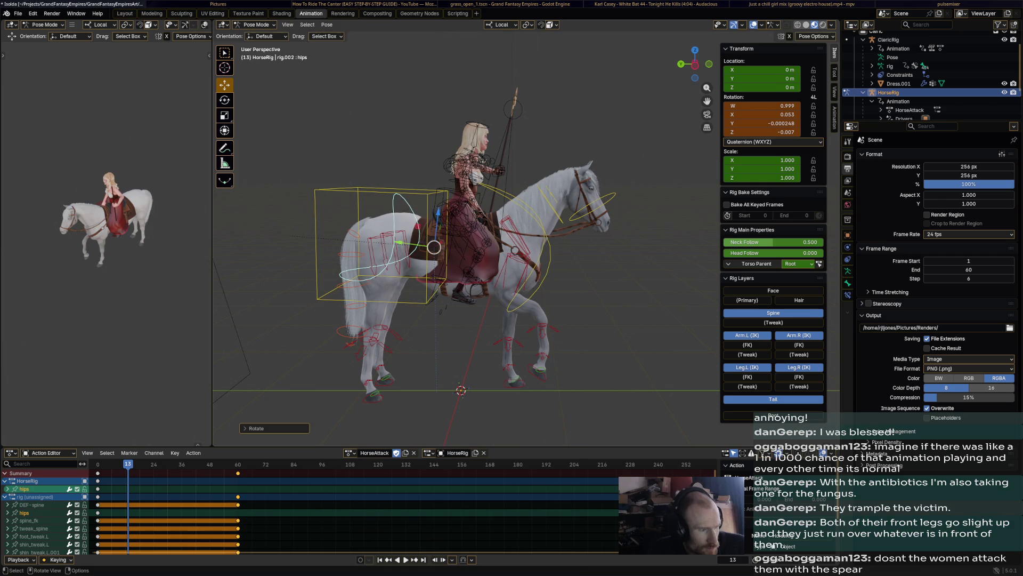
key("i")
key("space")
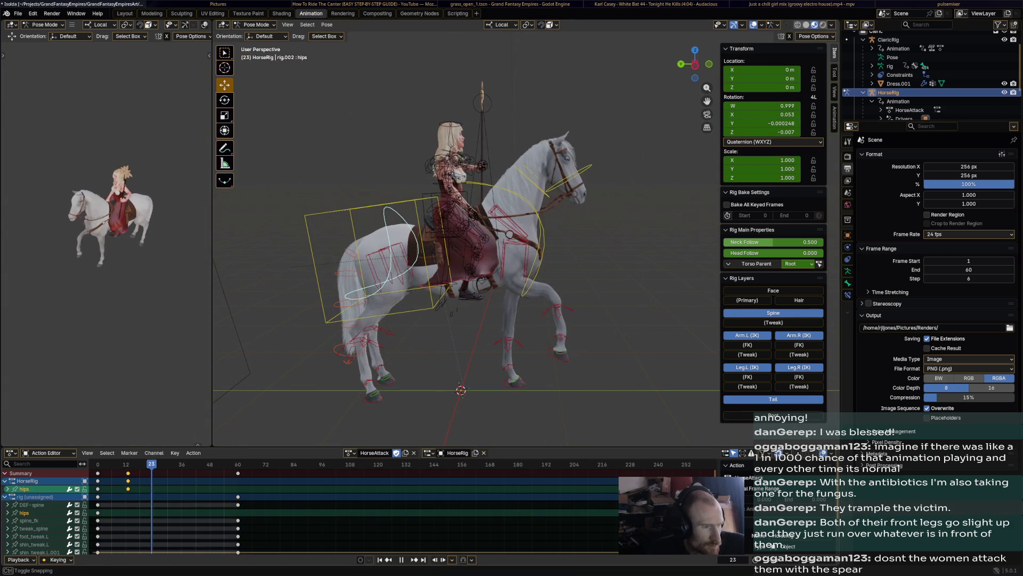
key("space")
key("r")
left_click(432, 253)
key("i")
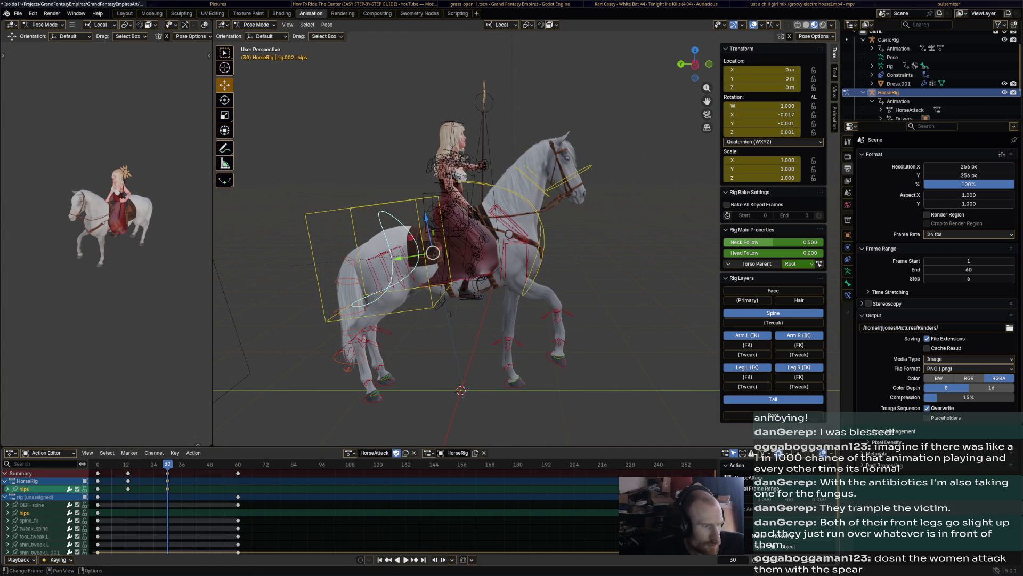
key("space")
key("space")
key("r")
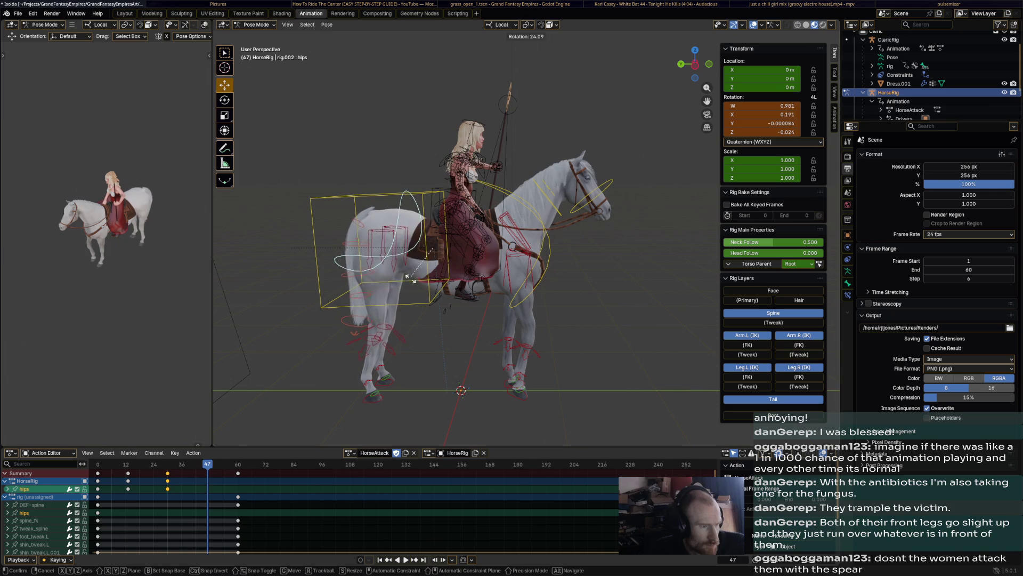
left_click(433, 248)
key("i")
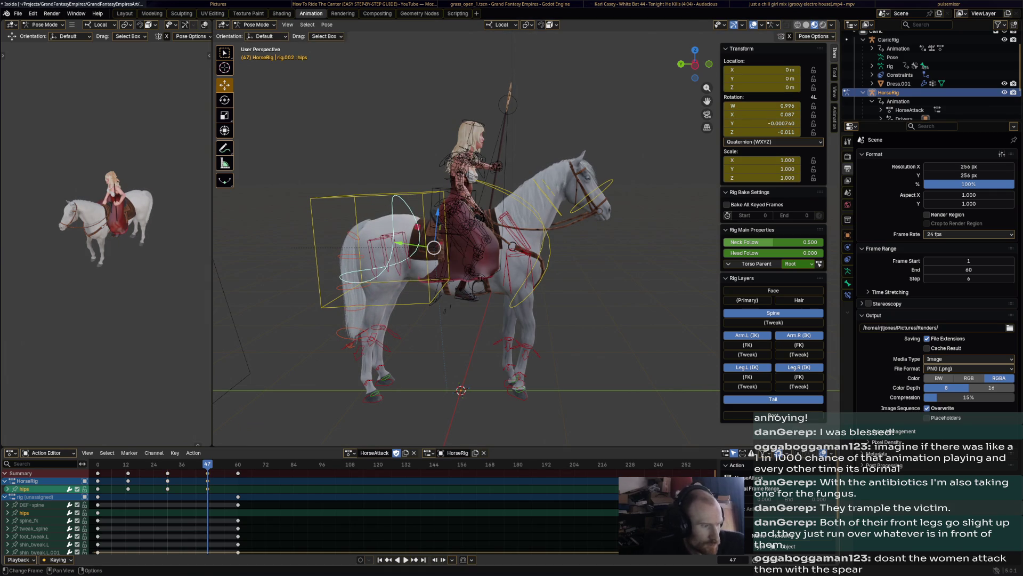
- Copy the selected keyframes and paste them at frame 60, then reselect the hips
key("a")
key("space")
key("ctrl+c")
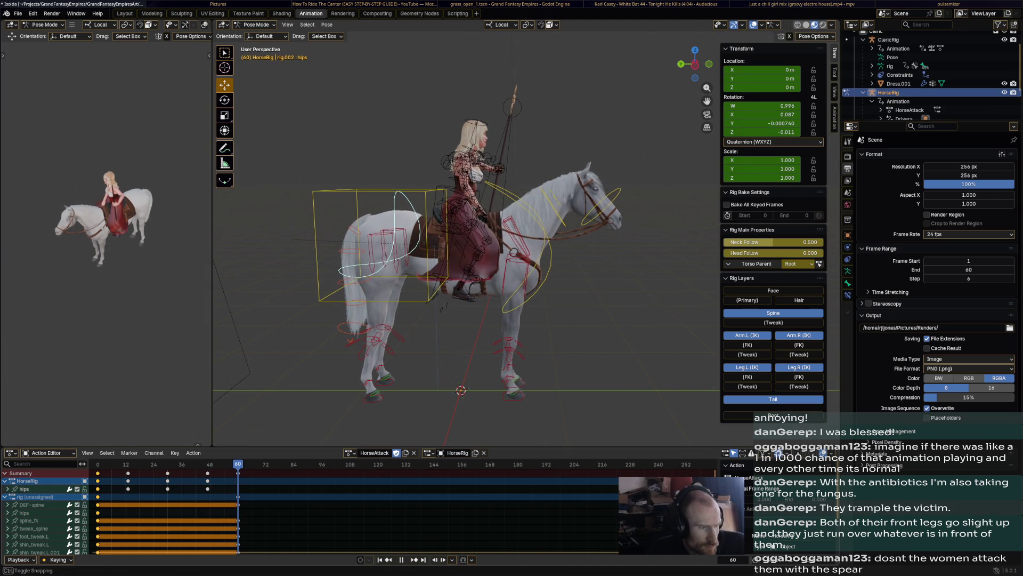
key("ctrl+v")
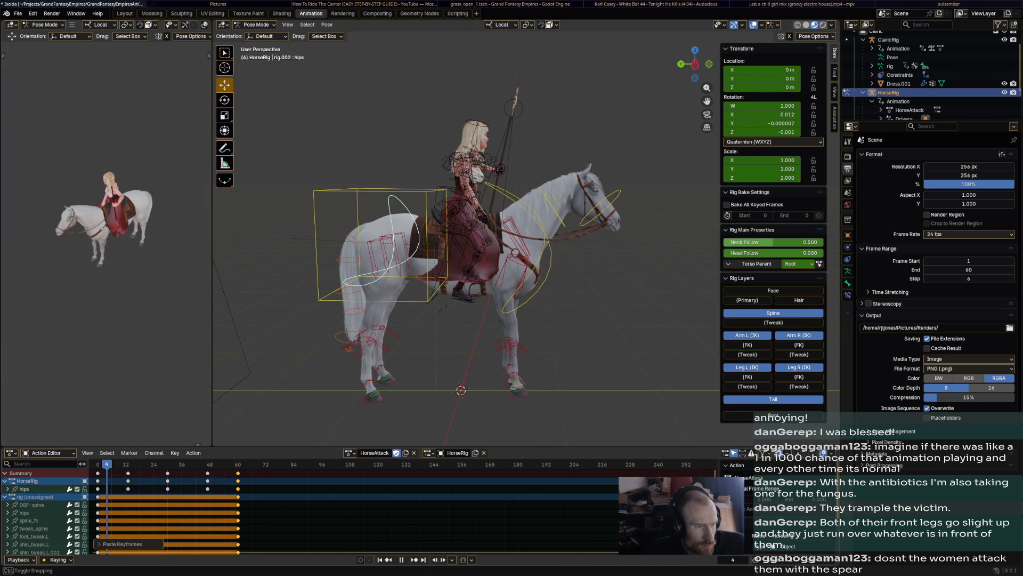
left_click(432, 246)
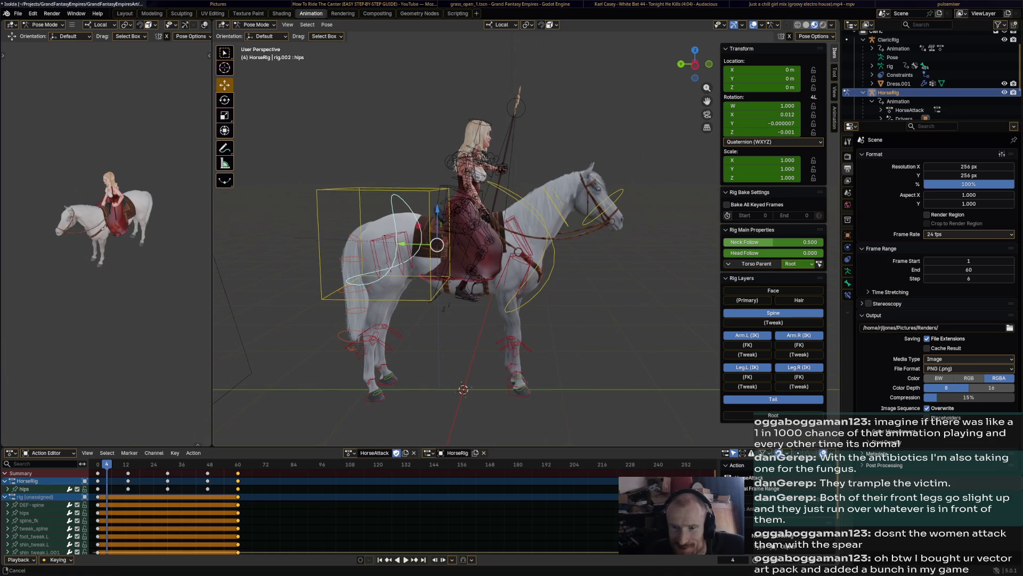
middle_click_drag(480, 256, 528, 241)
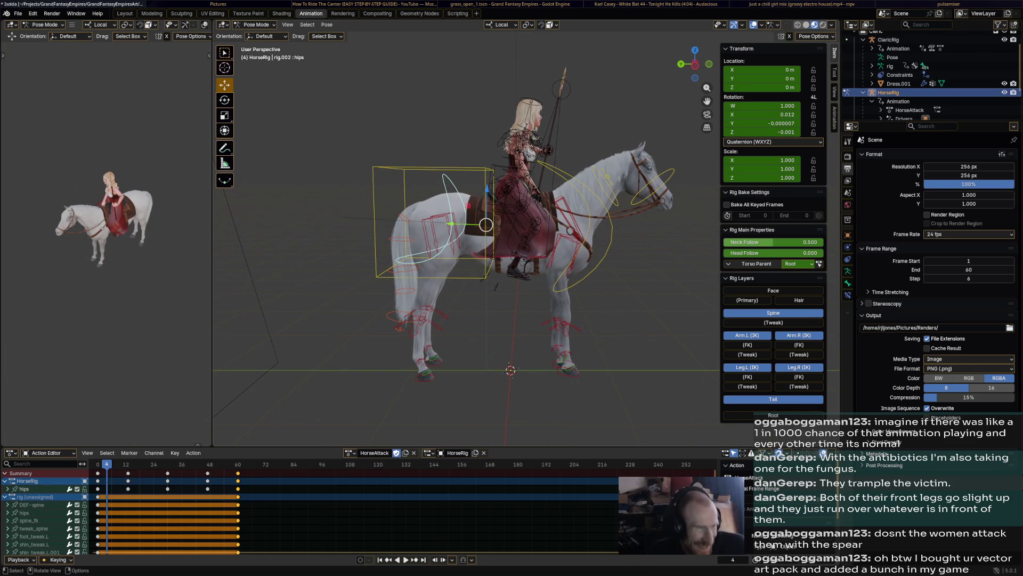
- Rotate the tail_master.001 control downward at frame 4 and preview the motion
left_click(384, 256)
key("r")
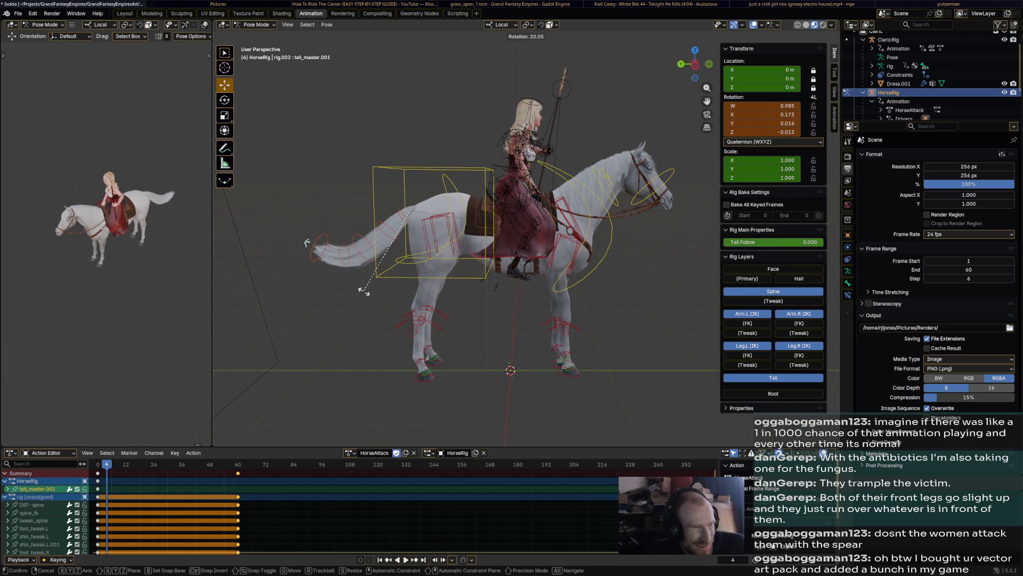
left_click(363, 294)
key("r")
left_click(336, 298)
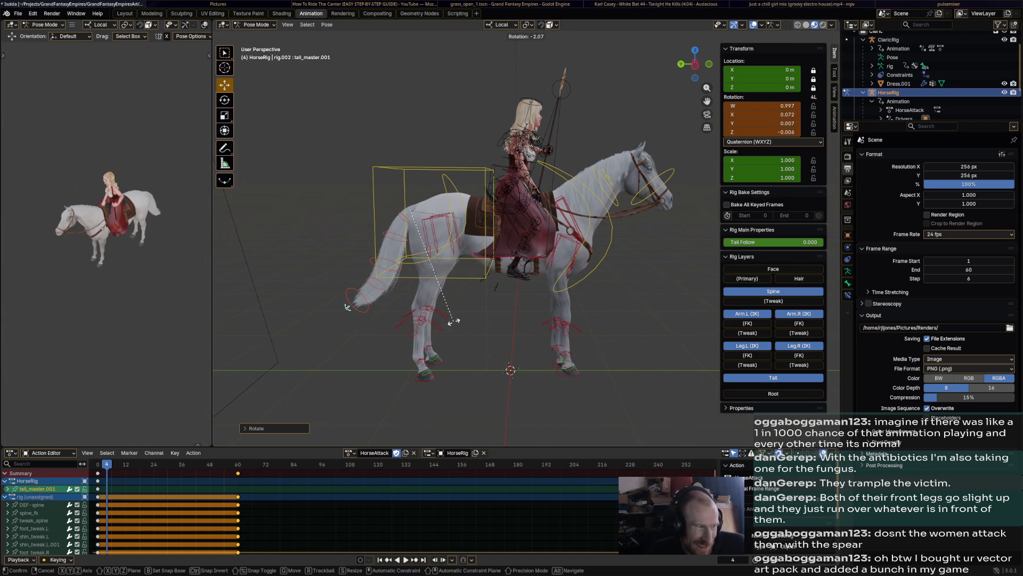
key("r")
left_click(441, 302)
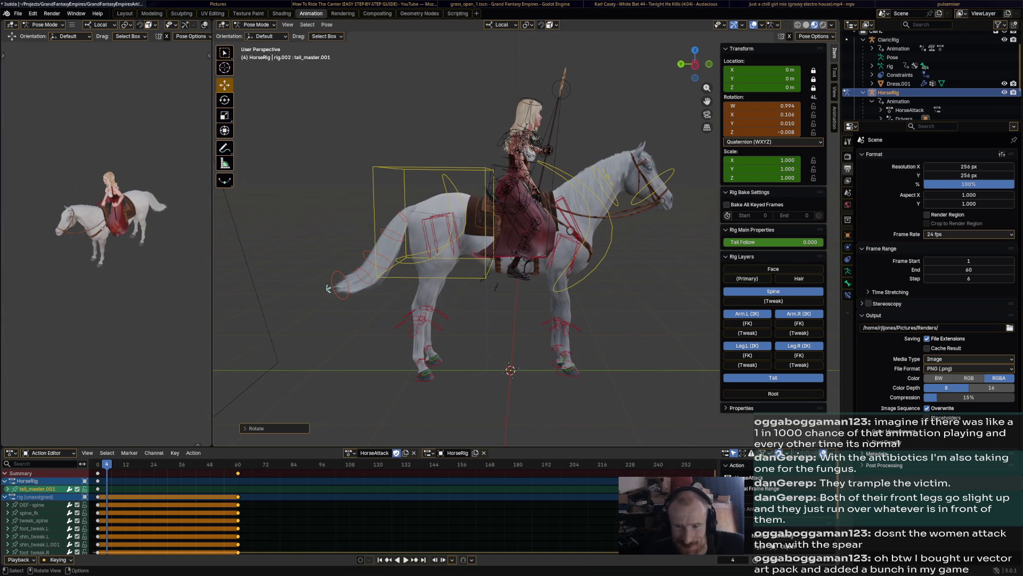
key("space")
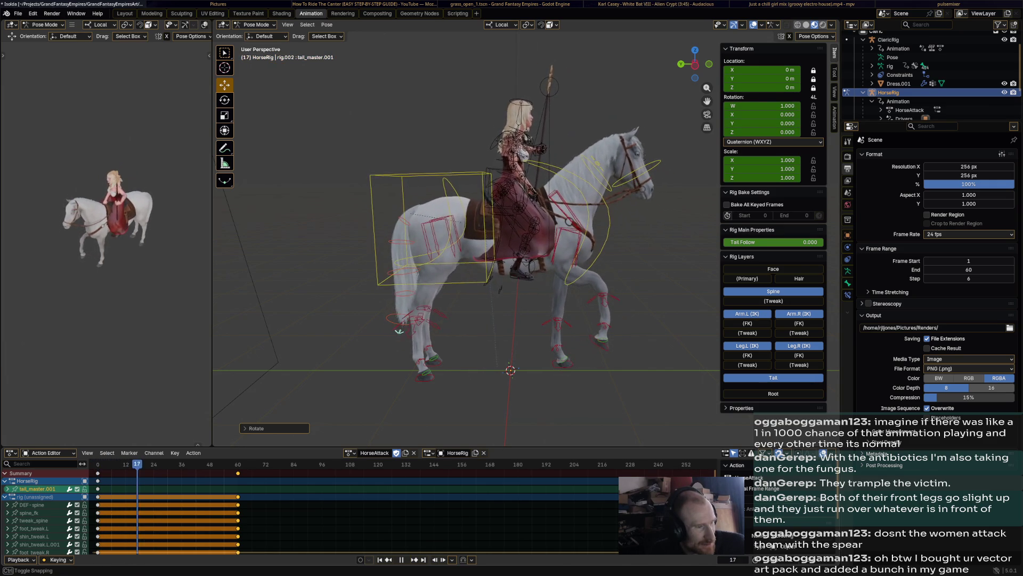
key("space")
- Pose the tail at frames 24 and 44 and key the frame-44 pose
key("r")
left_click(355, 345)
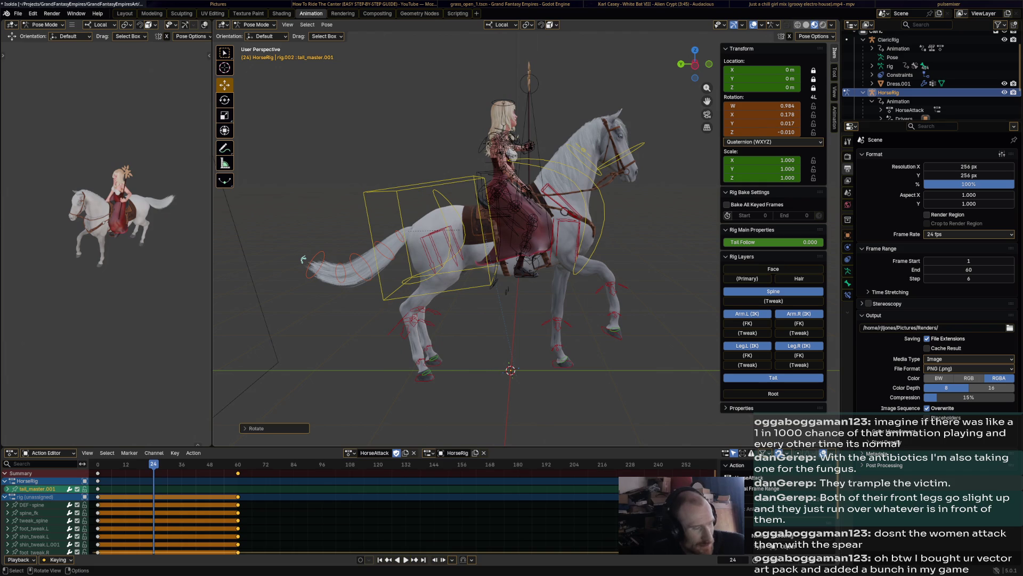
key("space")
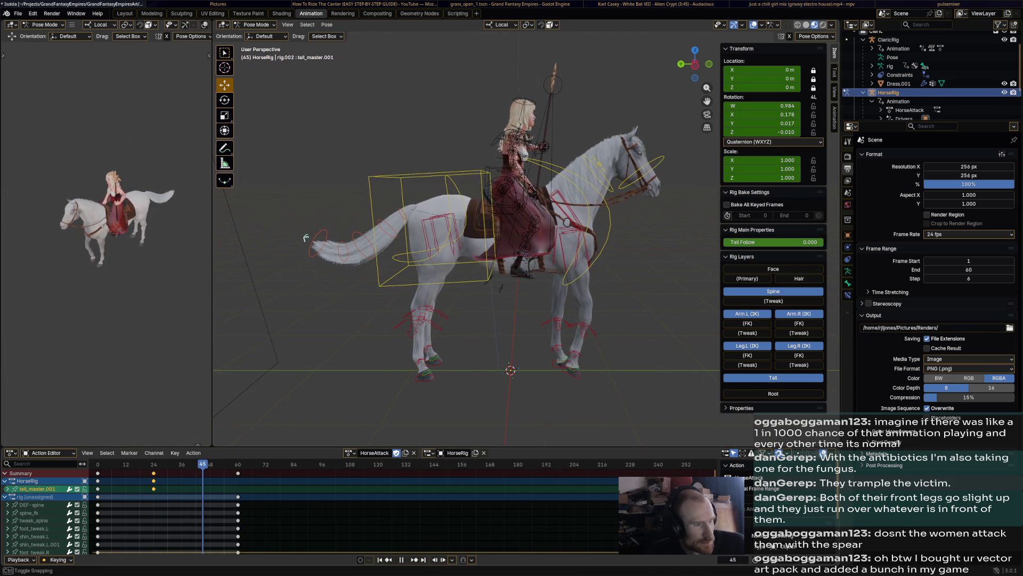
key("space")
key("r")
left_click(334, 296)
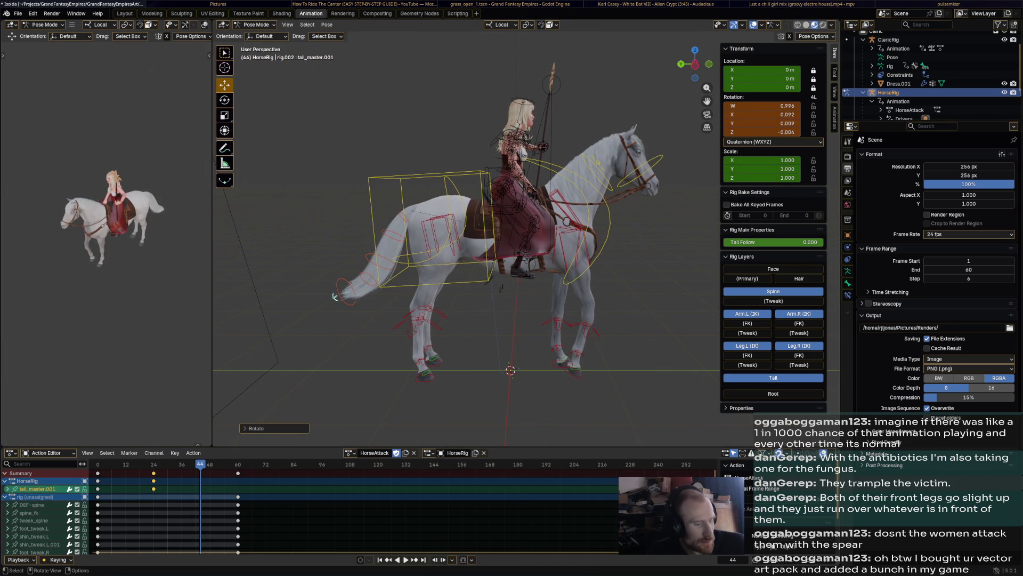
key("i")
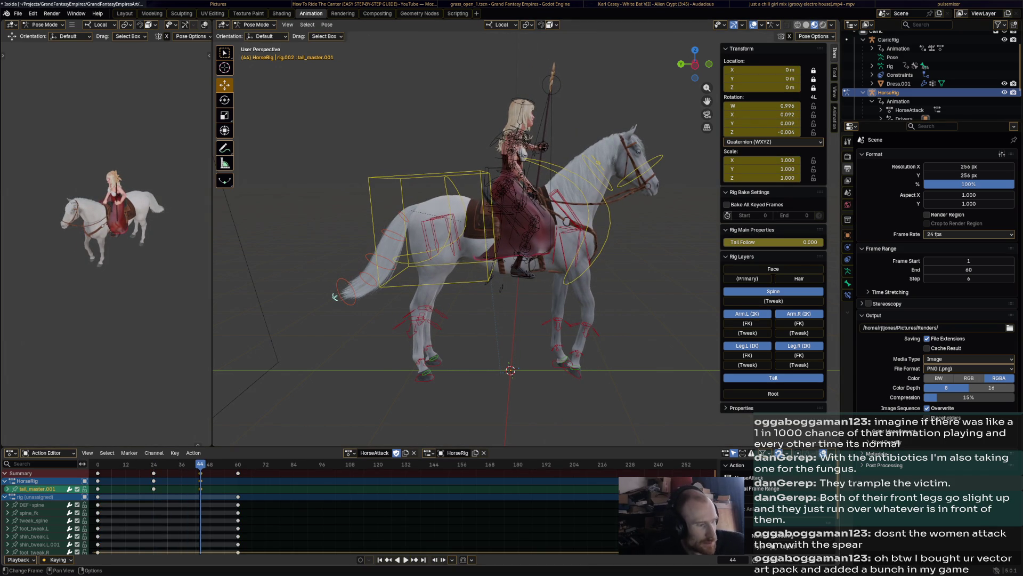
- Select all keyframes and play back the action to review the tail swing
key("a")
key("space")
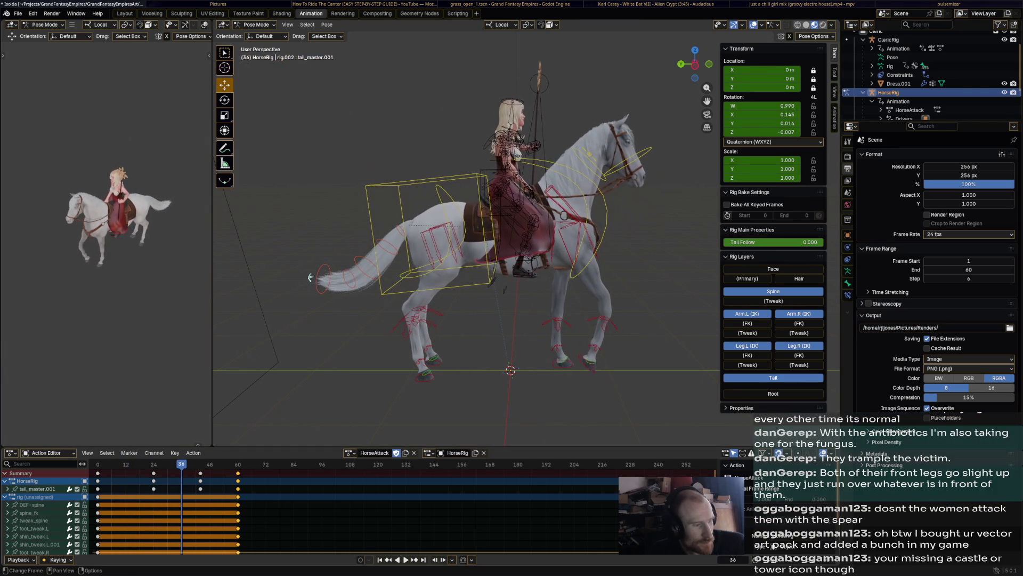
key("space")
key("space")
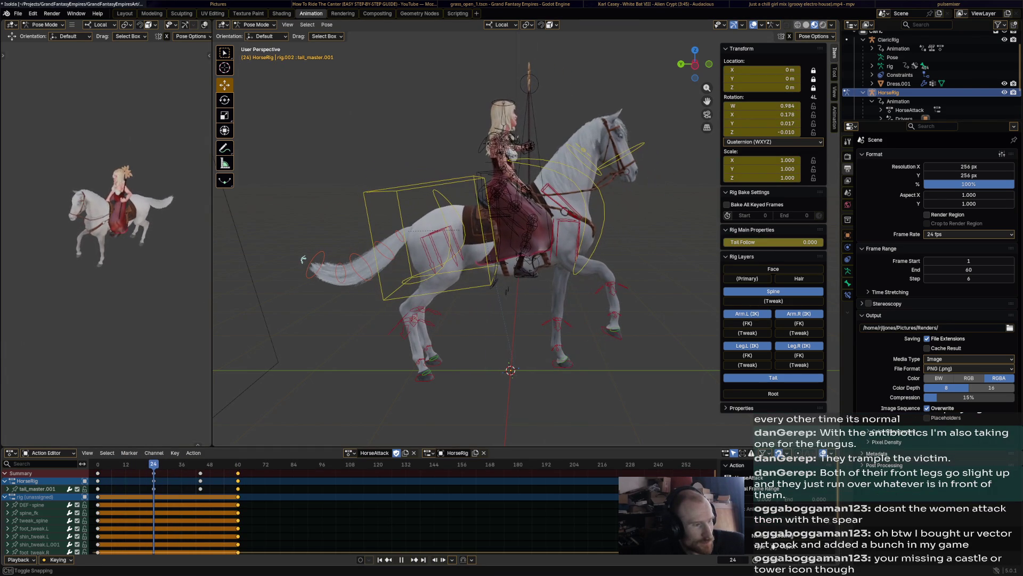
- Droop the tail tip tail.005, key the lower tail at frame 24 and paste the pose at frame 60
left_click(304, 260)
key("r")
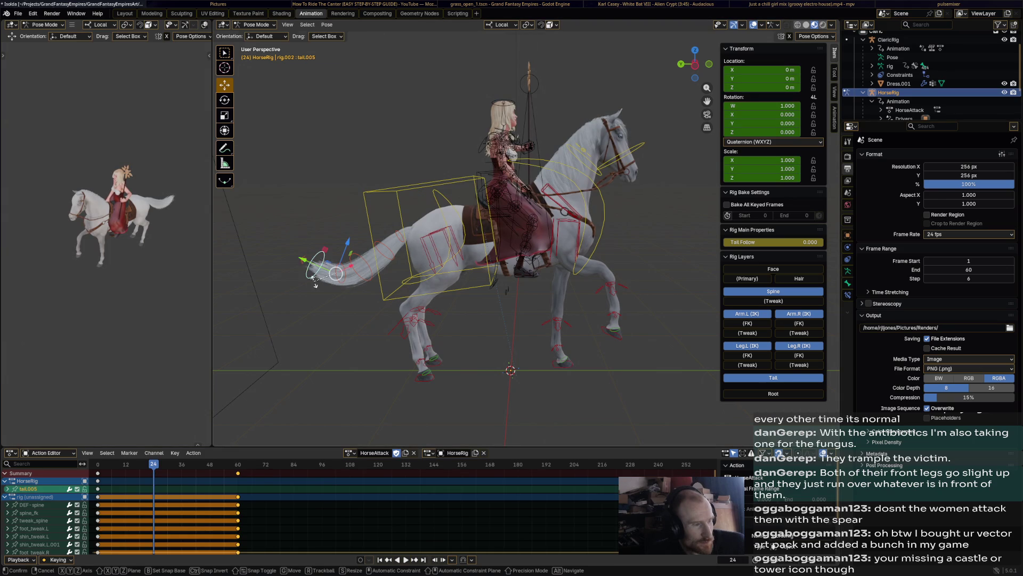
right_click(331, 313)
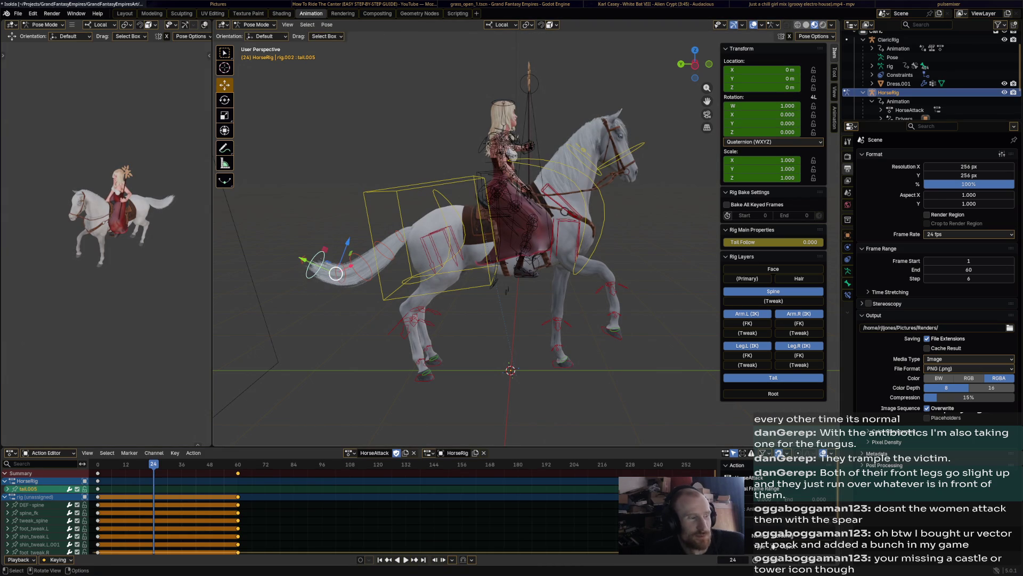
key("r")
left_click(439, 316)
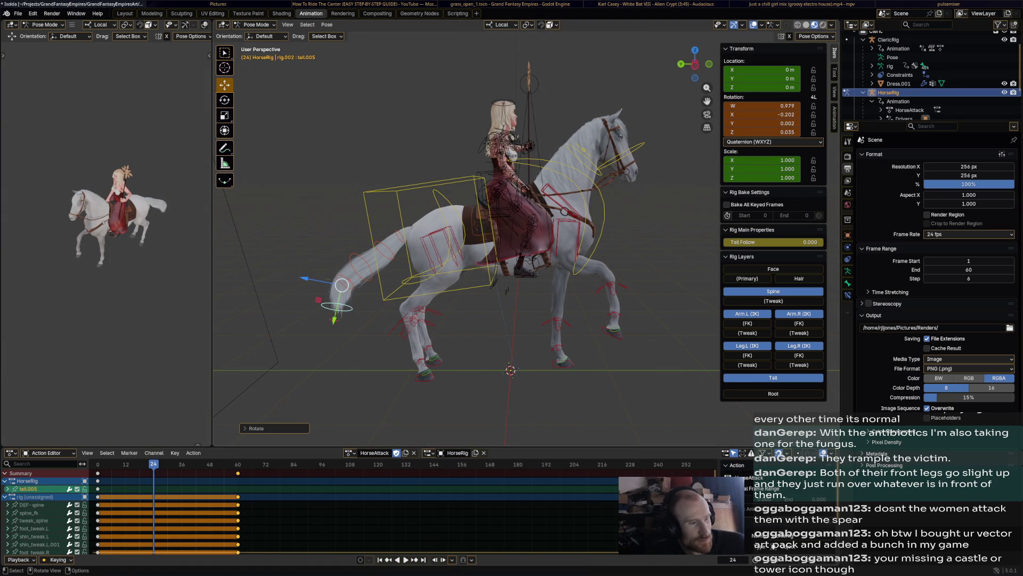
left_click(354, 271)
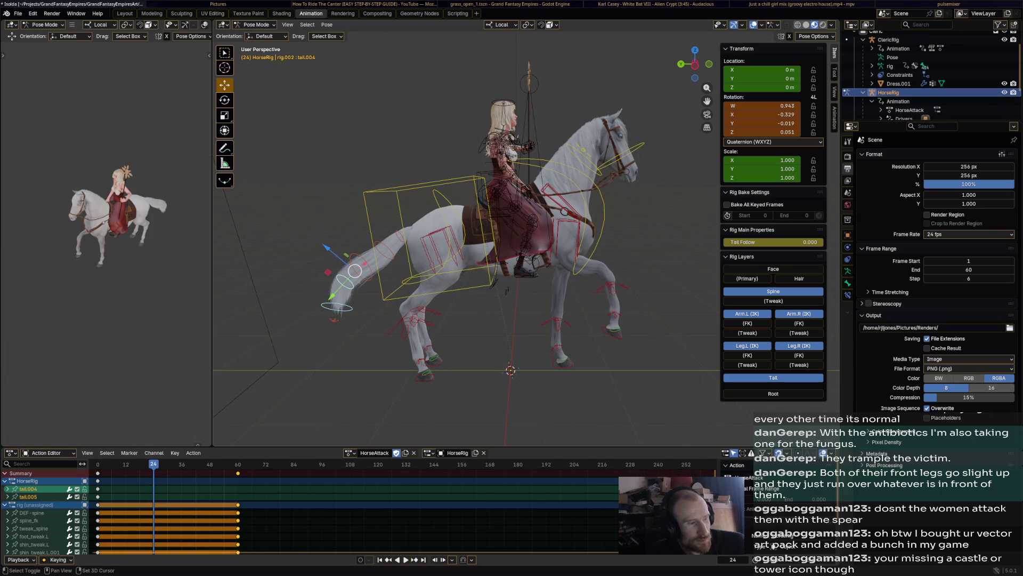
key("i")
key("ctrl+c")
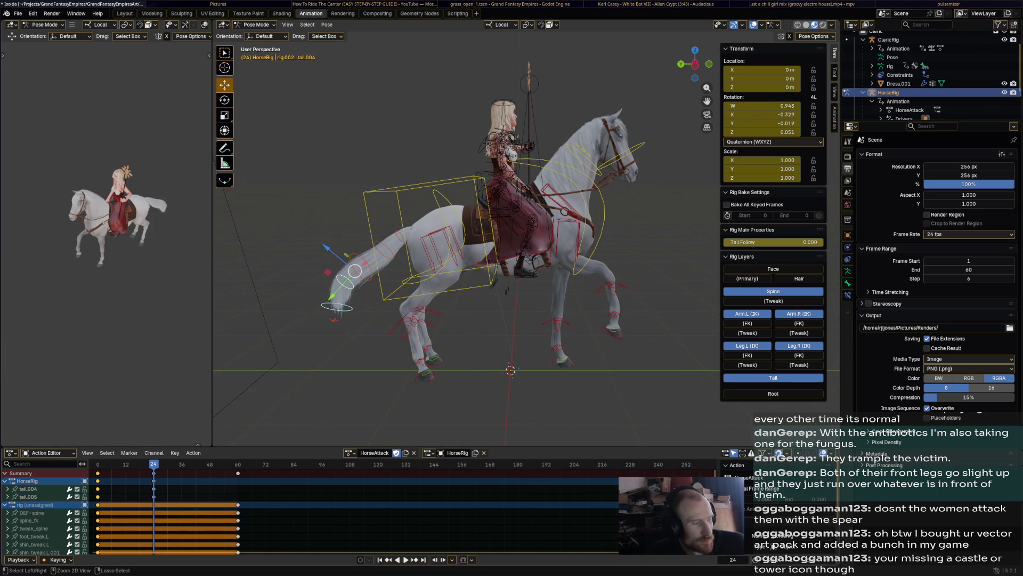
key("shift+Right")
key("ctrl+v")
key("space")
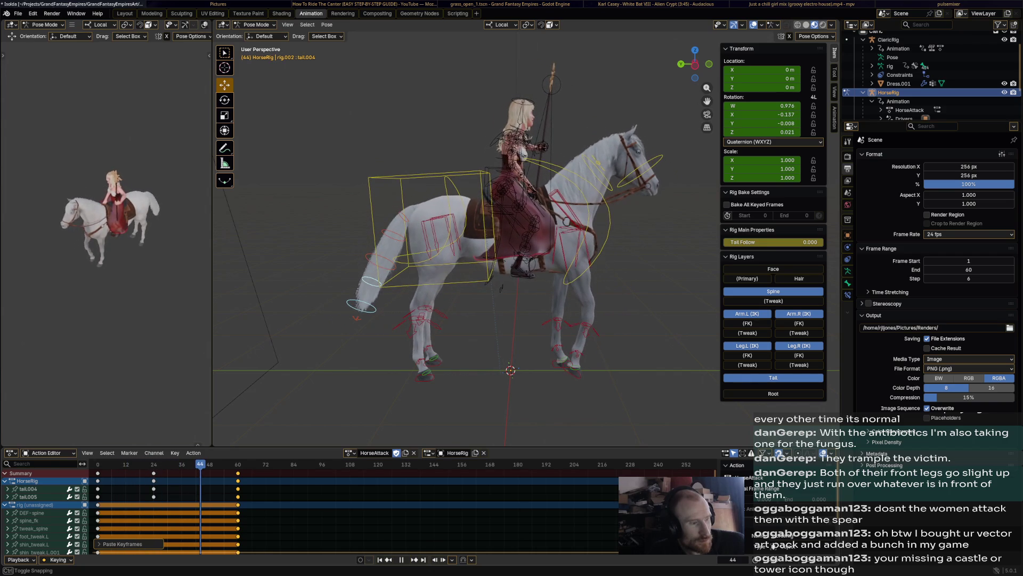
- Bend the tail at frame 44, then swing tail_master.001 outward and key it at frames 23–24
key("r")
left_click(360, 264)
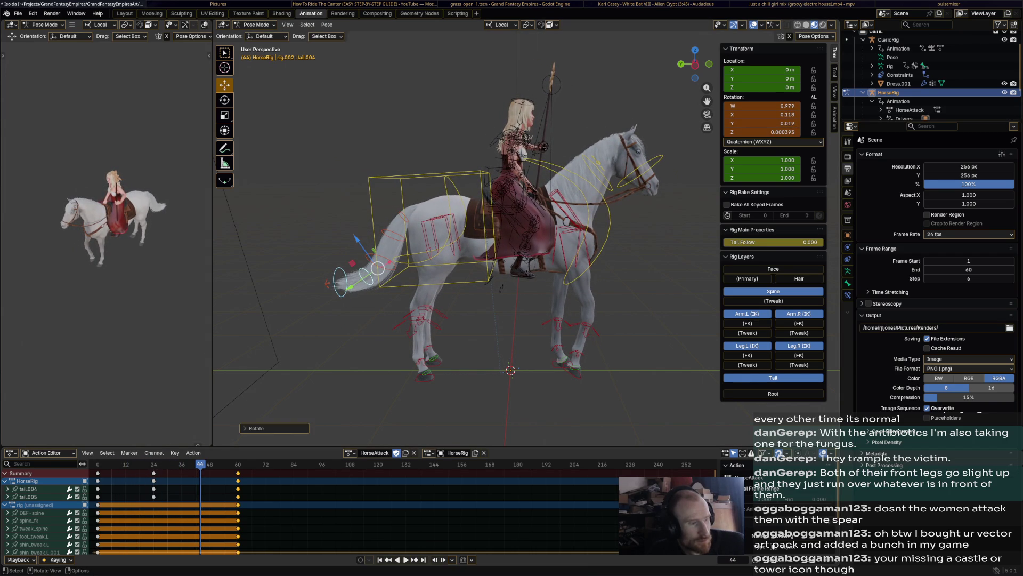
key("space")
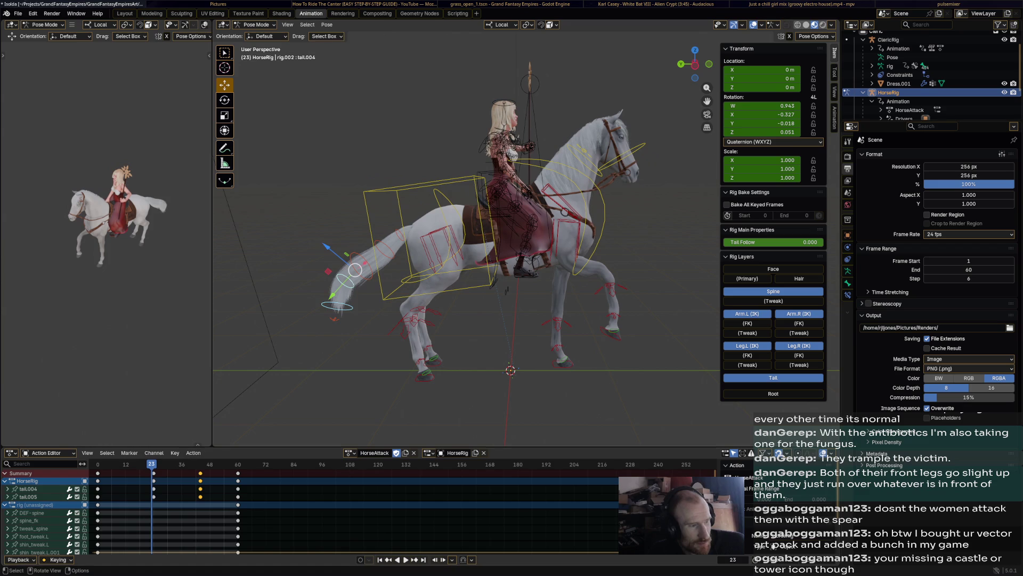
left_click(352, 270)
key("r")
left_click(284, 241)
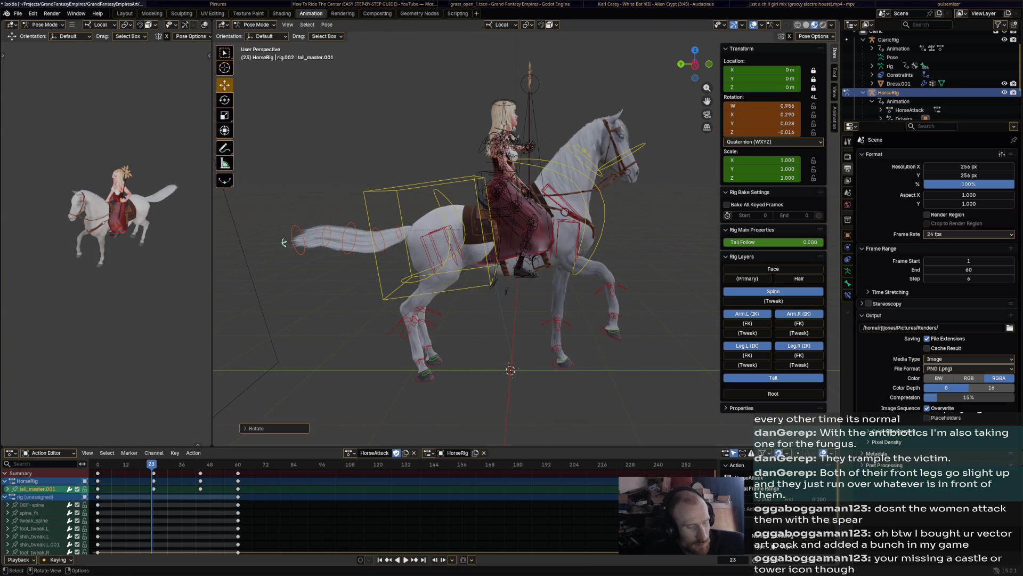
key("i")
key("Right")
key("r")
left_click(285, 250)
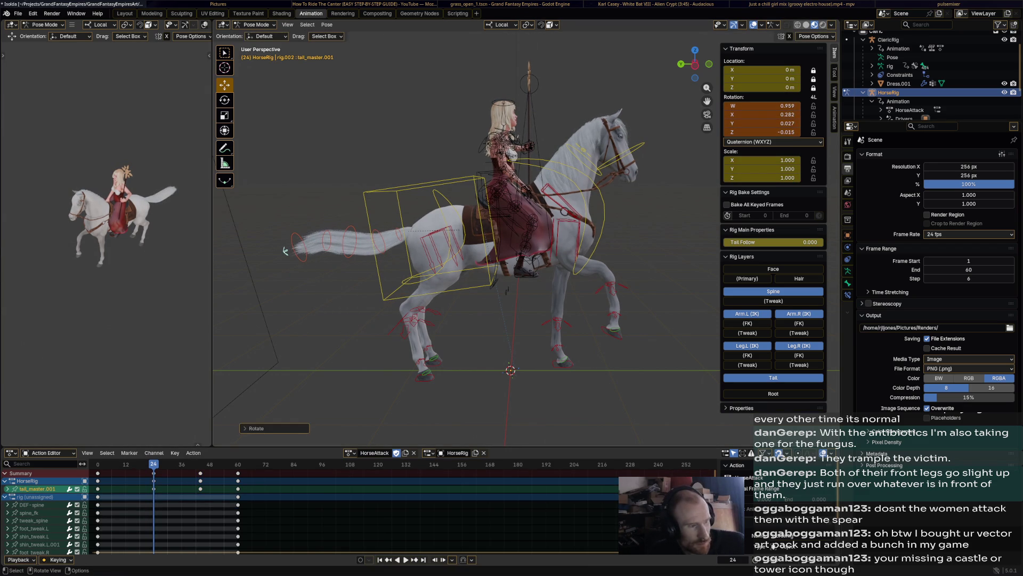
key("space")
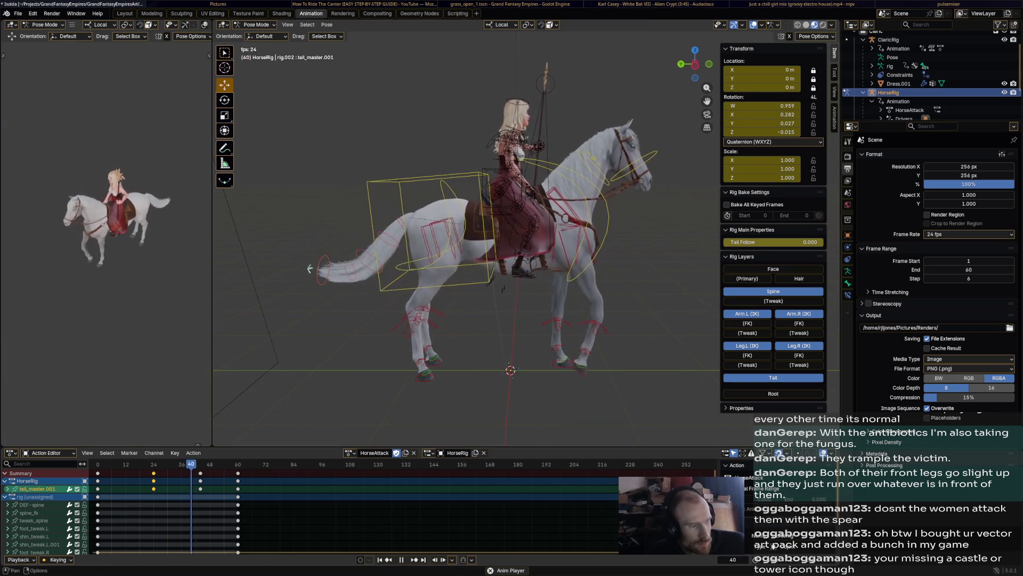
key("space")
- Bend and key the lower tail bone tail.004 at frame 12 and replay the tail swing
left_click(328, 292)
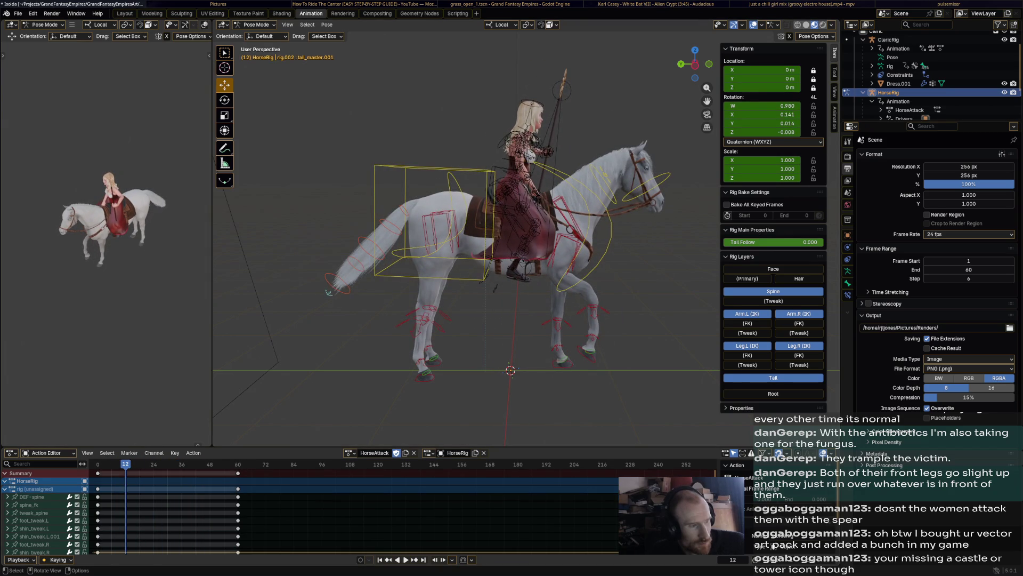
key("r")
left_click(346, 290)
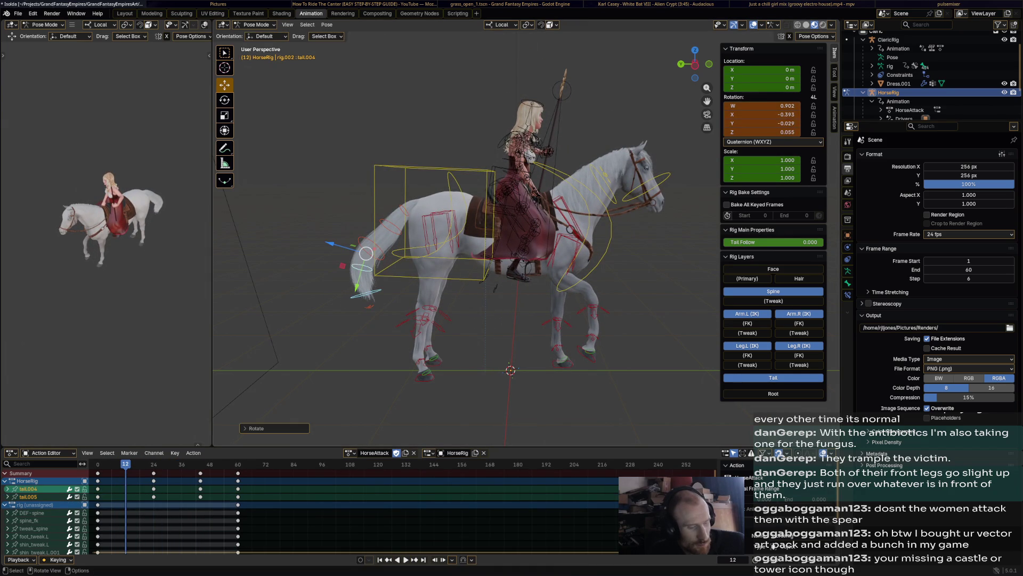
key("i")
key("space")
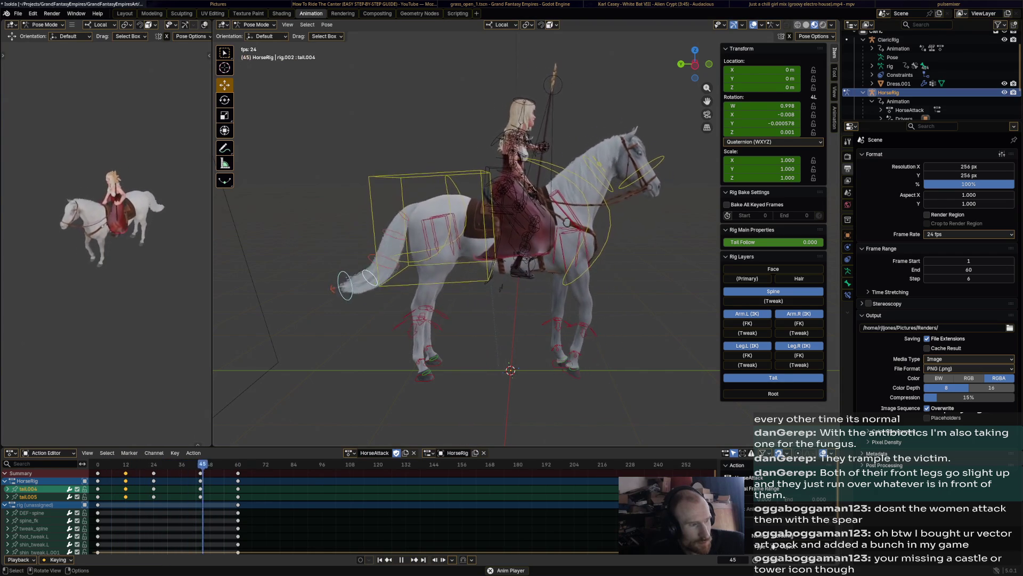
key("space")
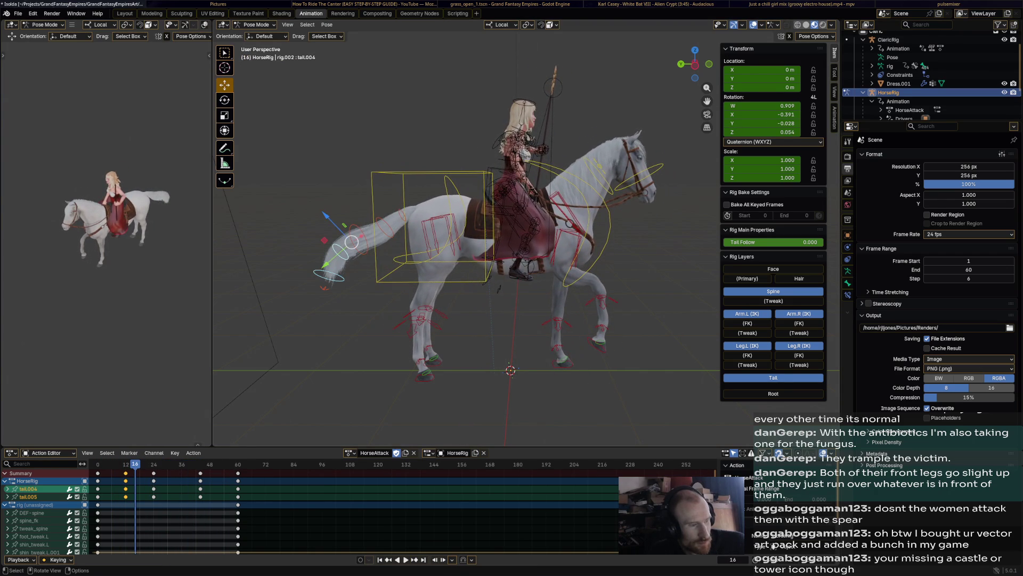
key("space")
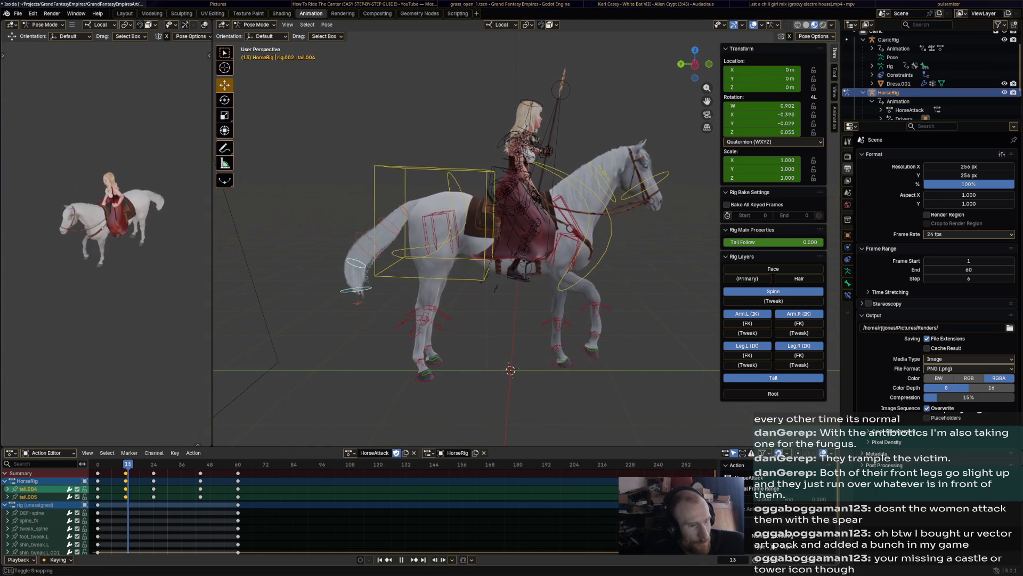
key("Left")
key("Left")
key("Left")
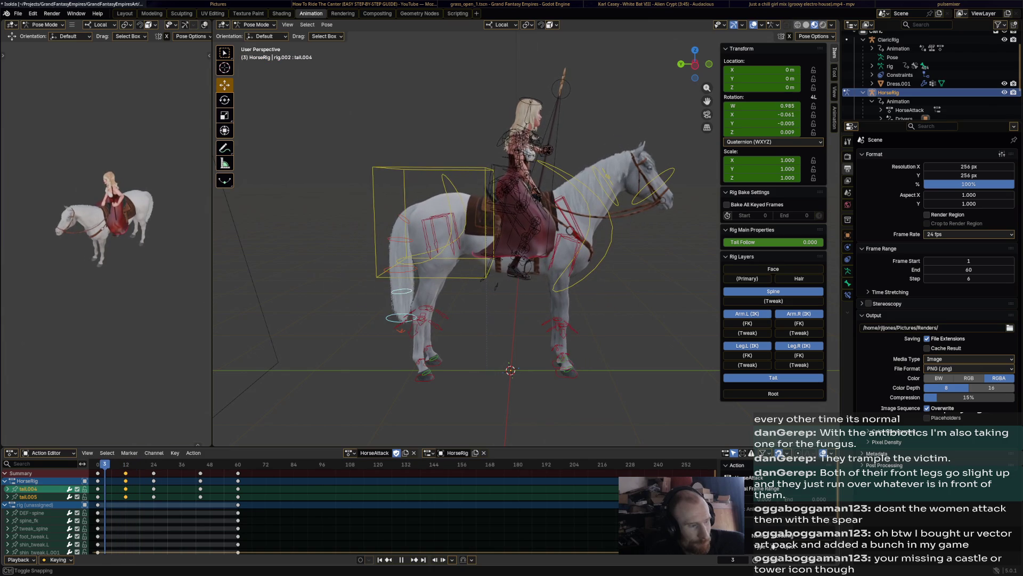
- Raise the right front hoof, shift its keys earlier, and lower the foreleg at frame 19
left_click(569, 370)
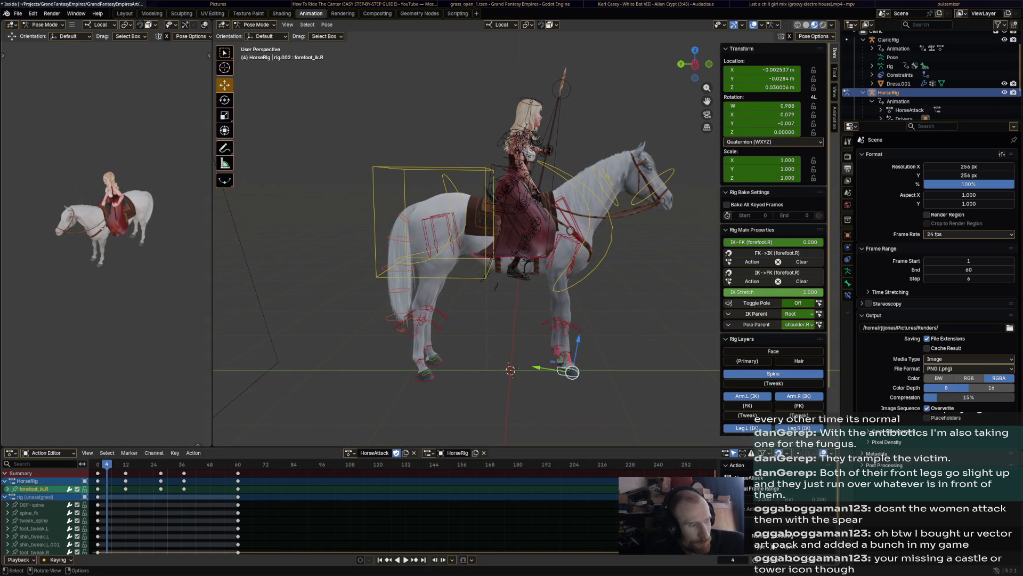
key("g")
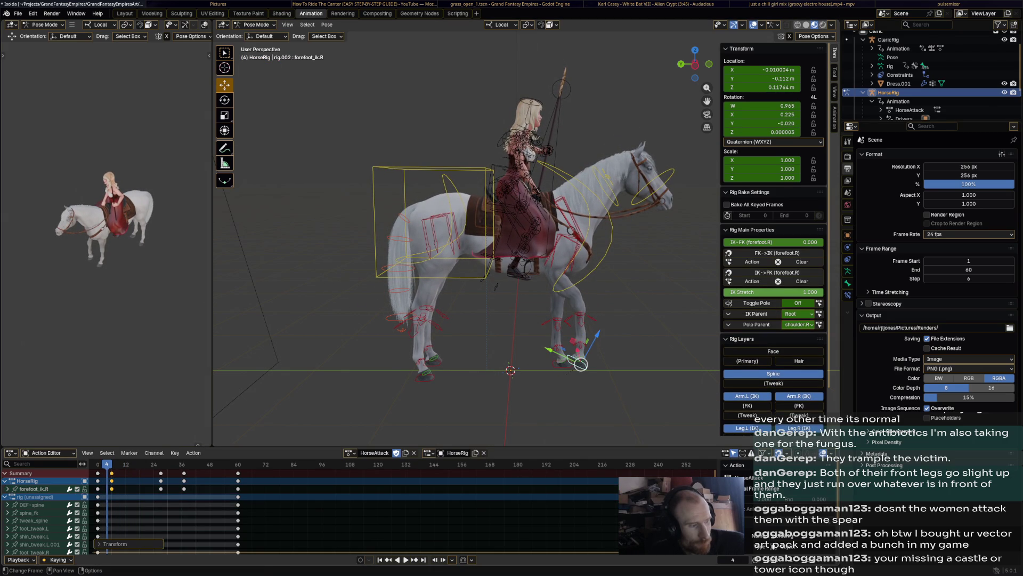
key("g")
left_click(106, 465)
key("space")
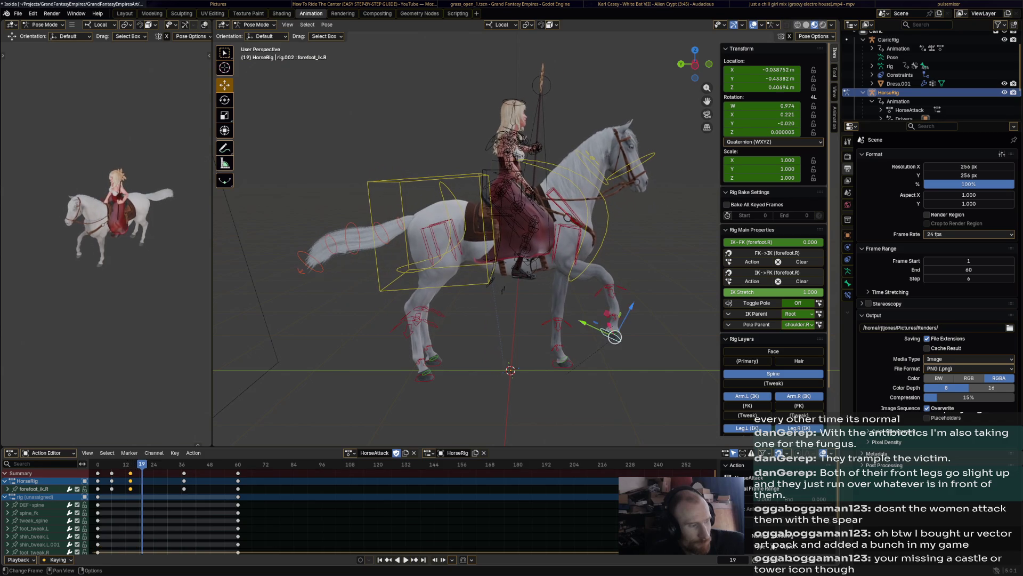
key("g")
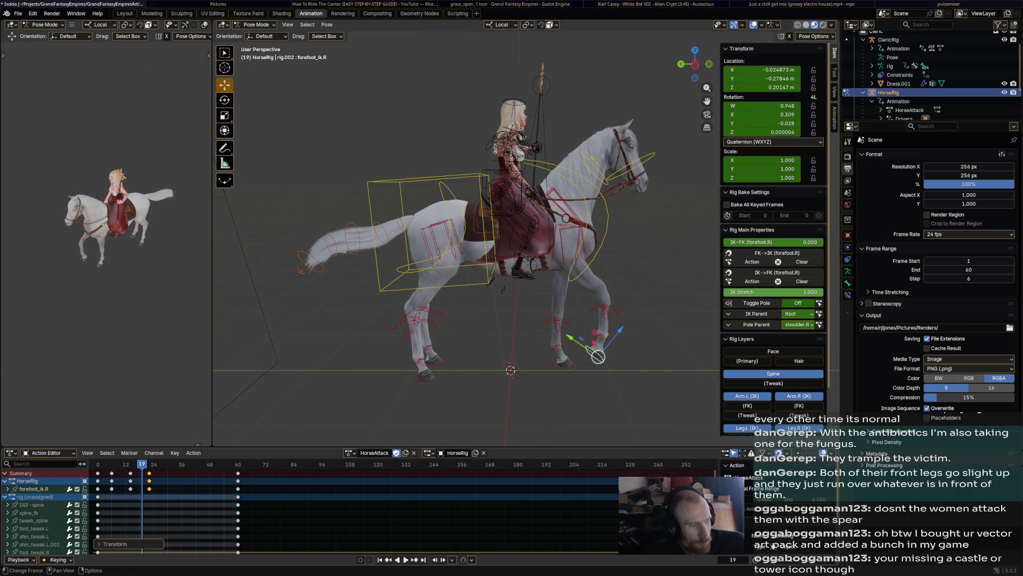
- Reposition and rotate forefoot_ik.R at frame 21, refining it from side and front views
middle_click_drag(481, 239, 400, 224)
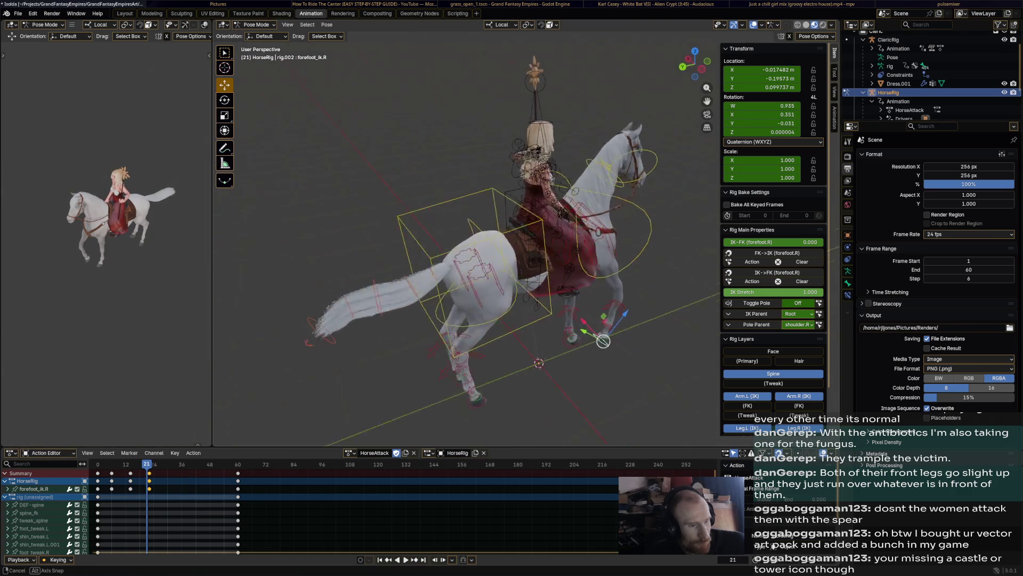
key("g")
left_click(496, 312)
key("r")
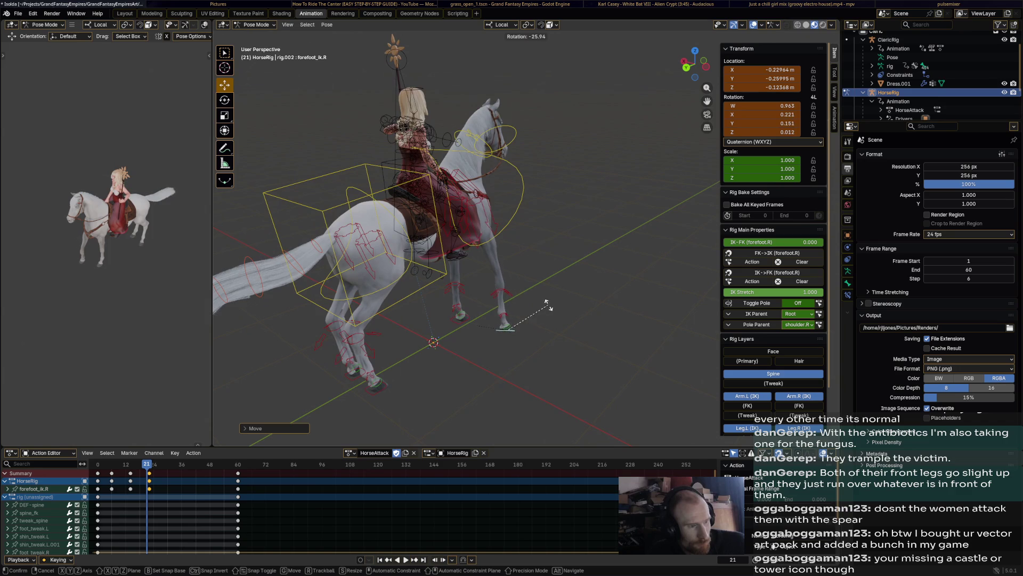
left_click(546, 305)
middle_click_drag(546, 305, 400, 280)
key("g")
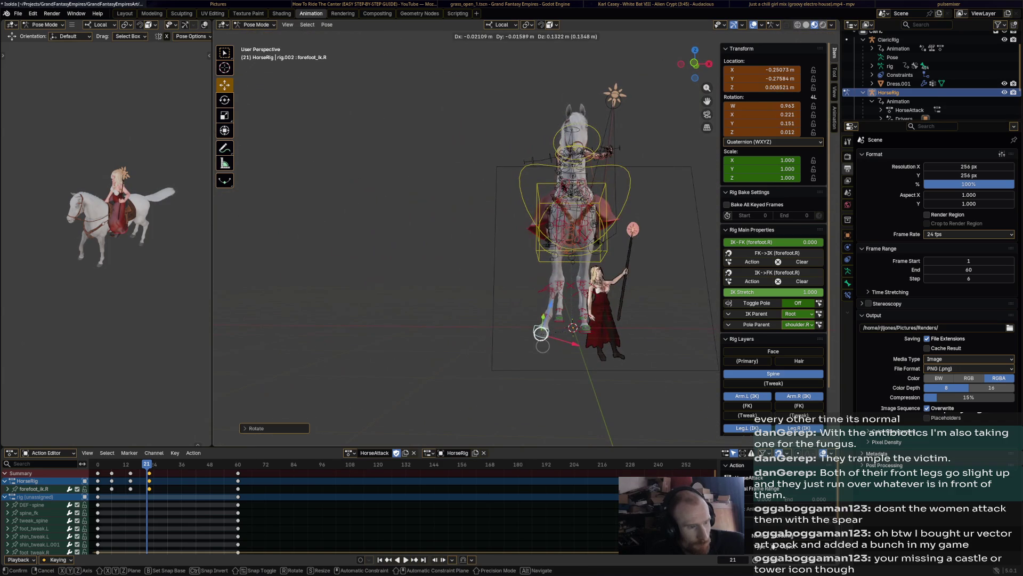
left_click(521, 327)
key("r")
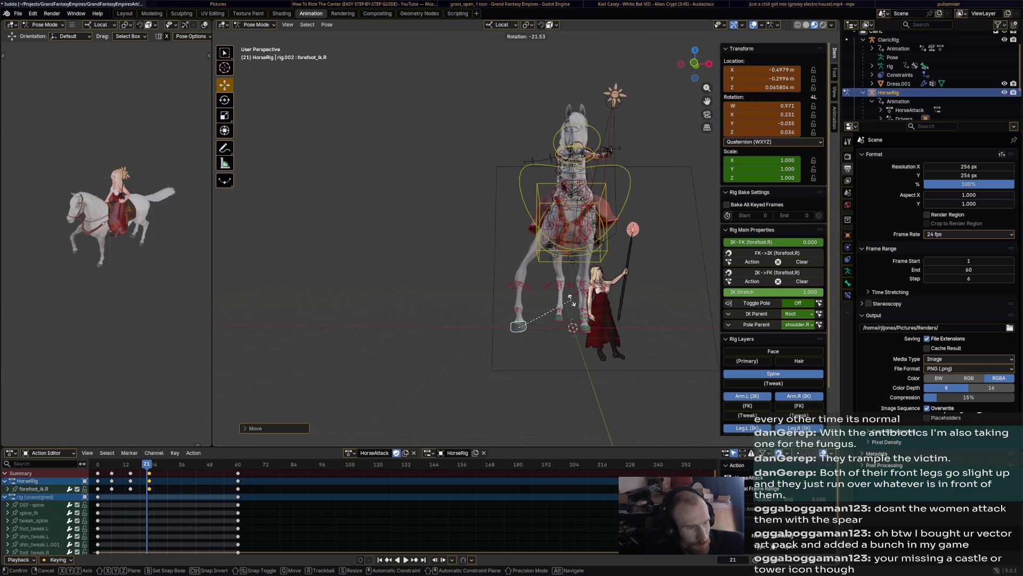
left_click(574, 326)
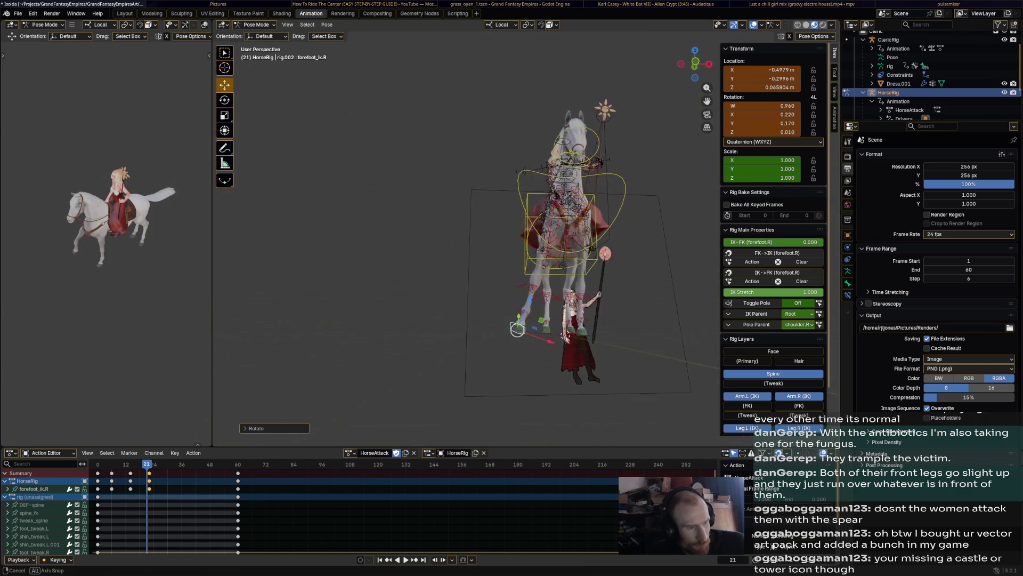
middle_click_drag(560, 281, 440, 272)
key("r")
left_click(619, 286)
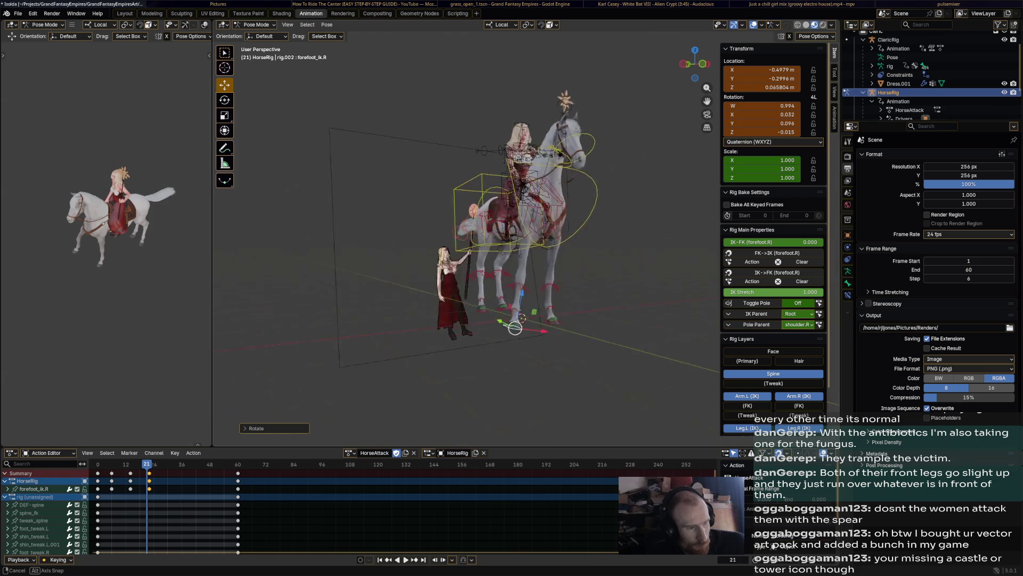
middle_click_drag(519, 240, 400, 241)
key("r")
left_click(578, 302)
mouse_move(560, 241)
middle_mouse_down()
mouse_move(480, 240)
mouse_move(559, 241)
middle_mouse_up()
key("r")
left_click(599, 347)
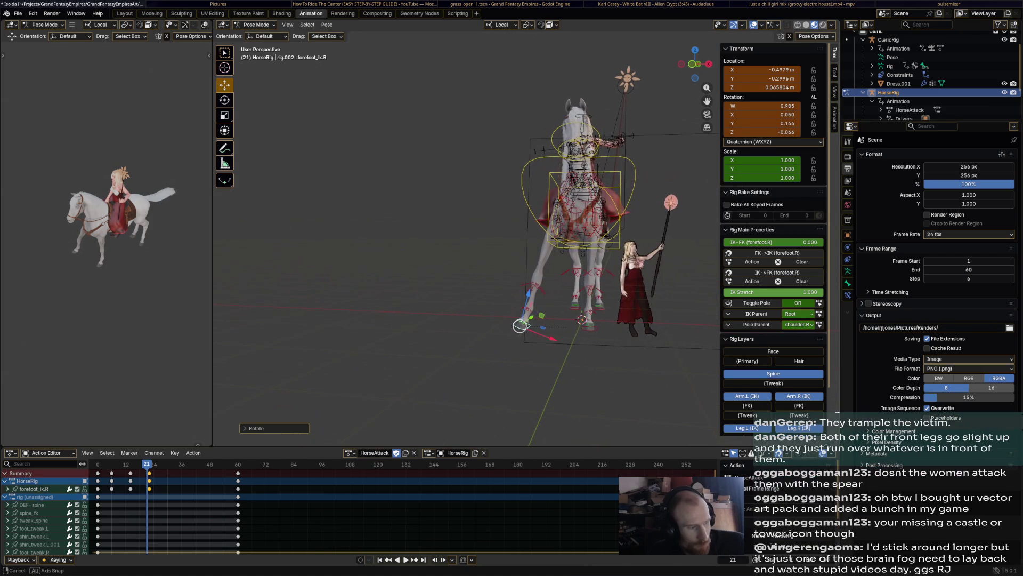
- Move and rotate the right forefoot at frame 22 and keyframe that pose
key("Right")
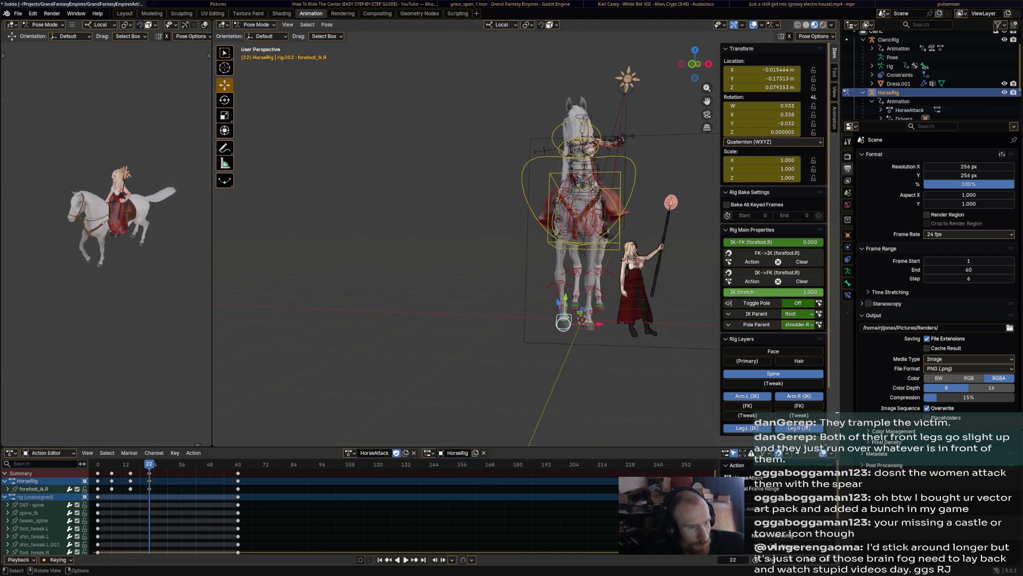
key("g")
left_click(529, 322)
key("r")
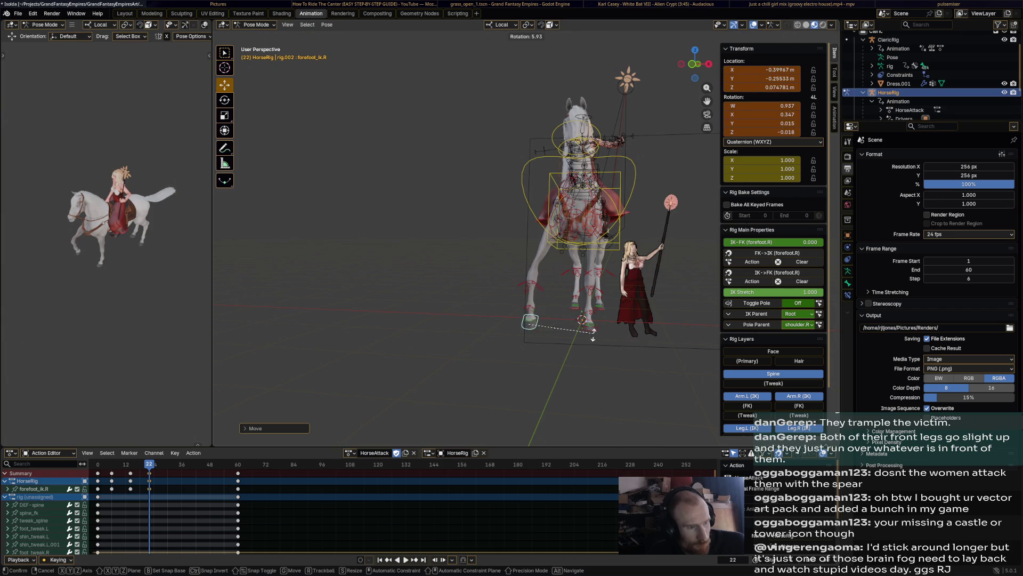
left_click(581, 347)
middle_click_drag(581, 343, 612, 289)
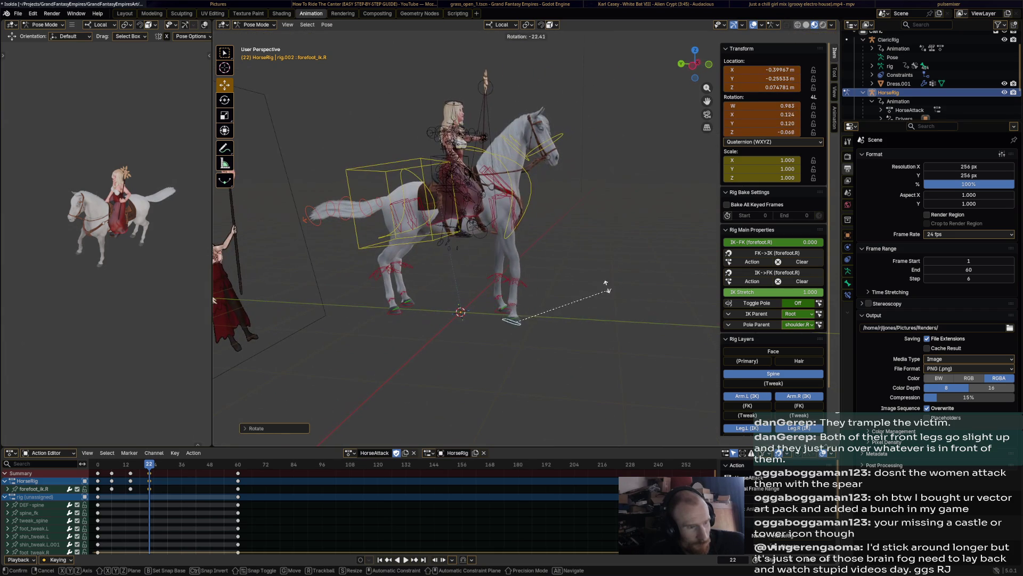
left_click(583, 279)
middle_click_drag(559, 240, 480, 241)
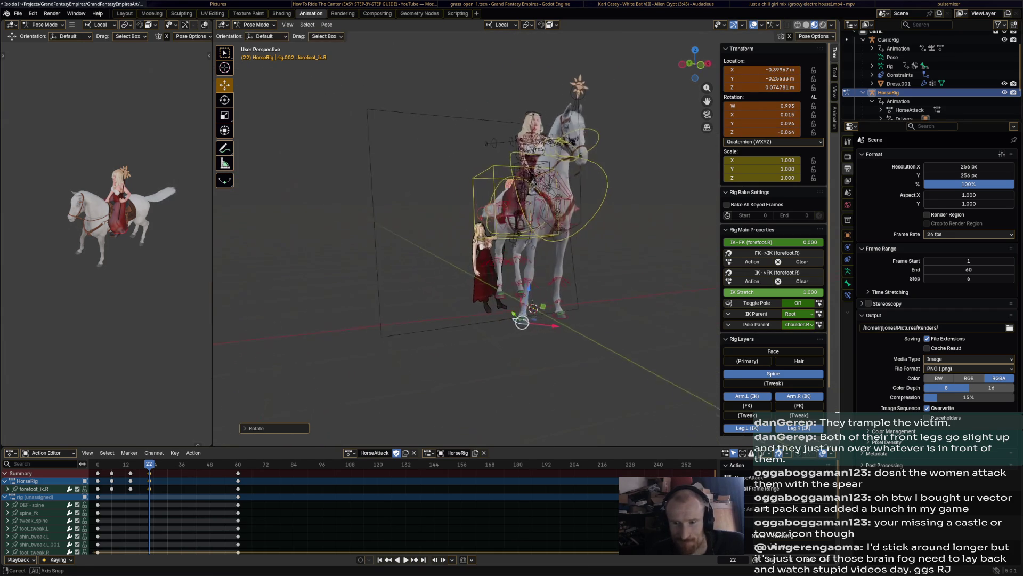
middle_click_drag(576, 240, 495, 240)
middle_click_drag(560, 241, 440, 240)
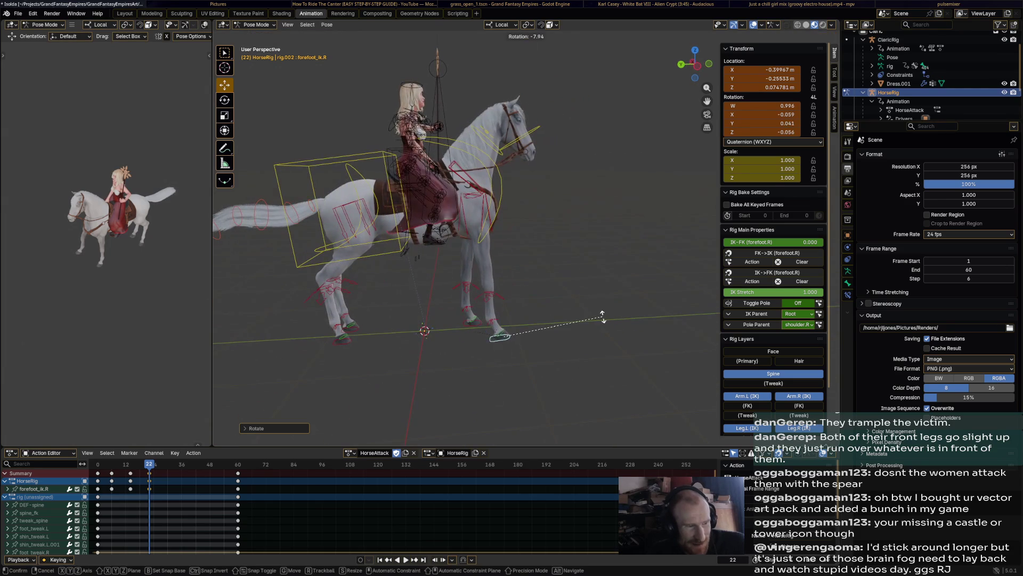
key("i")
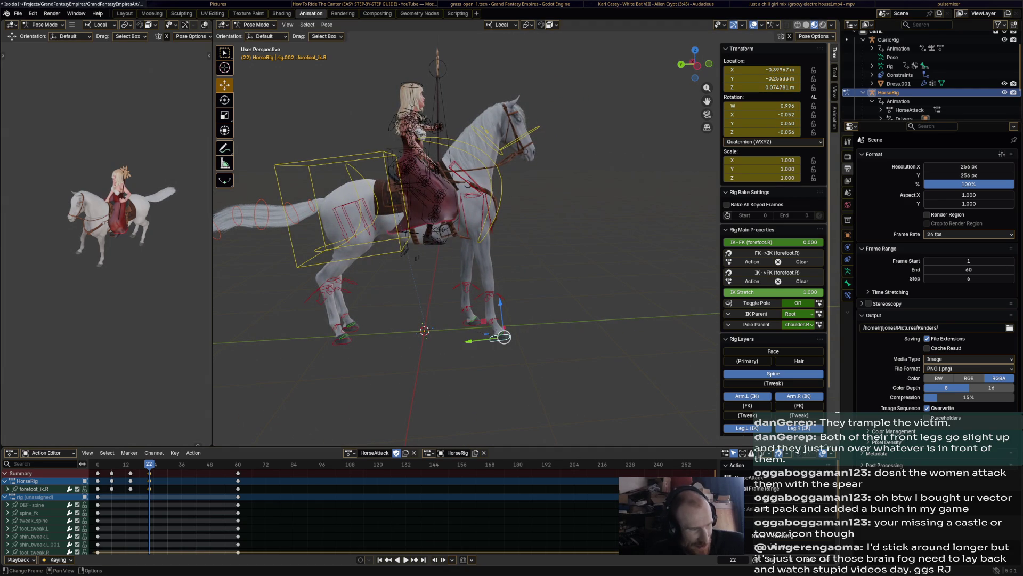
- Play back the action, then reset forefoot_ik.L's location and rotation to rest
key("space")
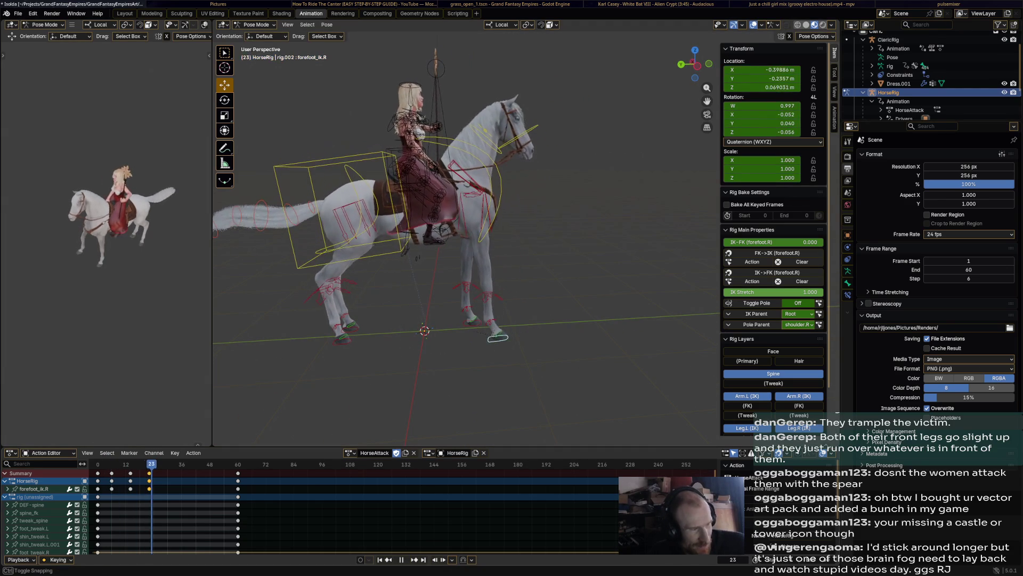
key("space")
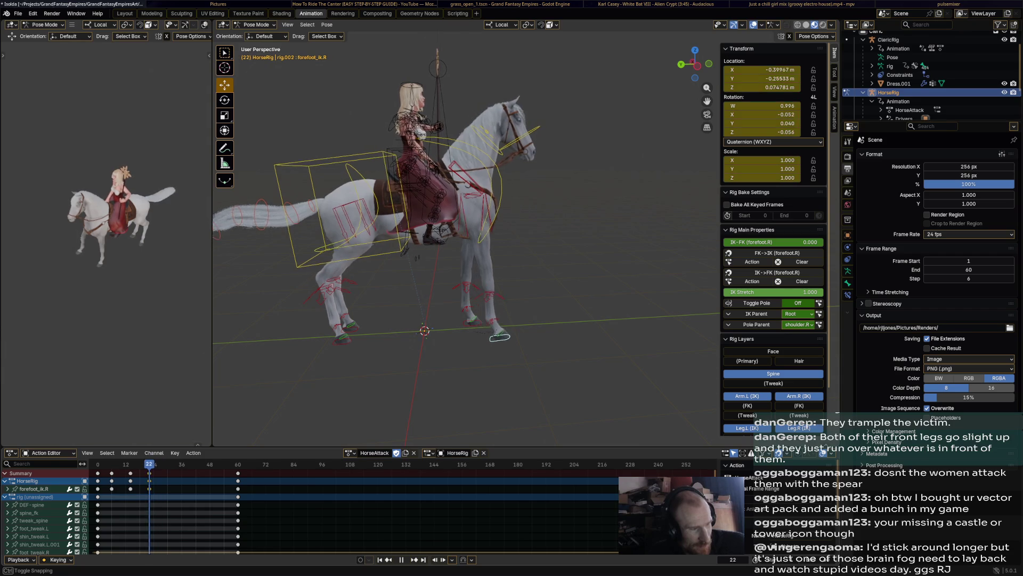
mouse_move(400, 240)
middle_mouse_down()
mouse_move(480, 200)
mouse_move(520, 239)
middle_mouse_up()
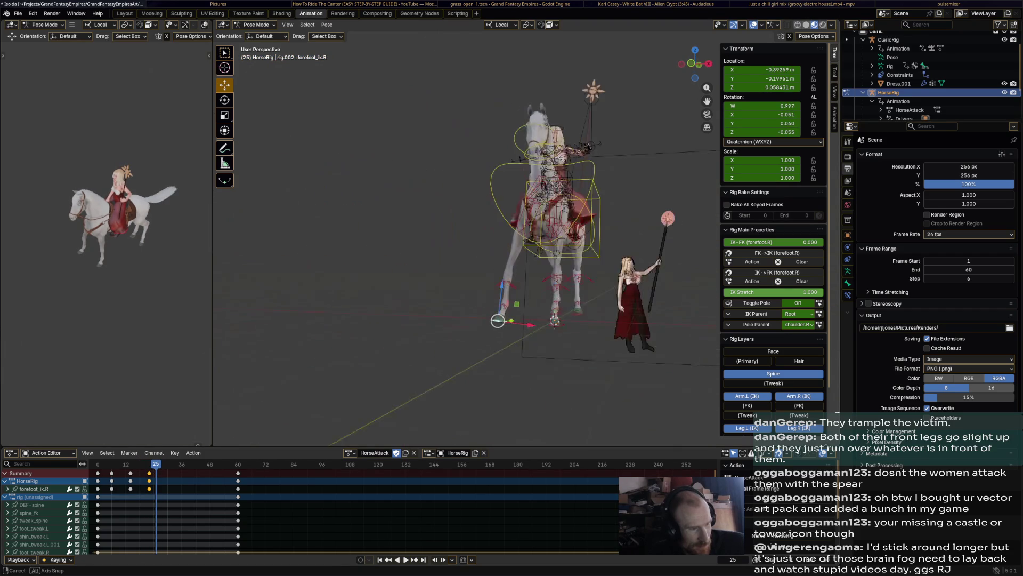
key("alt+g")
key("alt+r")
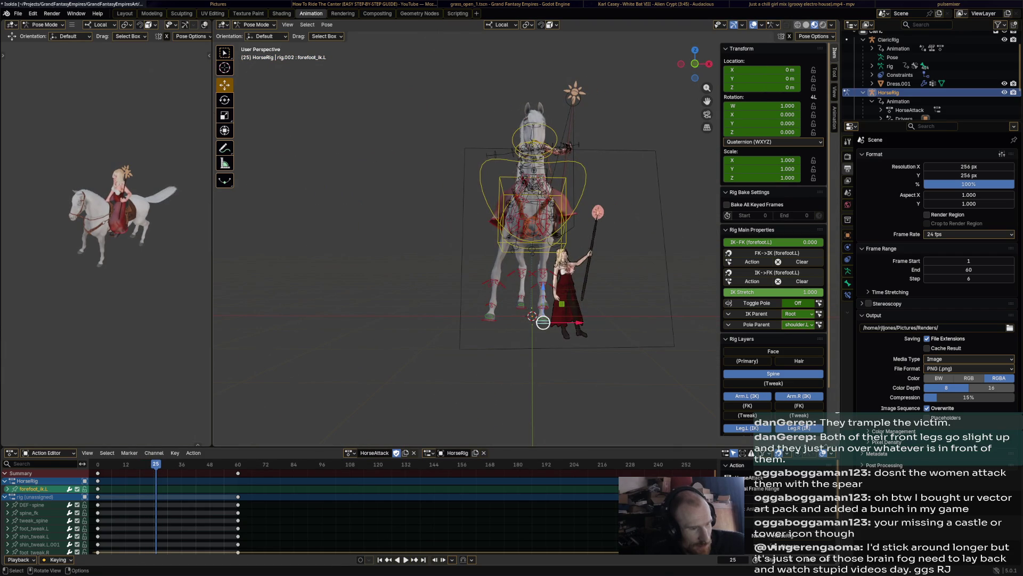
- Raise the left forefoot and key all channels of the horse pose at frame 25
middle_click_drag(545, 320, 625, 331)
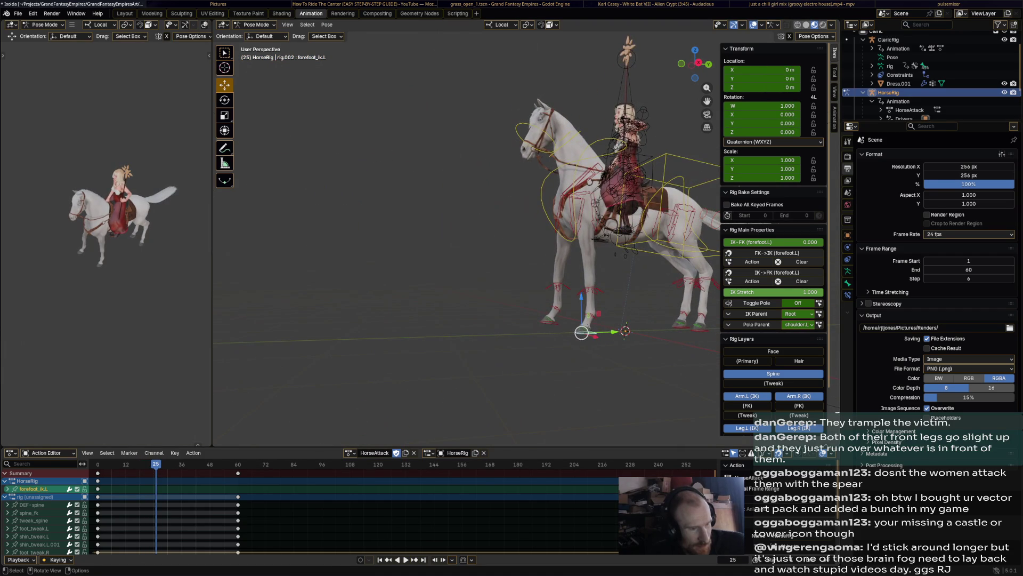
mouse_move(583, 240)
middle_mouse_down()
mouse_move(496, 240)
mouse_move(608, 240)
middle_mouse_up()
key("g")
left_click(546, 297)
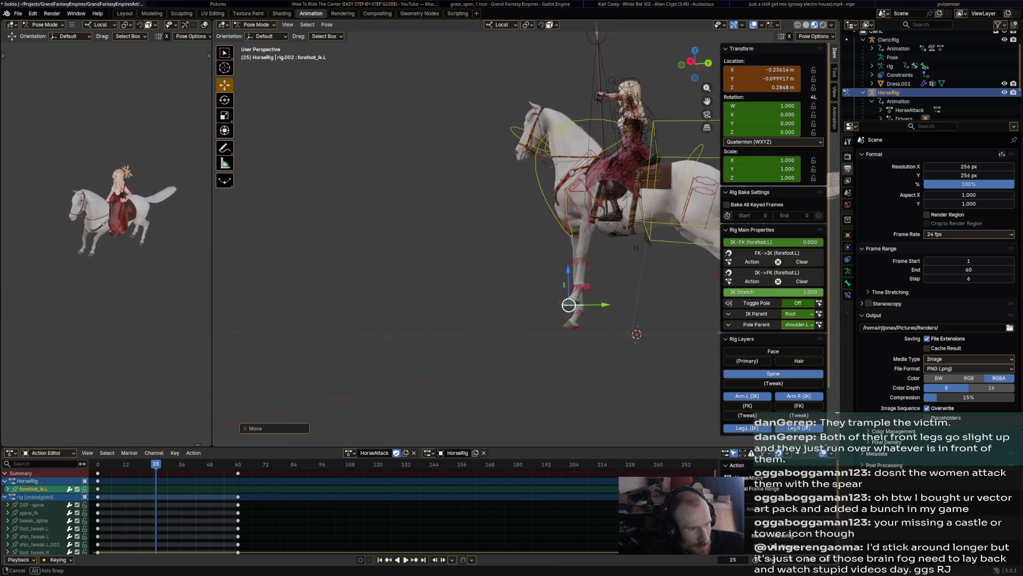
key("g")
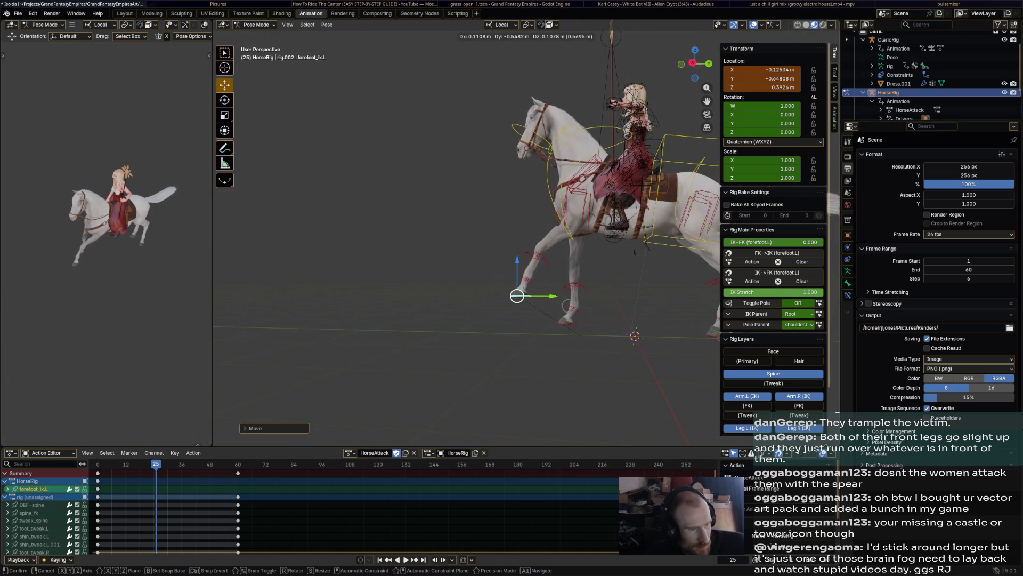
left_click(517, 295)
middle_click_drag(608, 240, 496, 240)
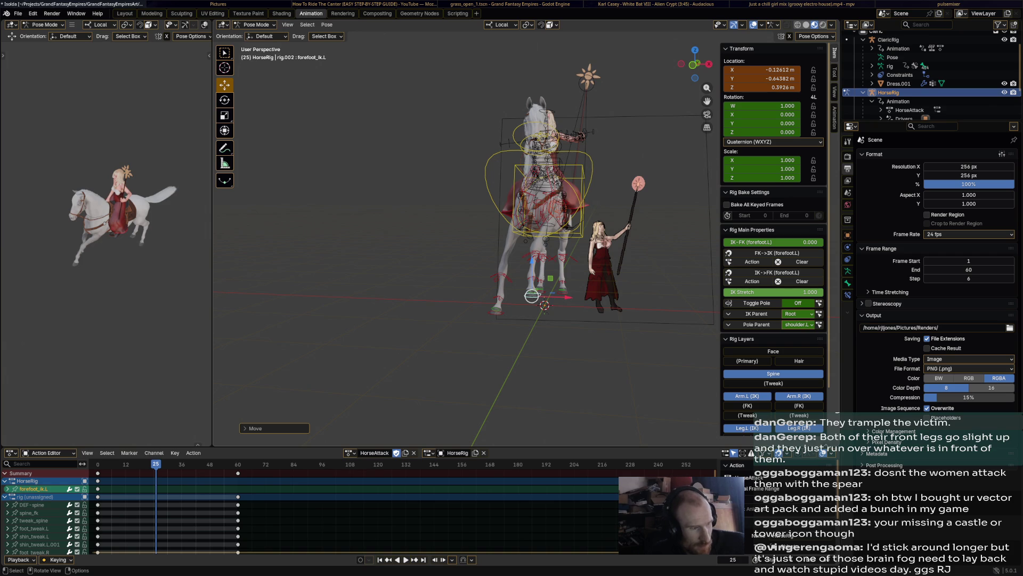
key("i")
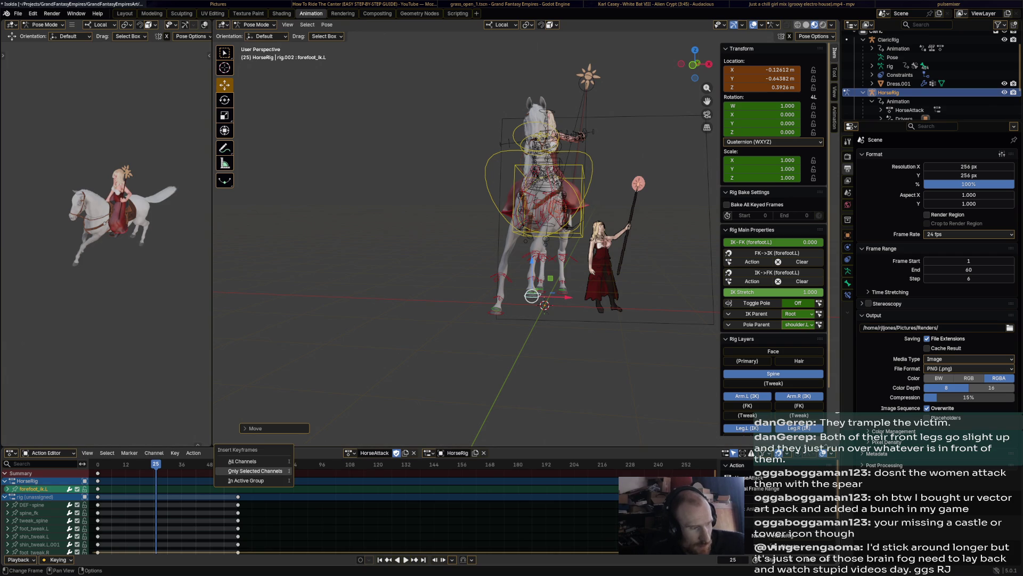
left_click(242, 462)
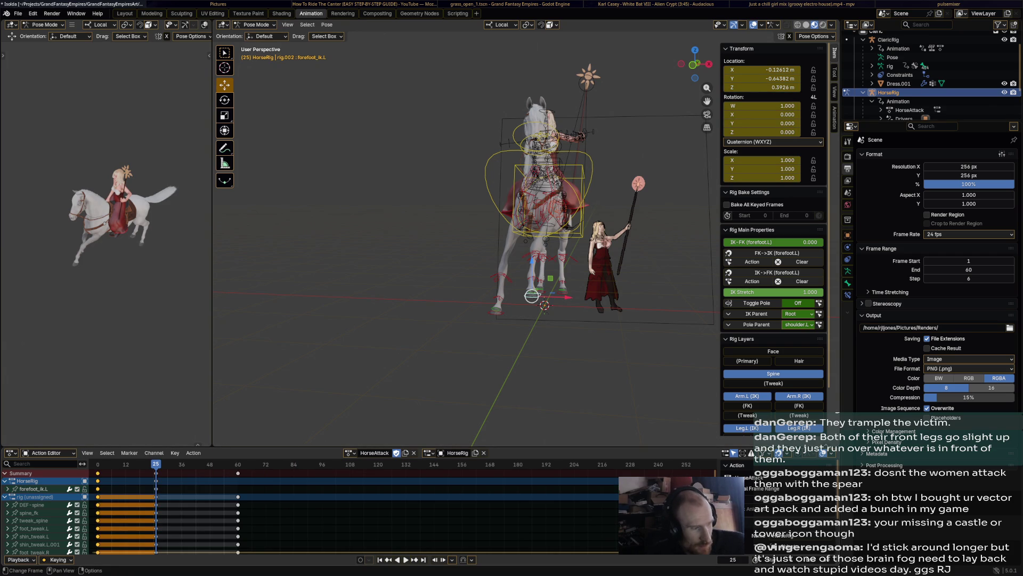
- Paste the copied keys at frame 30, re-pose the left forefoot there and keyframe it
key("Left")
key("Left")
key("Left")
key("ctrl+v")
key("Right")
key("Right")
key("Right")
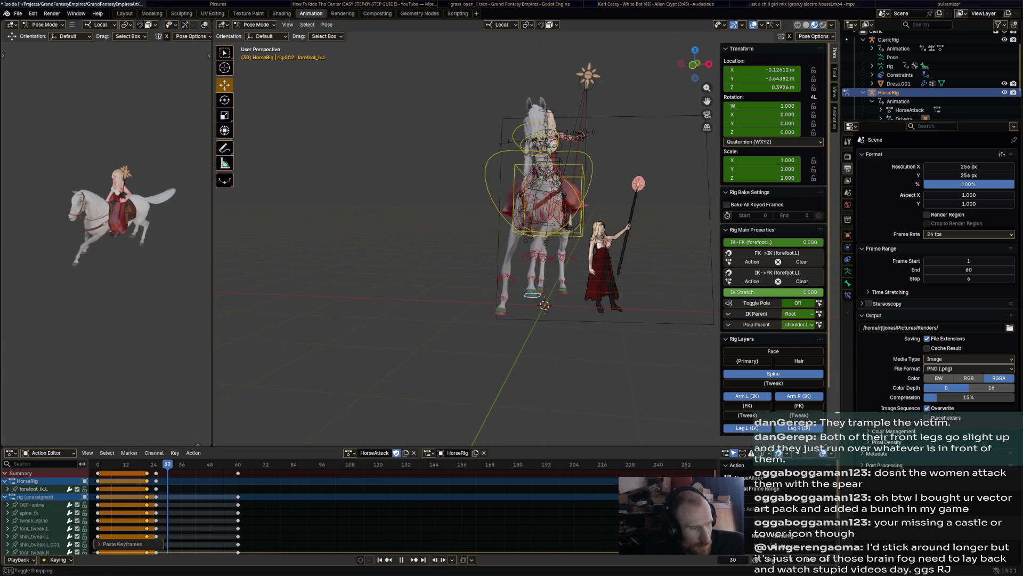
key("g")
left_click(520, 304)
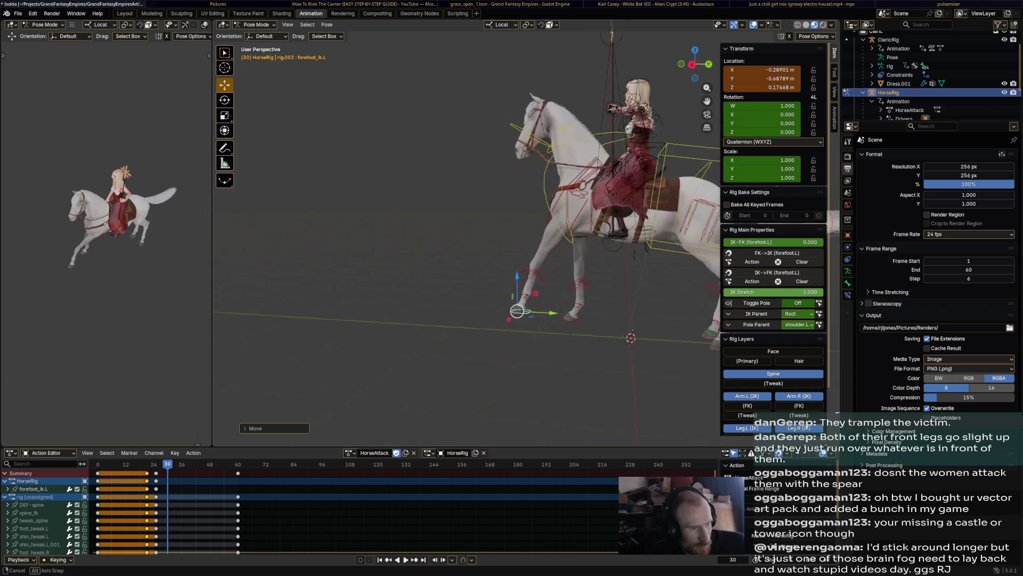
middle_click_drag(480, 240, 400, 241)
key("g")
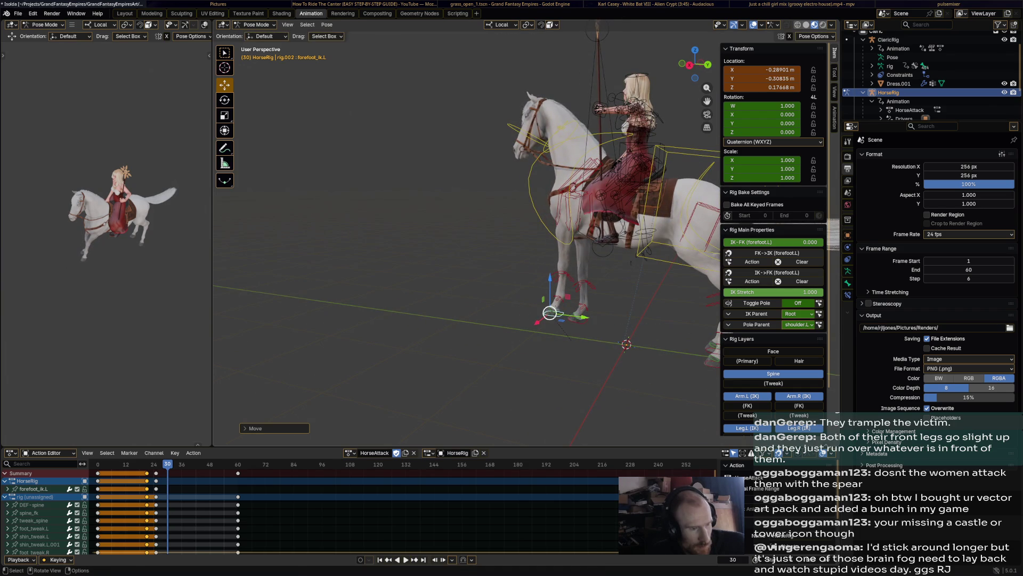
left_click(548, 324)
middle_click_drag(480, 240, 360, 241)
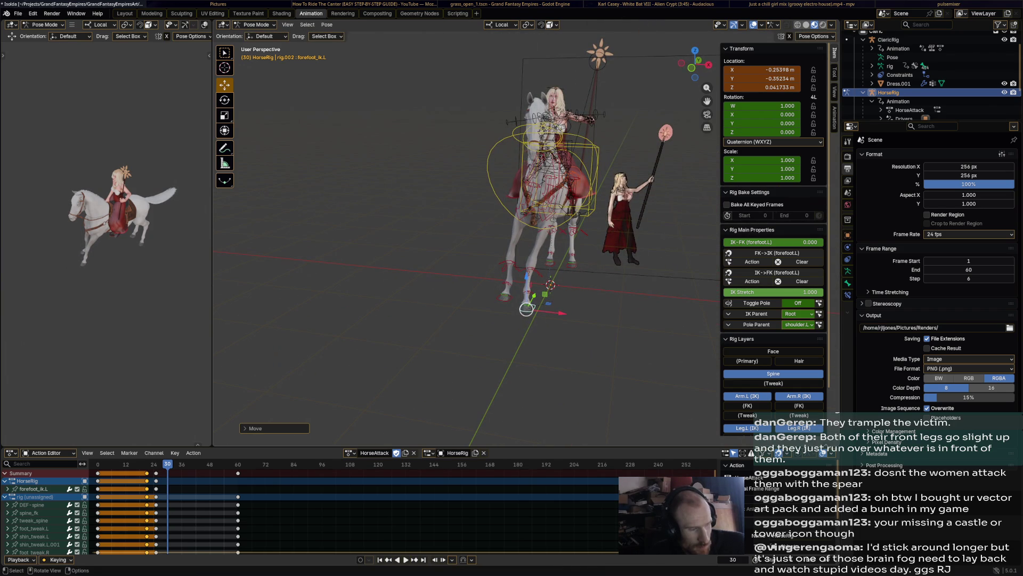
key("i")
key("Down")
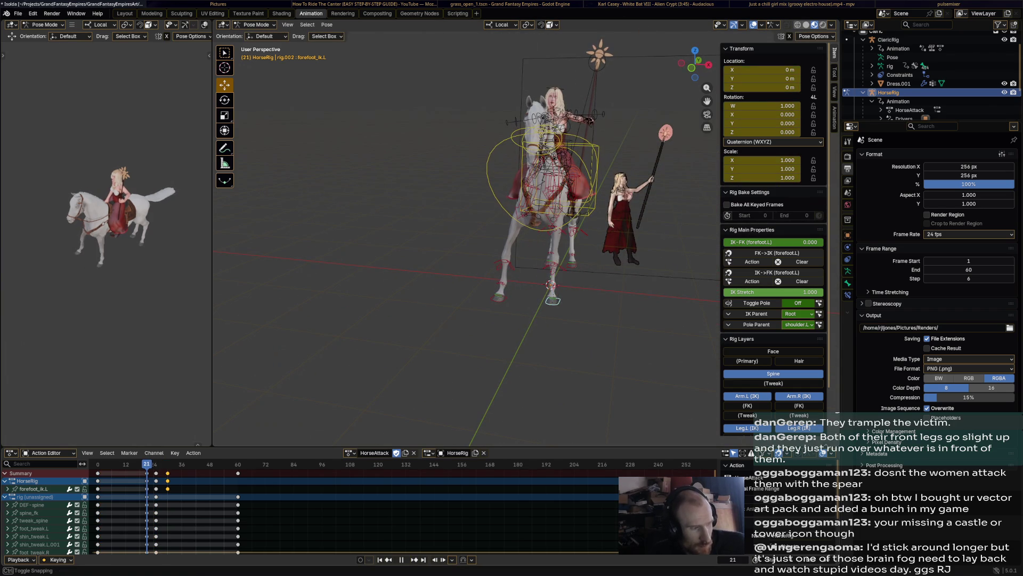
left_click(572, 171)
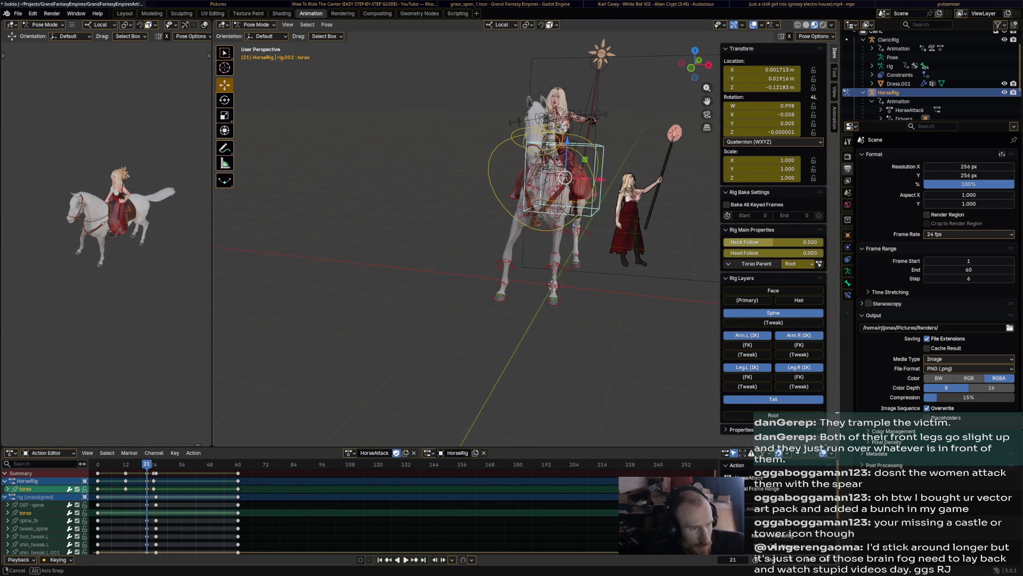
- Rotate the horse's torso, key it at frame 25 and play back the motion
key("space")
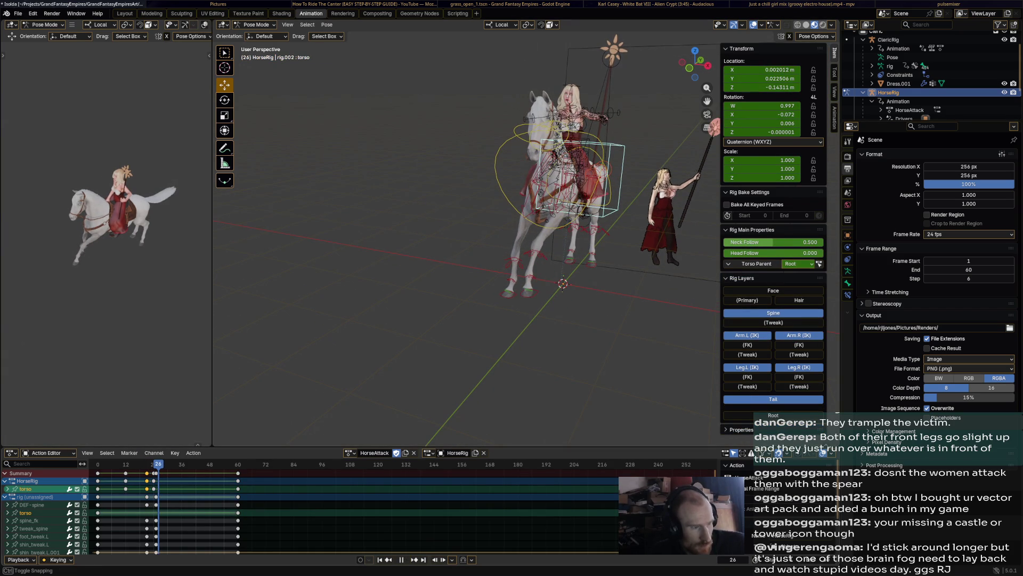
middle_click_drag(560, 200, 484, 320)
key("r")
left_click(484, 323)
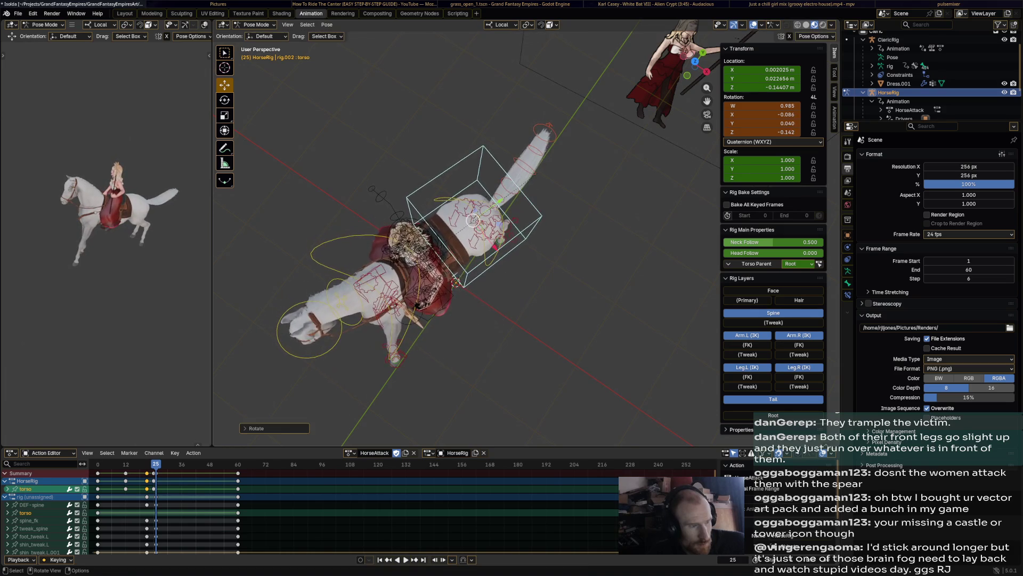
middle_click_drag(479, 320, 399, 239)
middle_click_drag(480, 240, 399, 240)
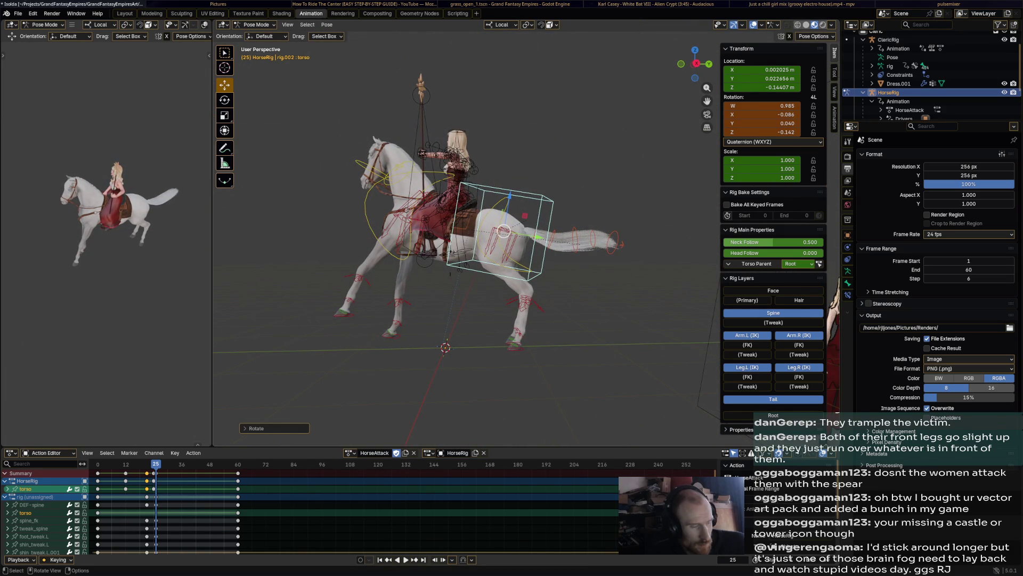
key("i")
key("space")
key("space")
- Rotate the torso to lift the horse's front, key it at frame 31 and review playback
key("r")
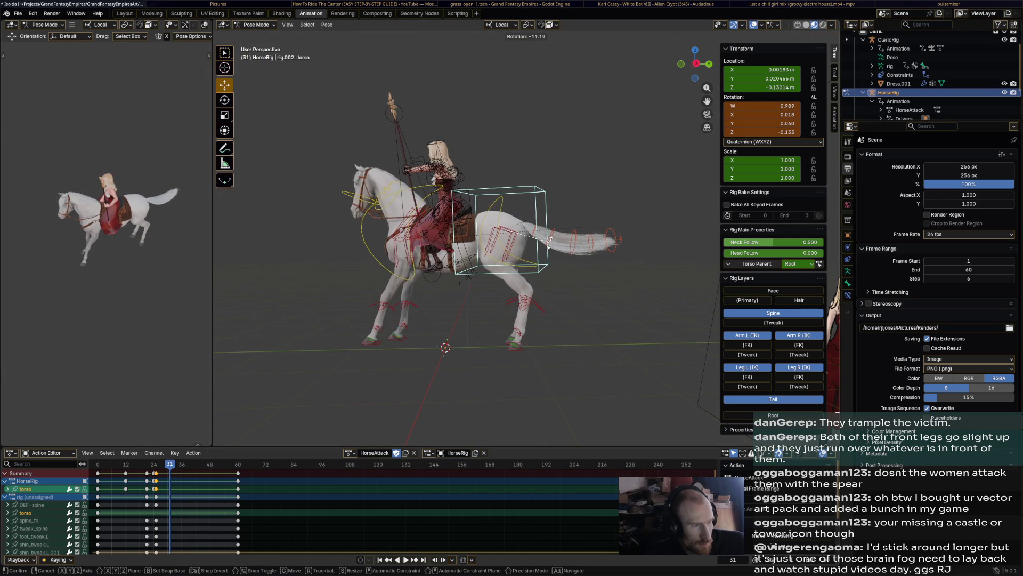
left_click(551, 238)
key("i")
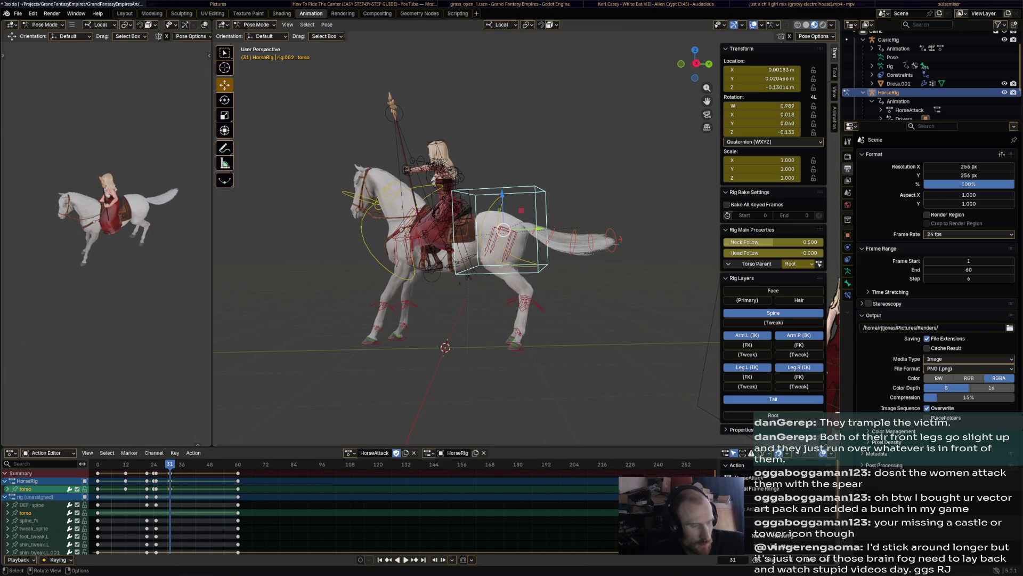
key("space")
middle_click_drag(540, 230, 544, 33)
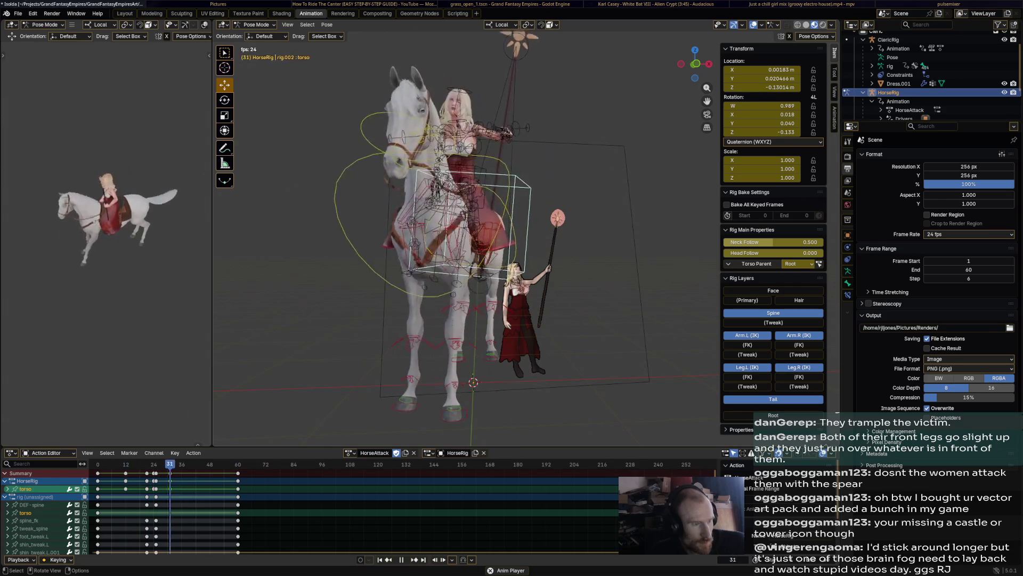
key("space")
key("space")
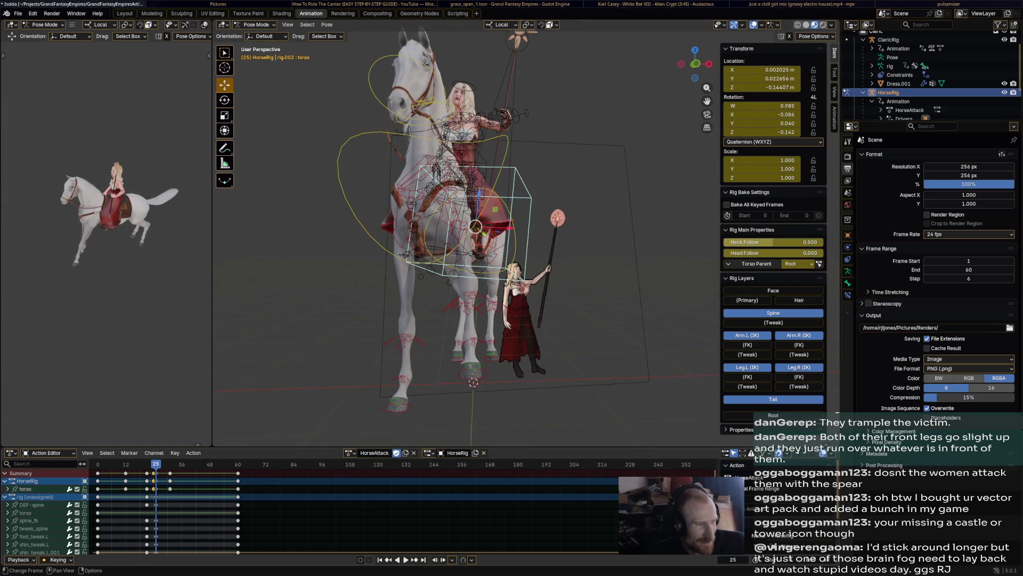
key("ctrl+z")
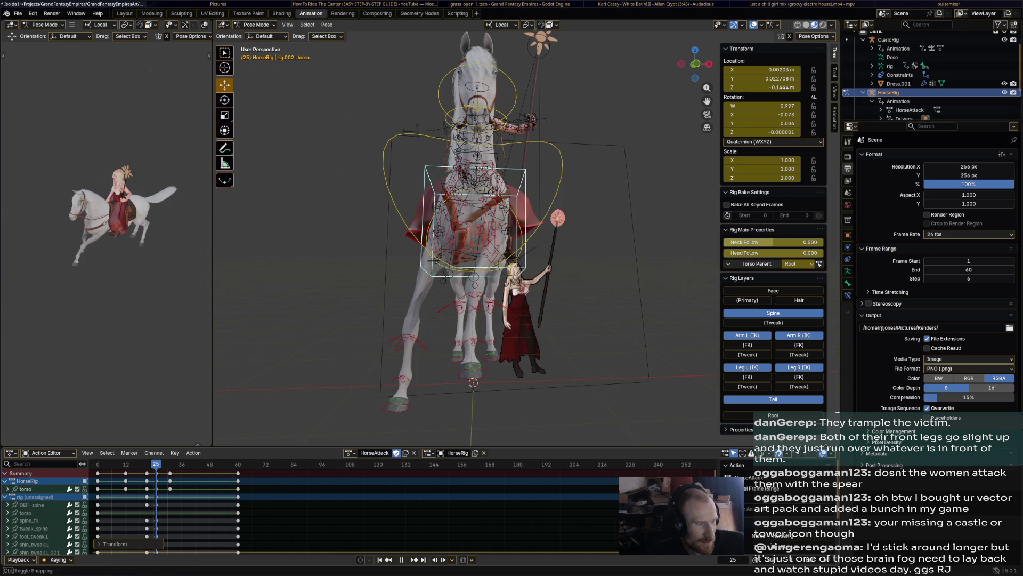
key("space")
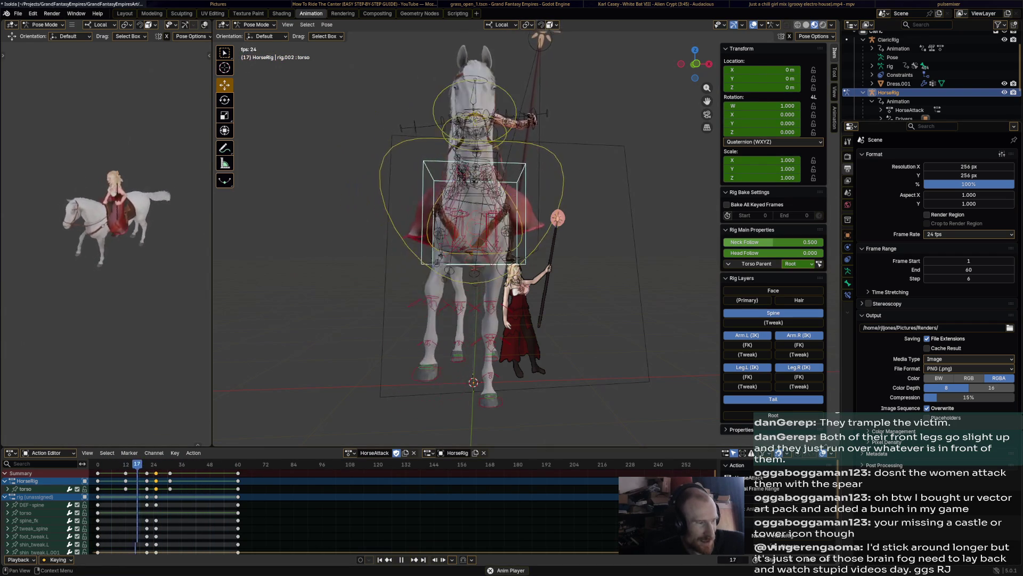
middle_click_drag(480, 240, 417, 224)
key("space")
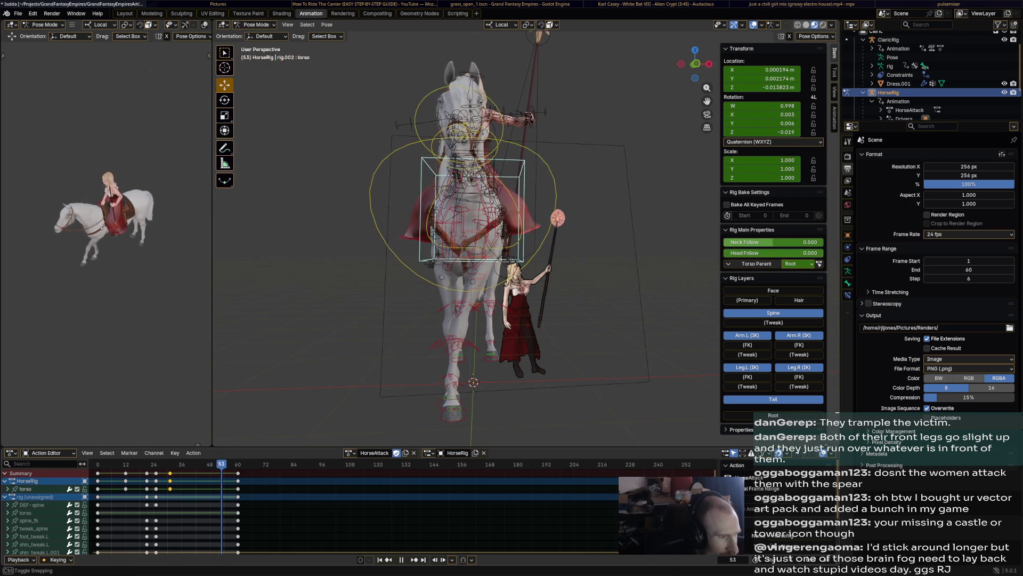
- Paste the copied torso keyframes at frame 53 and play to check the landing
key("ctrl+v")
key("space")
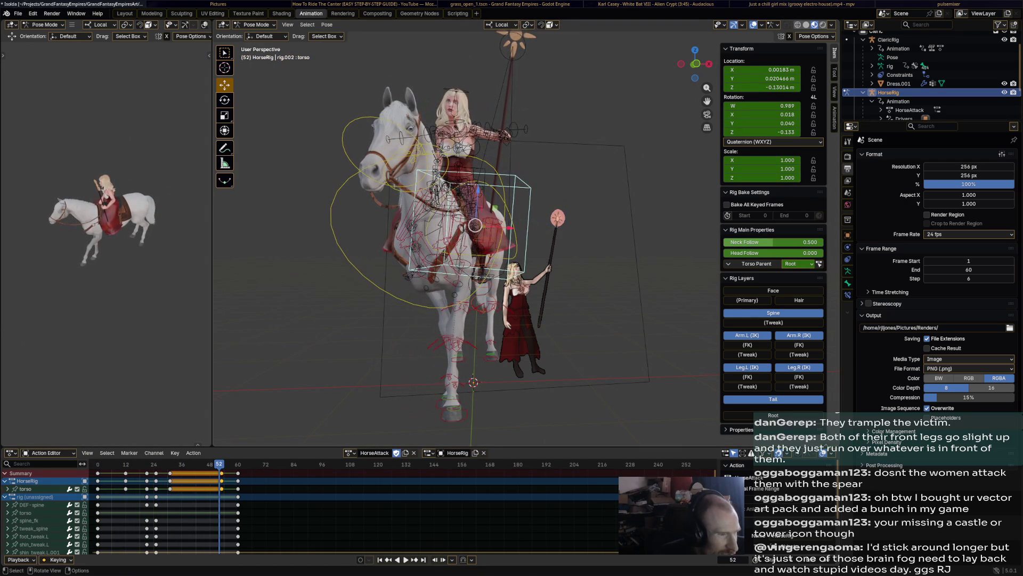
middle_click_drag(560, 241, 448, 240)
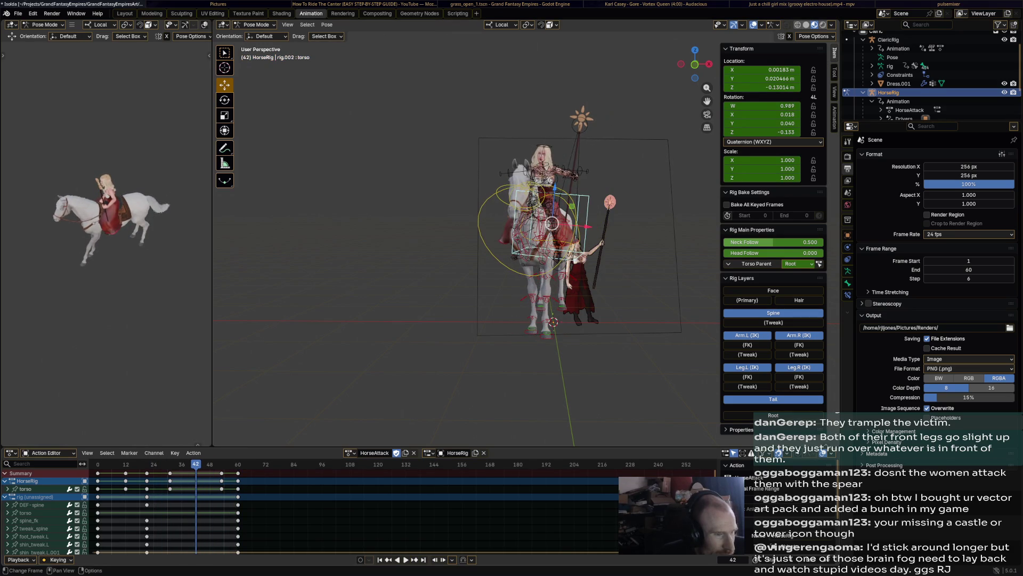
- Delete the frame-60 keyframes of both front foot IK controls
left_click(552, 323)
left_click(542, 333, "shift")
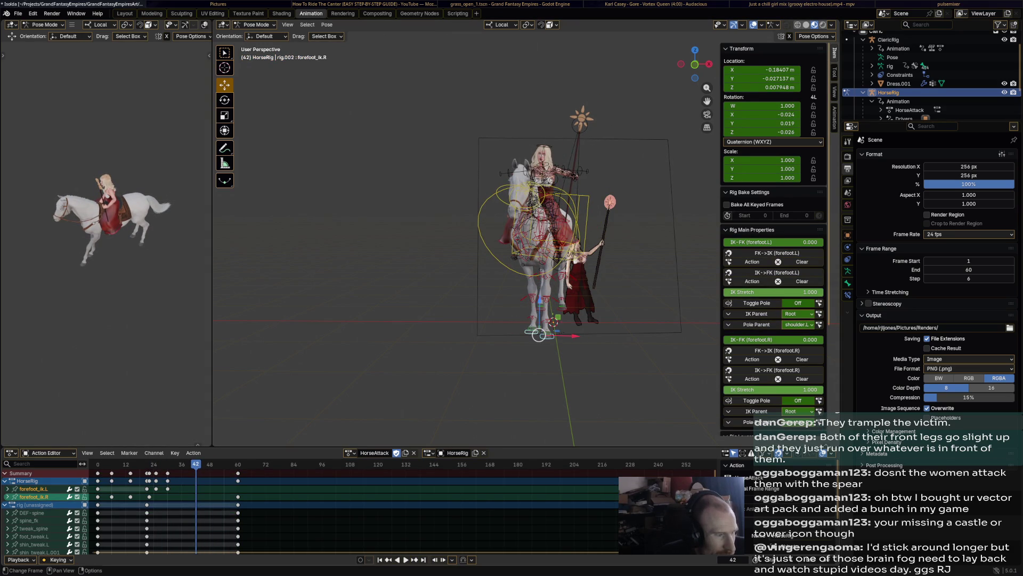
right_click(187, 525)
left_click(240, 480)
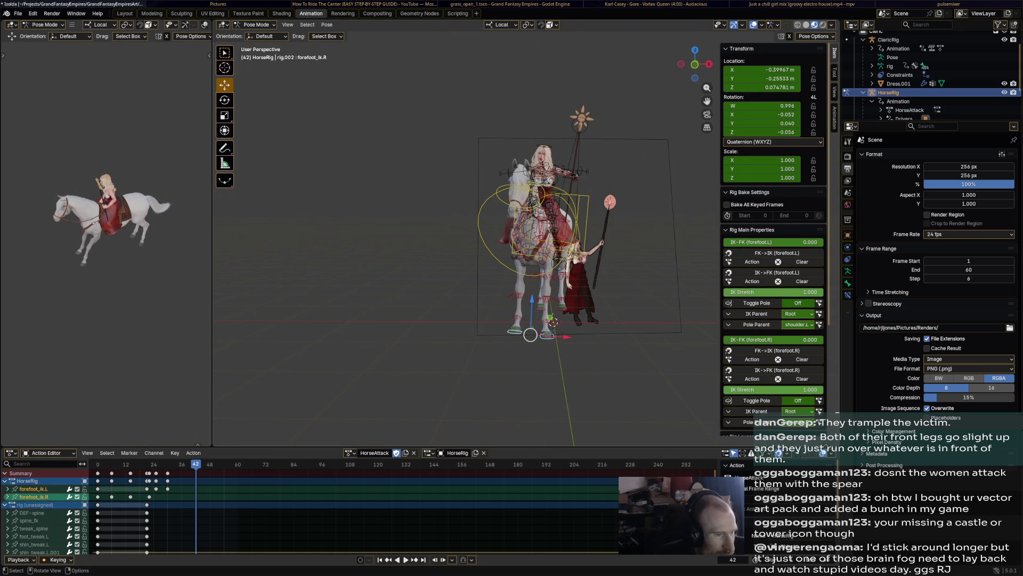
- Select every bone, delete the keyframes after about frame 45 and play the shortened action
key("a")
right_click(240, 481)
left_click(255, 487)
key("space")
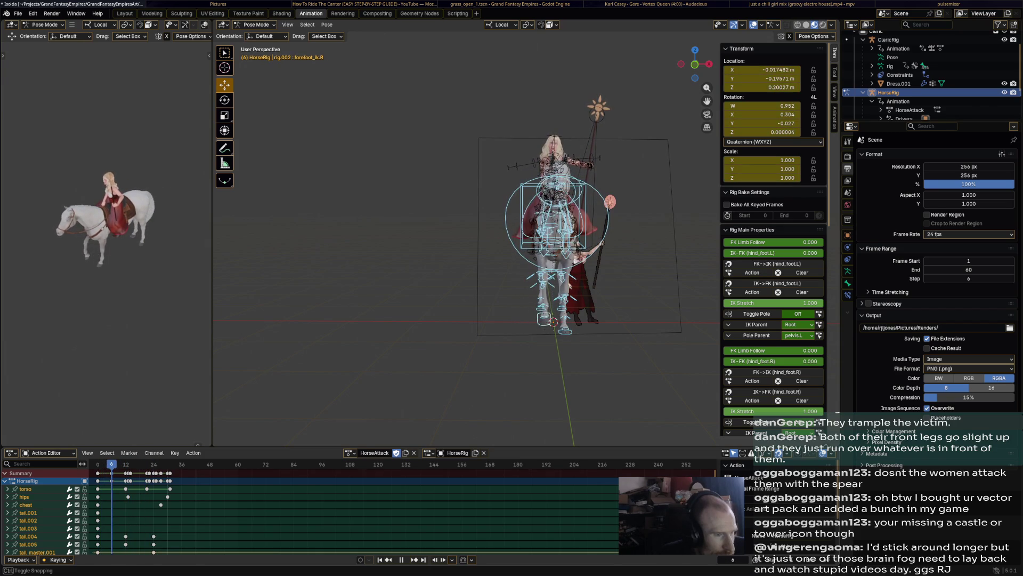
- Box-select all HorseAttack keyframes and delete them, briefly toggling rendered shading
middle_click_drag(559, 241, 448, 240)
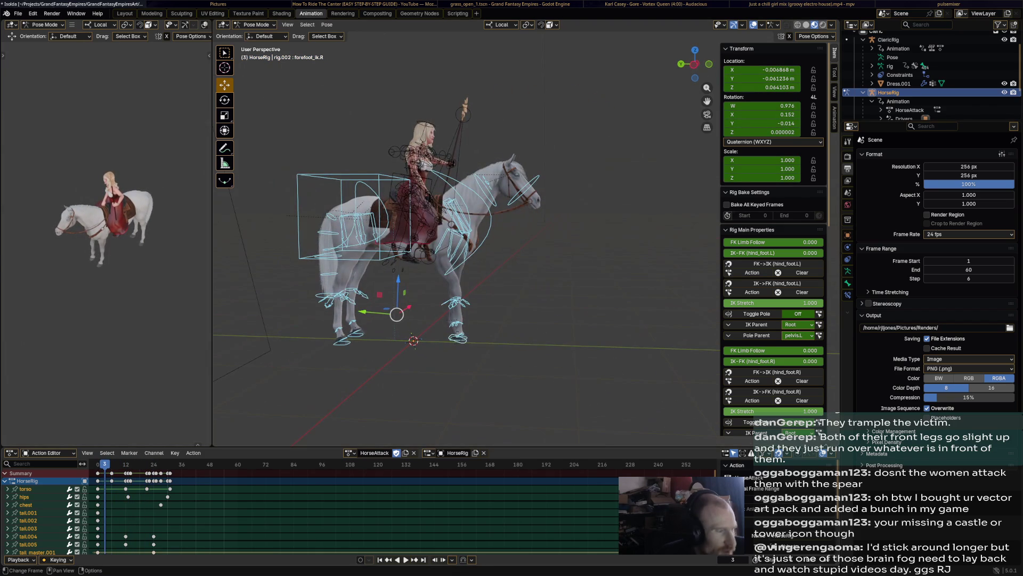
left_click_drag(107, 491, 154, 524)
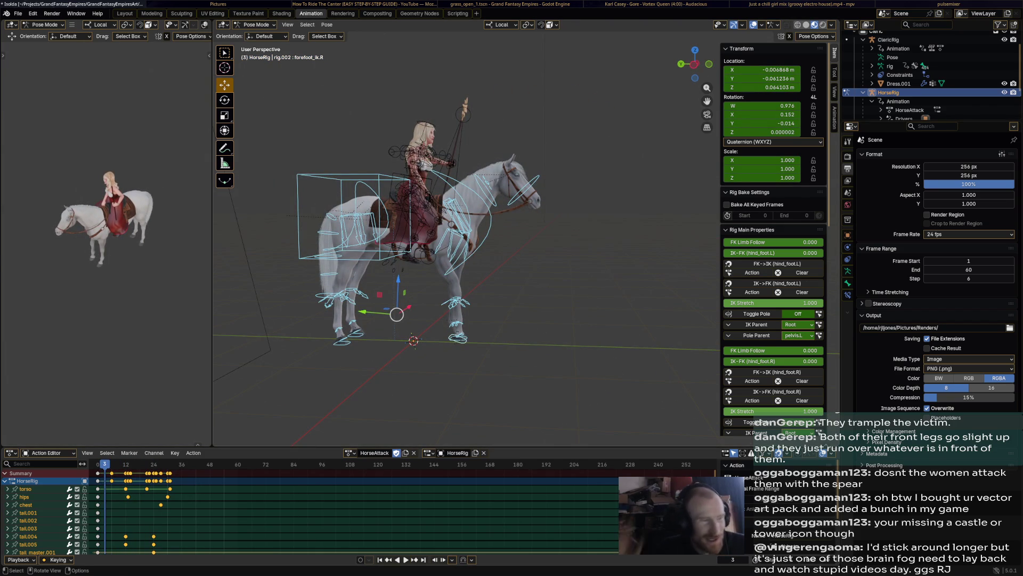
left_click(572, 353)
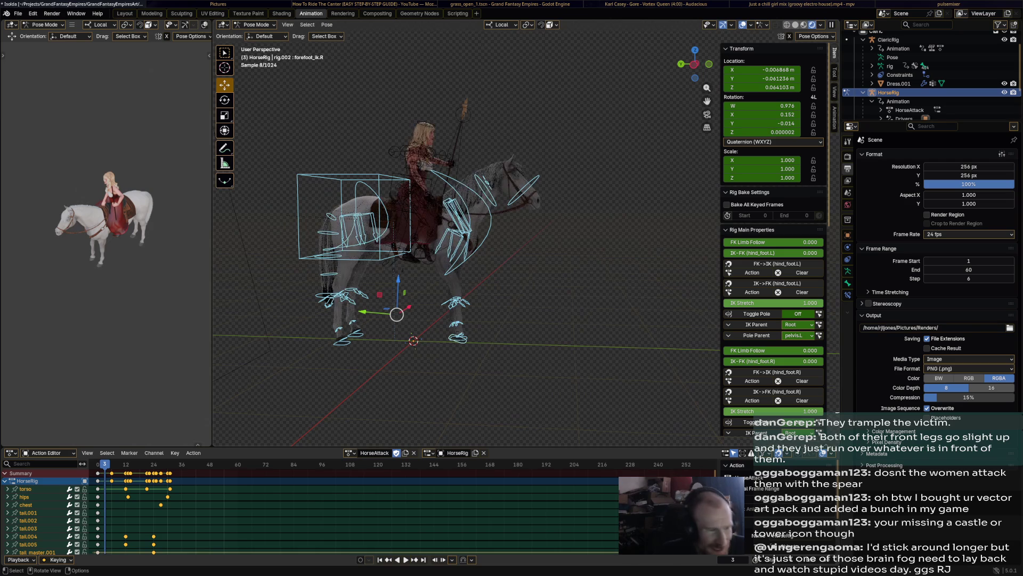
left_click(803, 24)
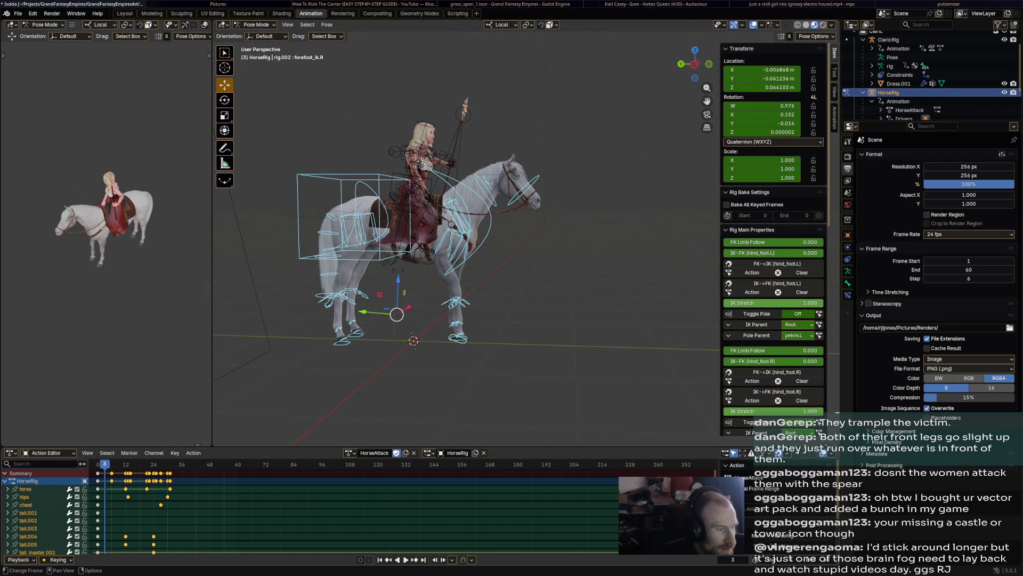
key("alt+a")
left_click_drag(104, 464, 240, 516)
key("x")
left_click(222, 470)
- Select the torso control and begin tilting it
middle_click_drag(560, 240, 523, 250)
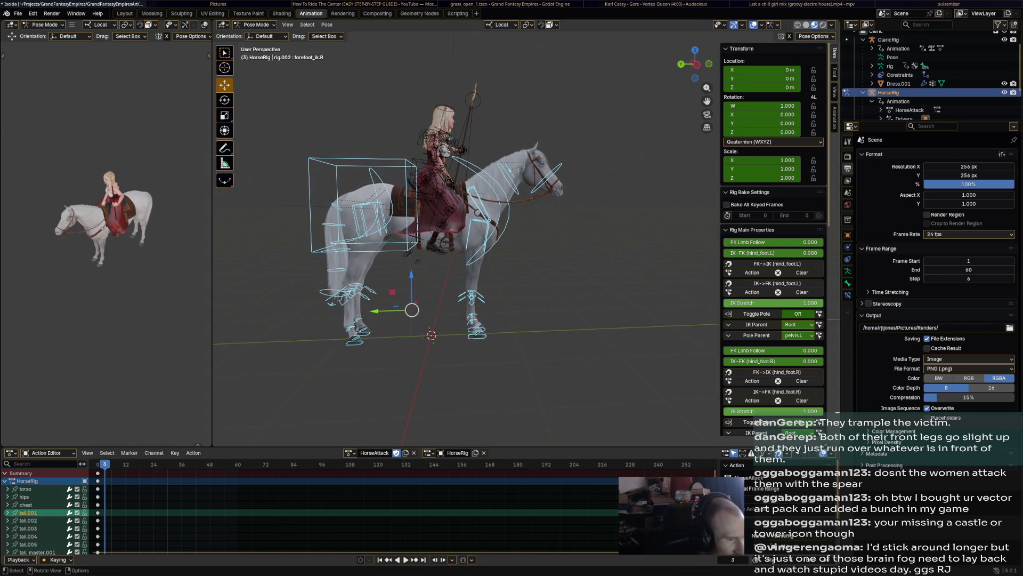
left_click(369, 205)
key("r")
- Tilt and shift the torso, then rotate the chest and hips forward
left_click(480, 200)
key("g")
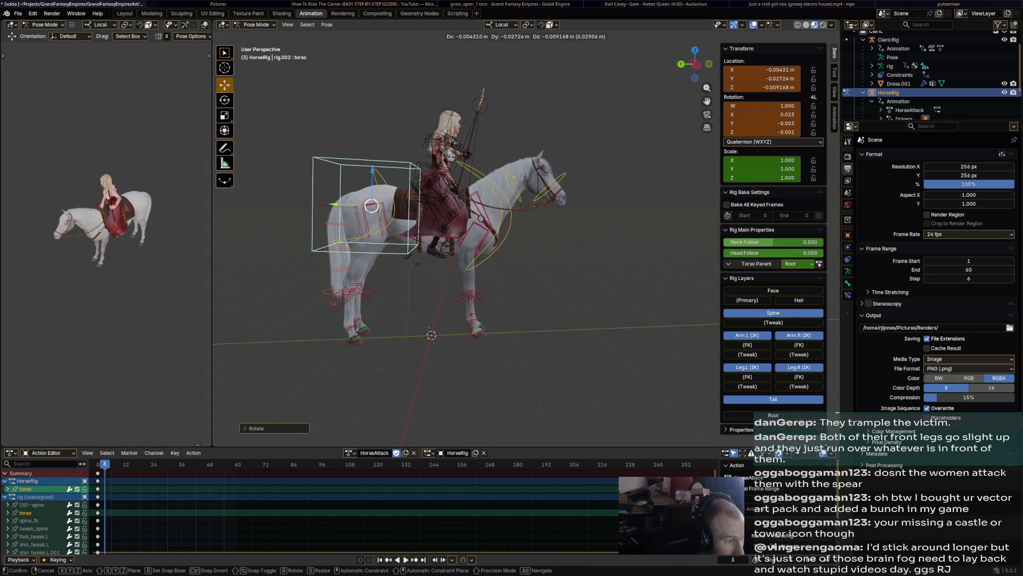
left_click(376, 205)
left_click(495, 216)
key("r")
left_click(414, 212)
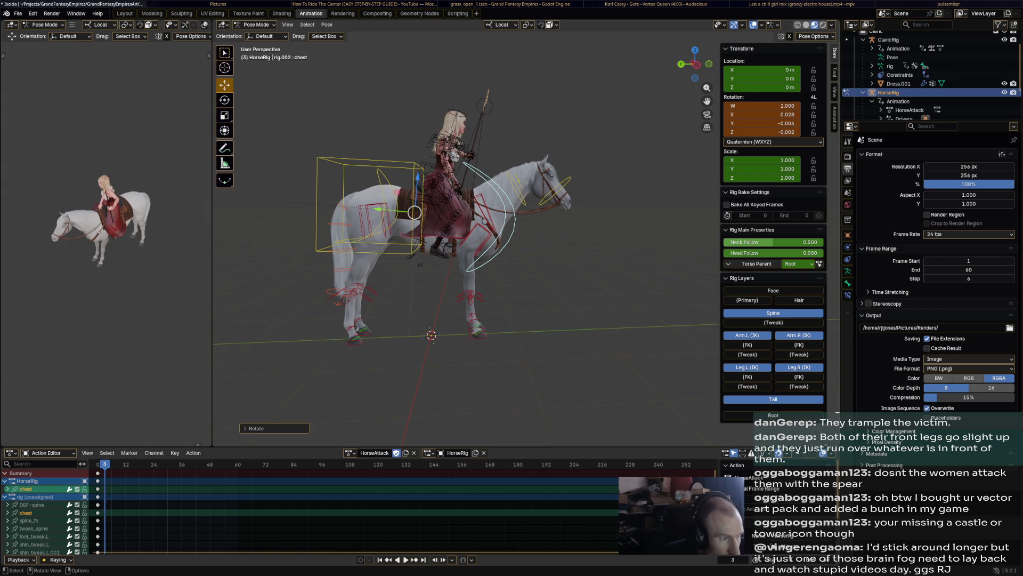
key("r")
left_click(382, 199)
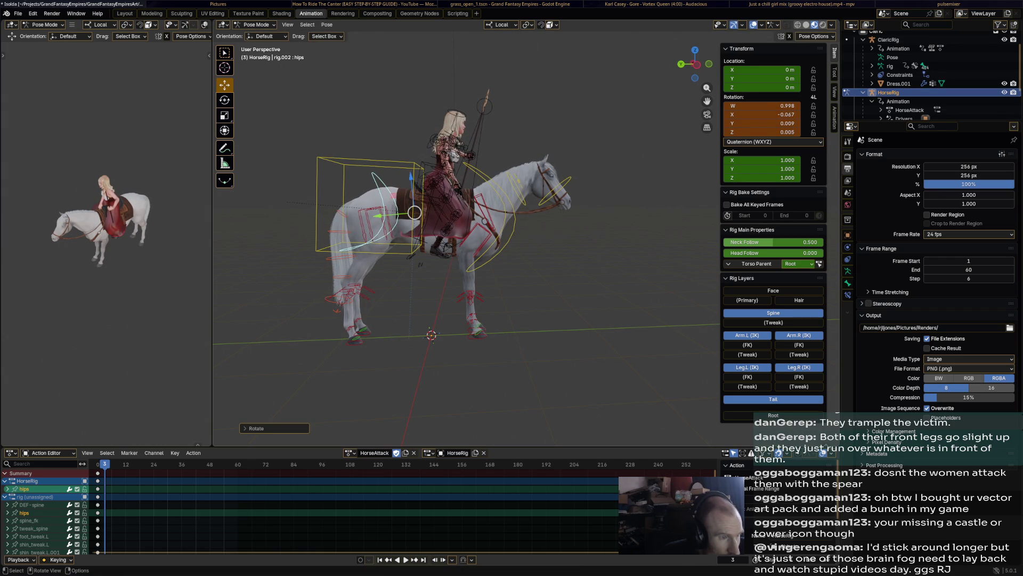
- Rotate the chest slightly, bend the neck and head downward, and select all bones
left_click(543, 176)
left_click(563, 182)
key("r")
left_click(563, 172)
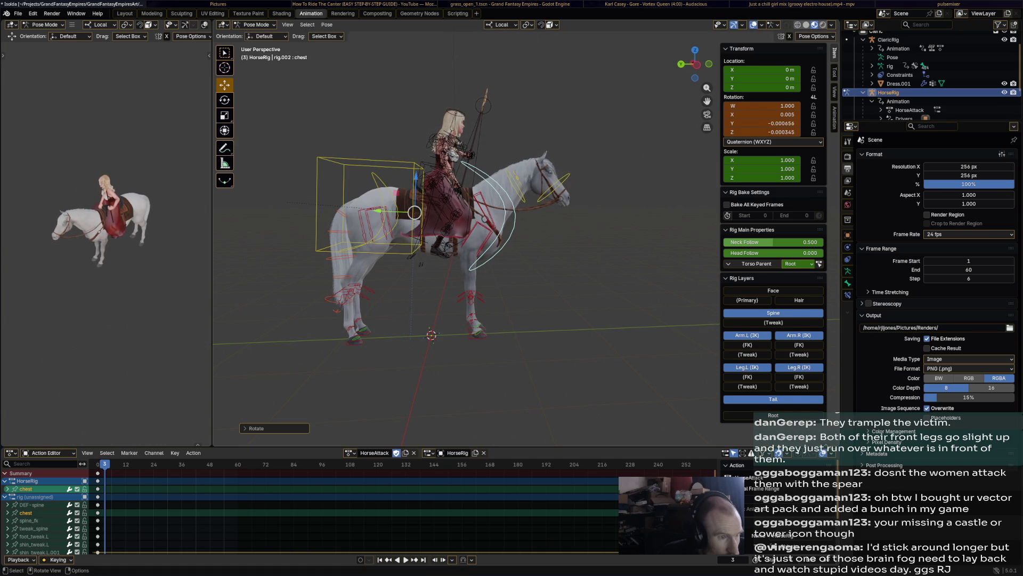
left_click(527, 196)
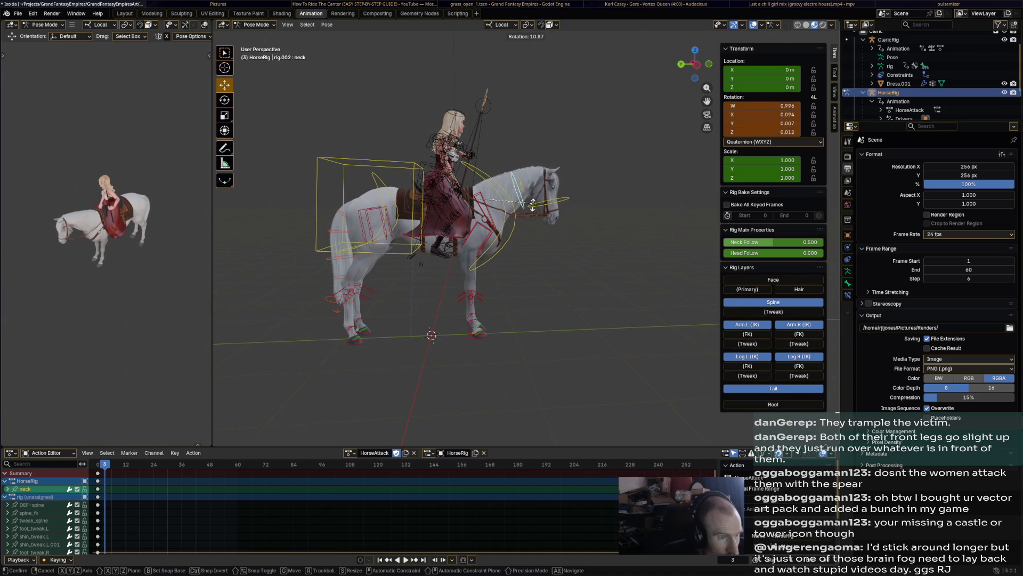
key("r")
left_click(552, 209)
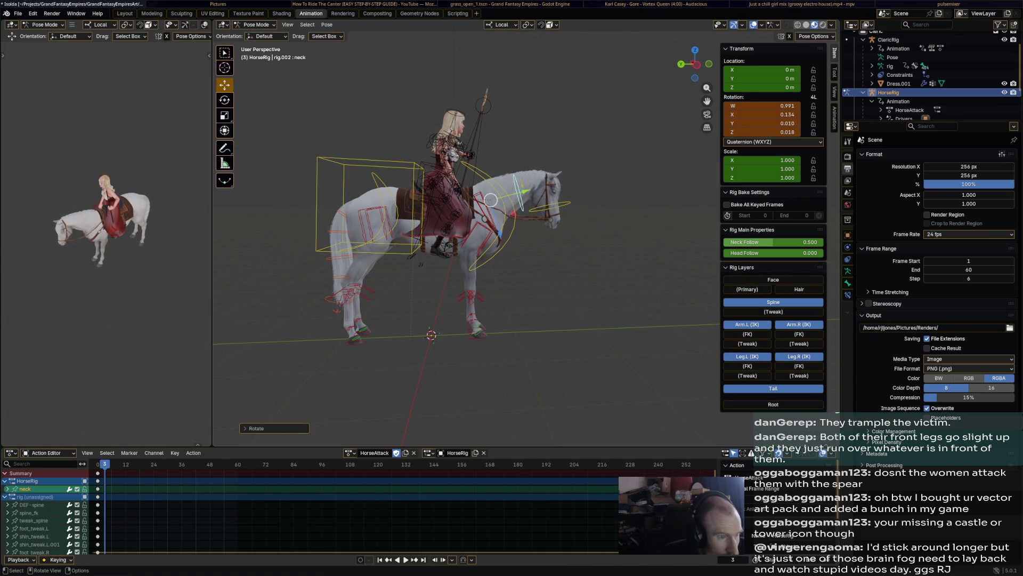
left_click(544, 186)
key("r")
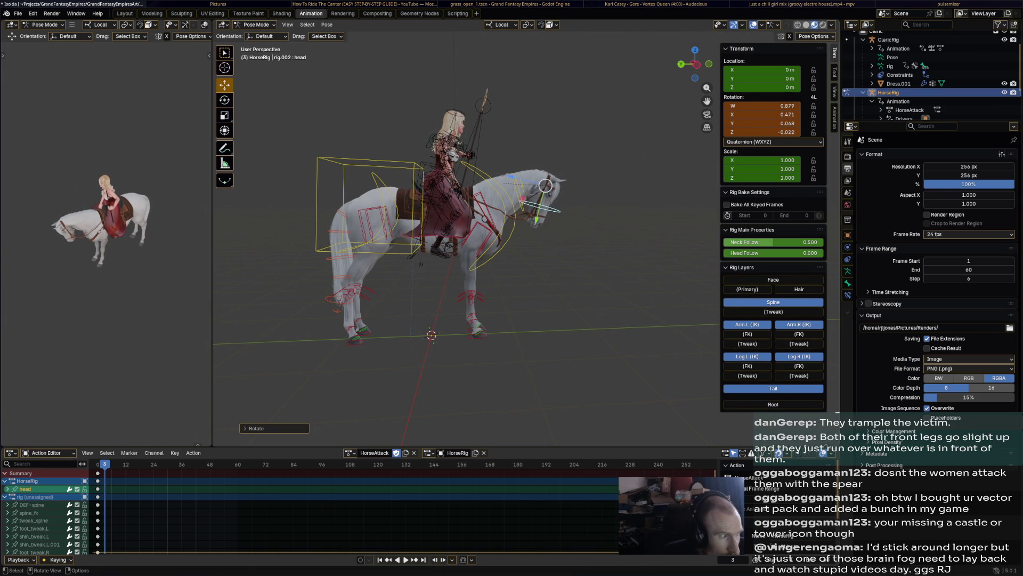
key("a")
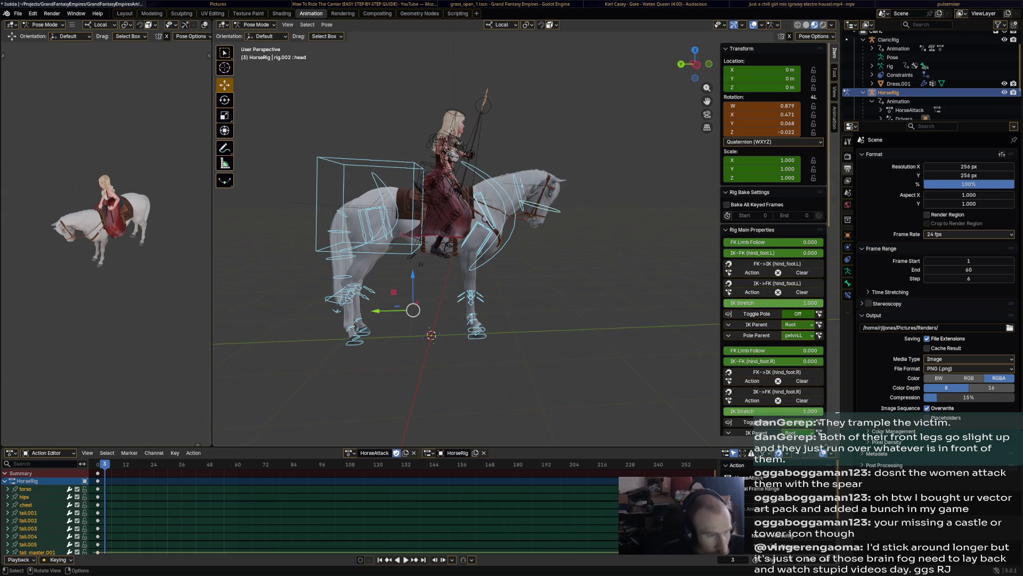
- Step to frame 8, then rotate and shift the horse's torso
key("space")
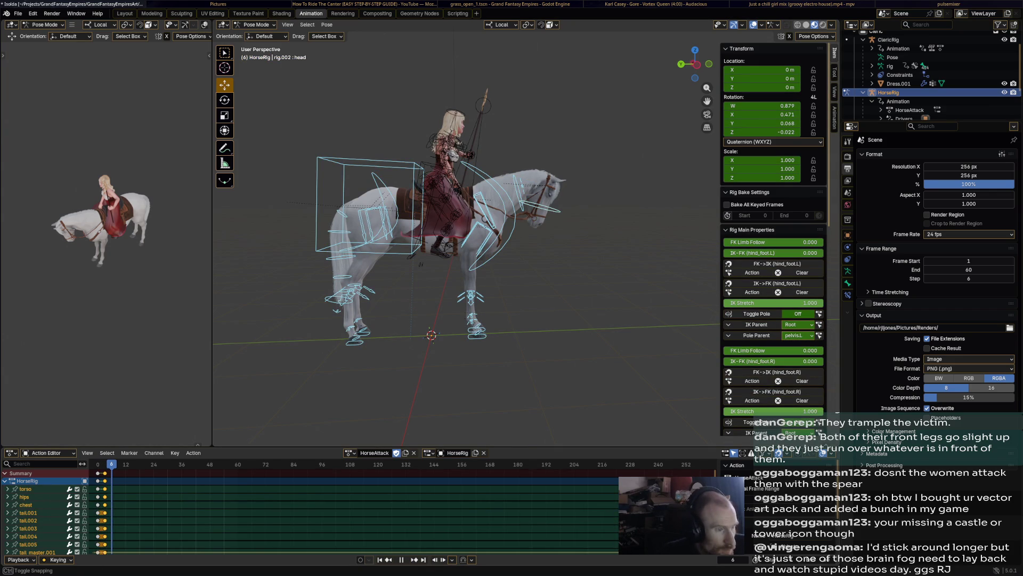
key("space")
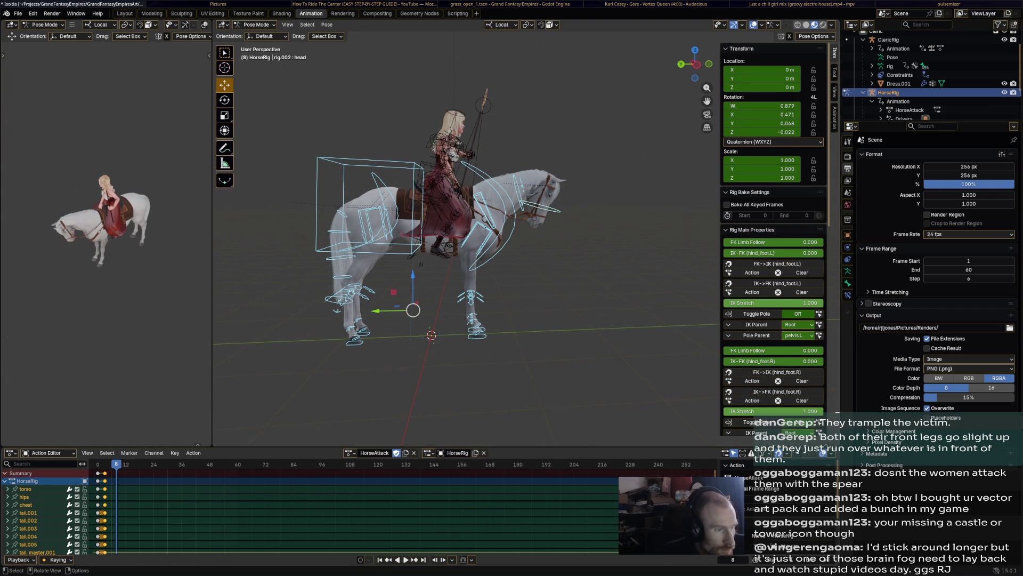
left_click(376, 200)
key("r")
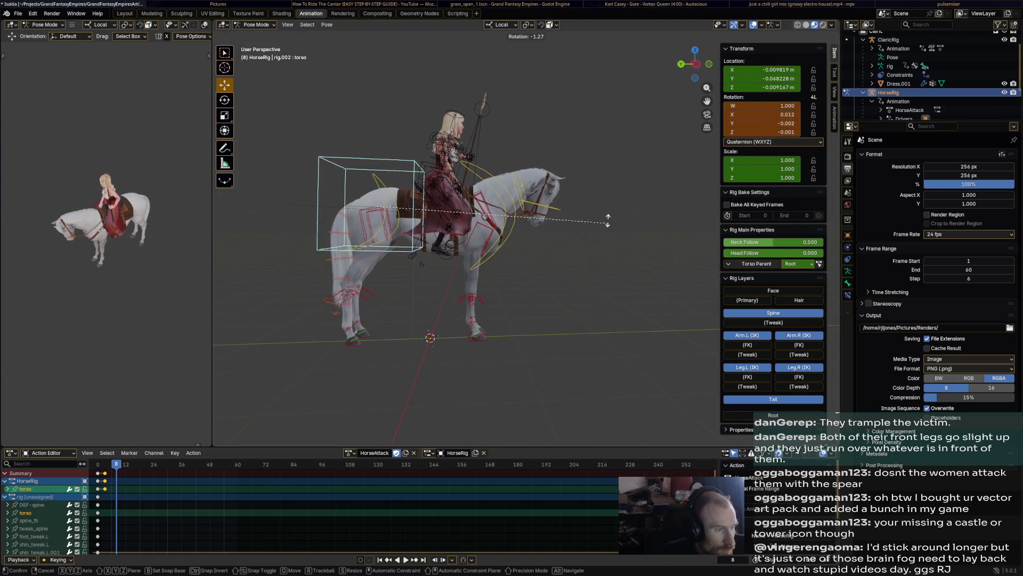
left_click(590, 177)
key("g")
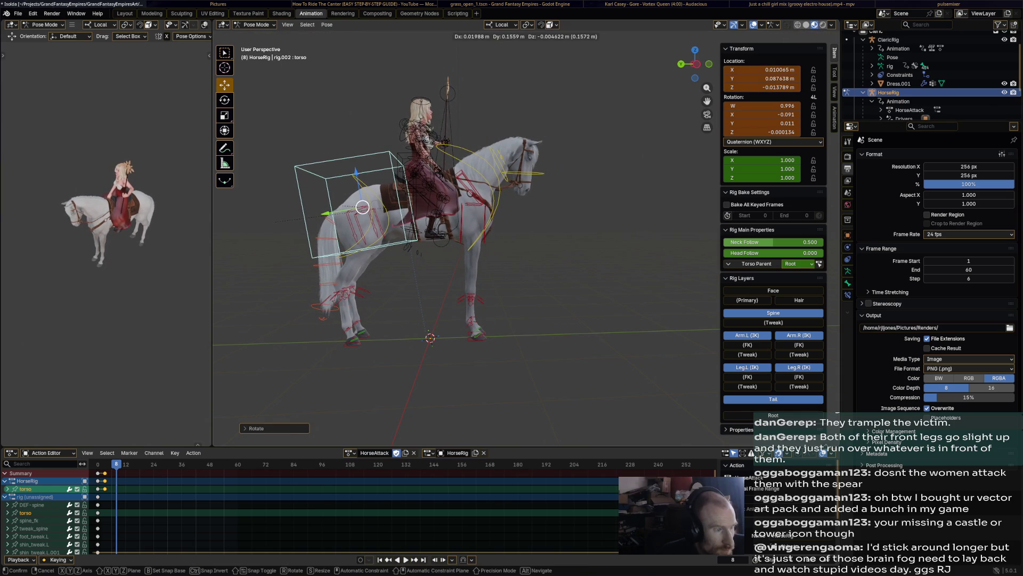
left_click(589, 178)
- Turn the head upward in two rotations and select all bones of the rig
left_click(524, 156)
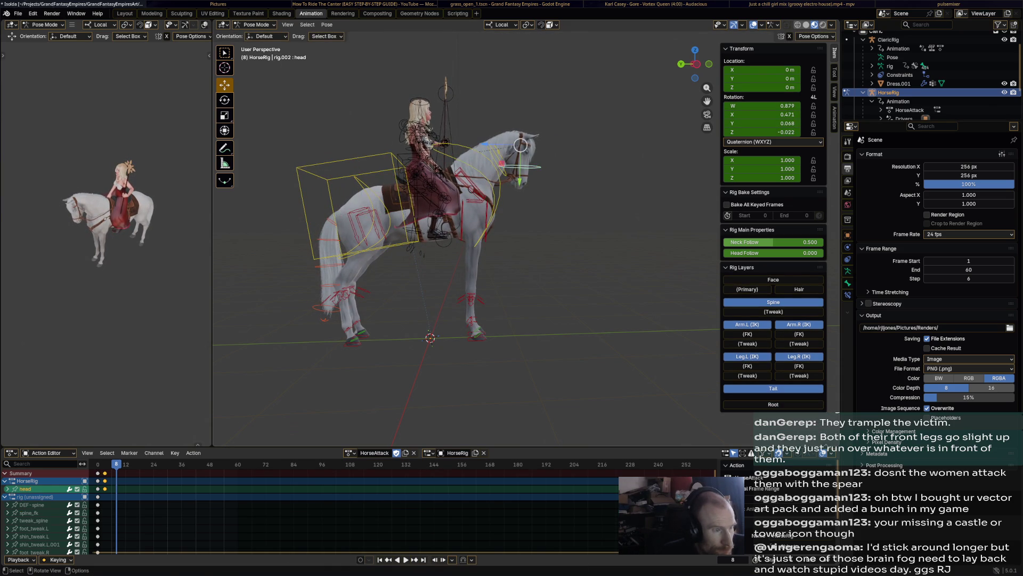
key("r")
left_click(534, 120)
key("r")
left_click(536, 127)
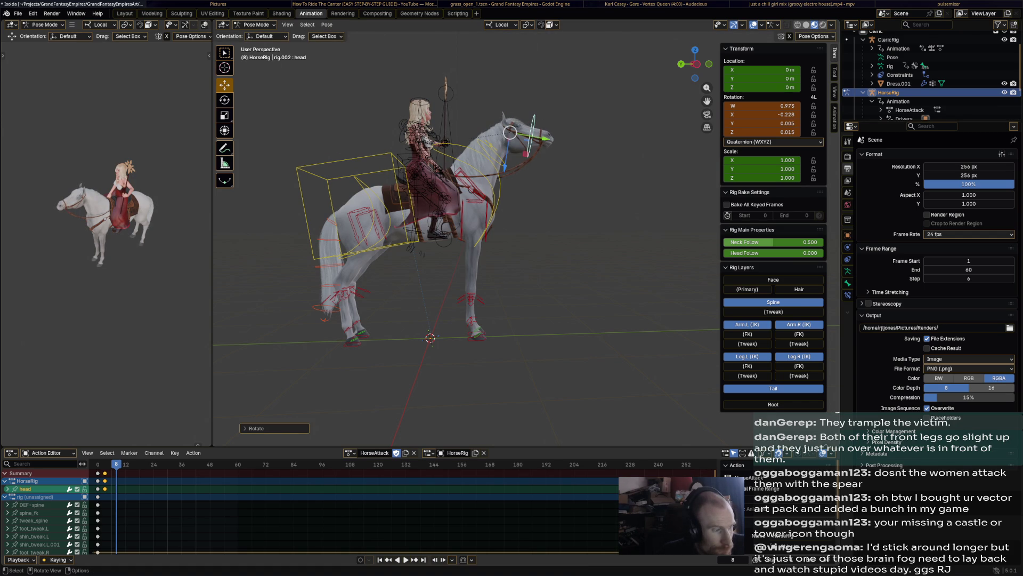
key("a")
left_click(480, 335)
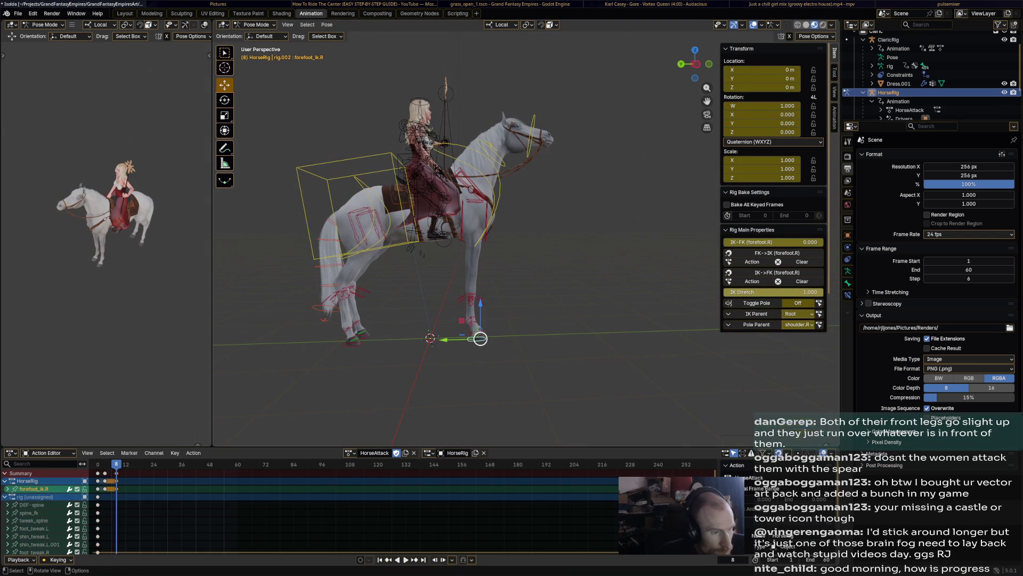
- Lift forefoot_ik.L forward at frame 8 and play back the rearing motion
key("g")
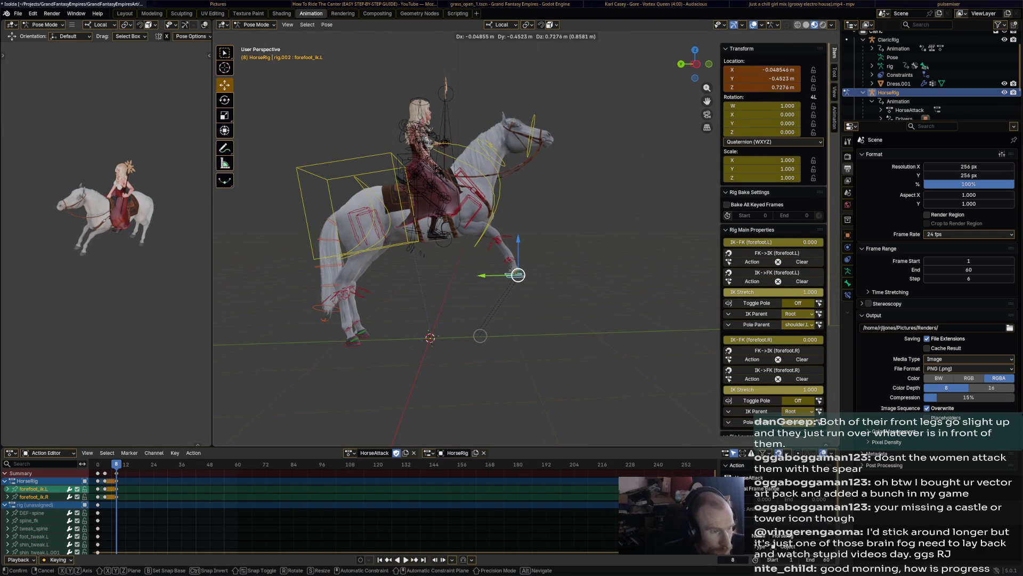
left_click(519, 274)
mouse_move(519, 275)
middle_mouse_down()
mouse_move(560, 274)
mouse_move(526, 274)
middle_mouse_up()
key("g")
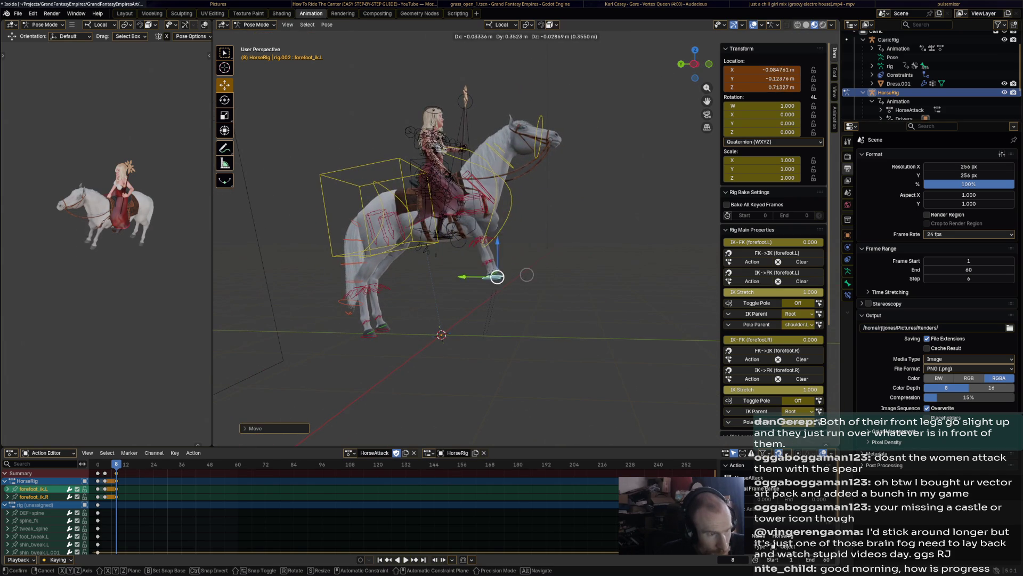
left_click(554, 268)
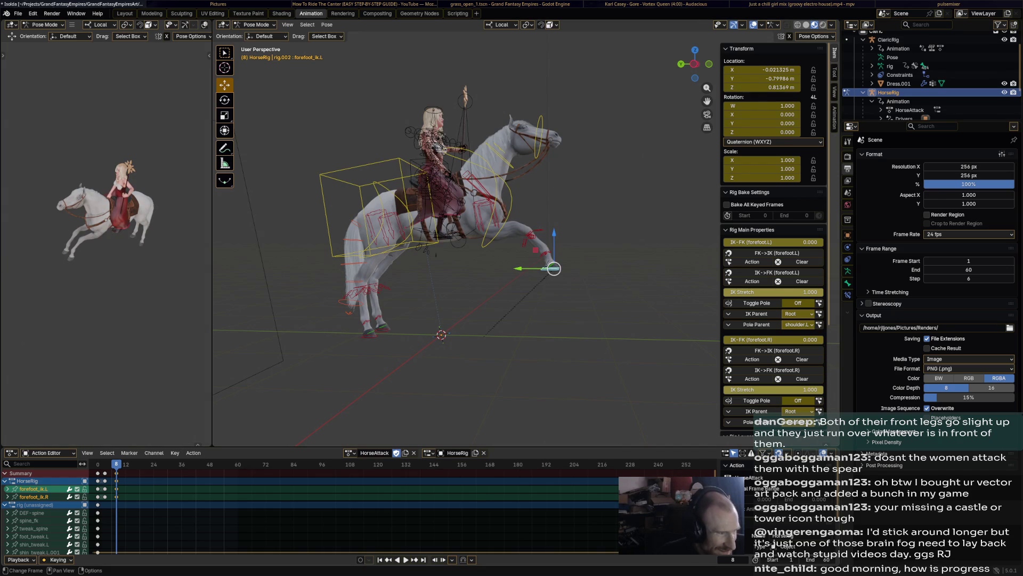
key("space")
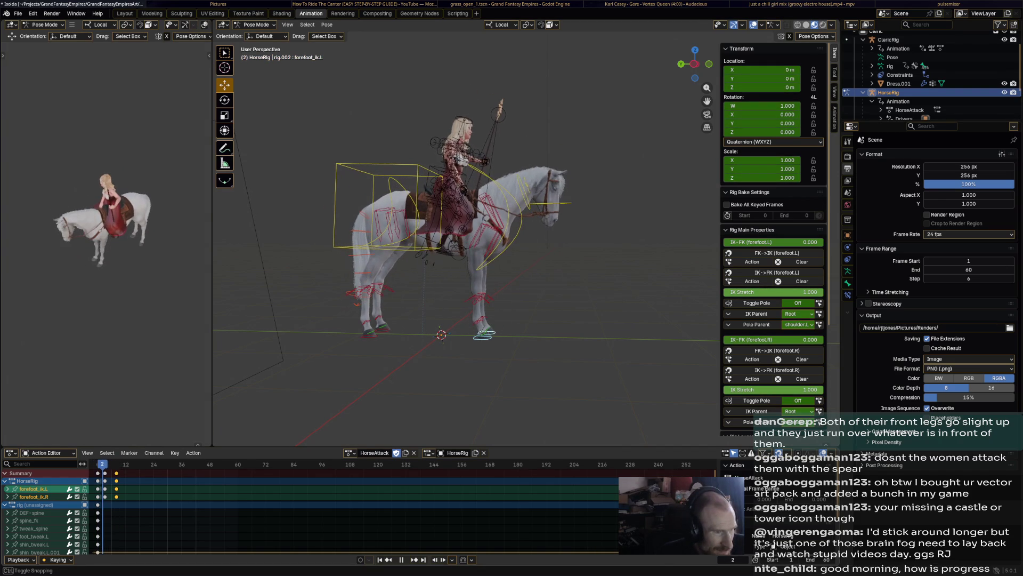
- Tilt the horse's chest and torso controls on frame 4 of the rearing action
left_click(428, 214)
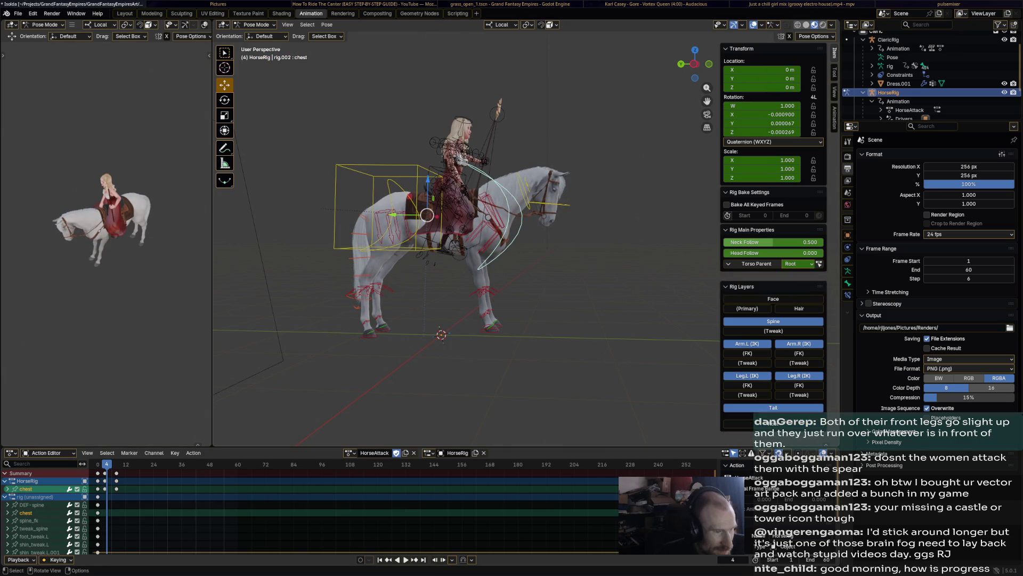
key("r")
left_click(427, 214)
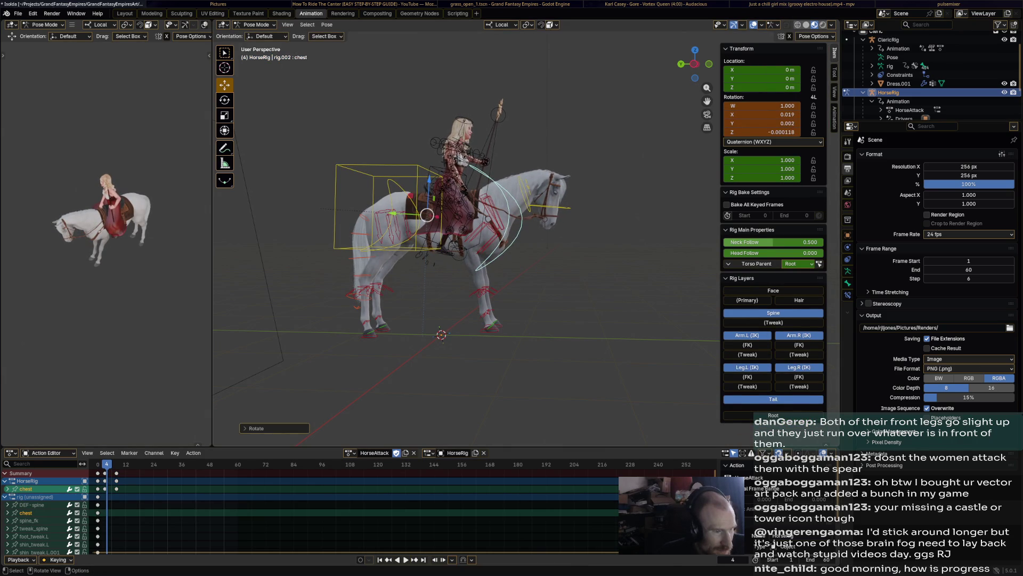
left_click(492, 331)
left_click(392, 209)
key("r")
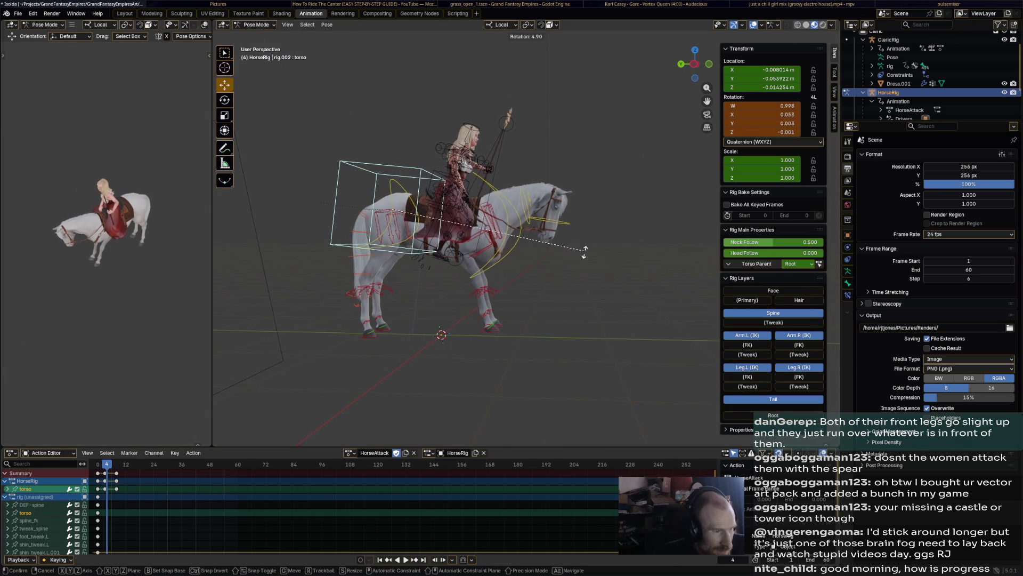
left_click(392, 209)
- Turn the right front heel control slightly, then pick the left shoulder and upper-arm controls
left_click(486, 292)
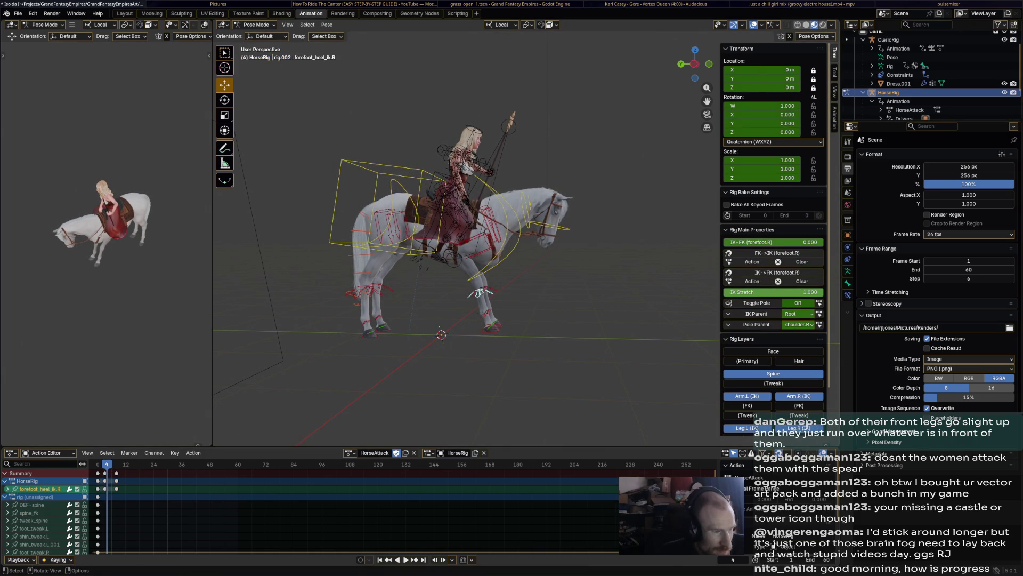
key("r")
left_click(492, 295)
key("r")
left_click(497, 295)
left_click(498, 294, "shift")
left_click(491, 216, "shift")
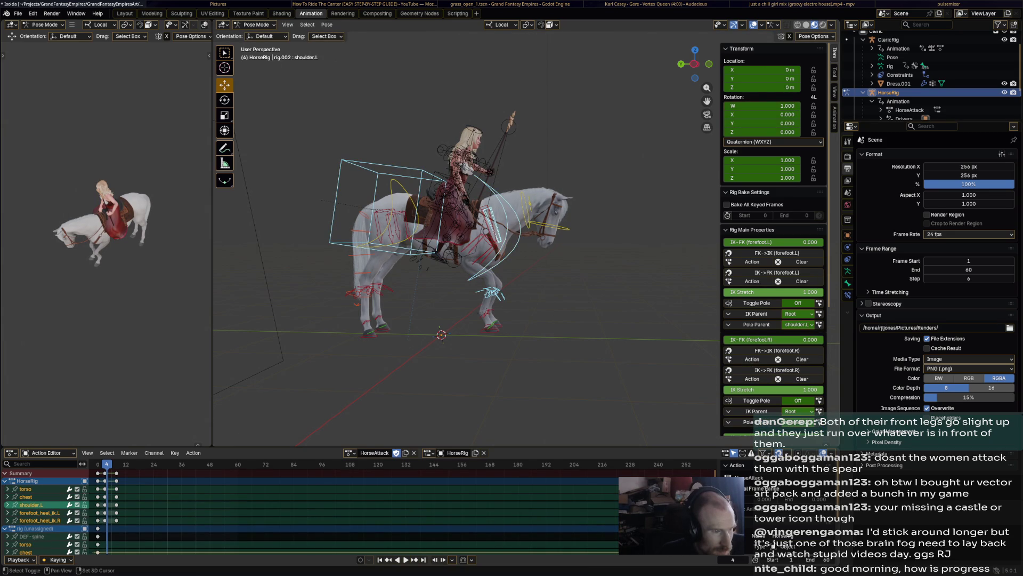
left_click(488, 216, "shift")
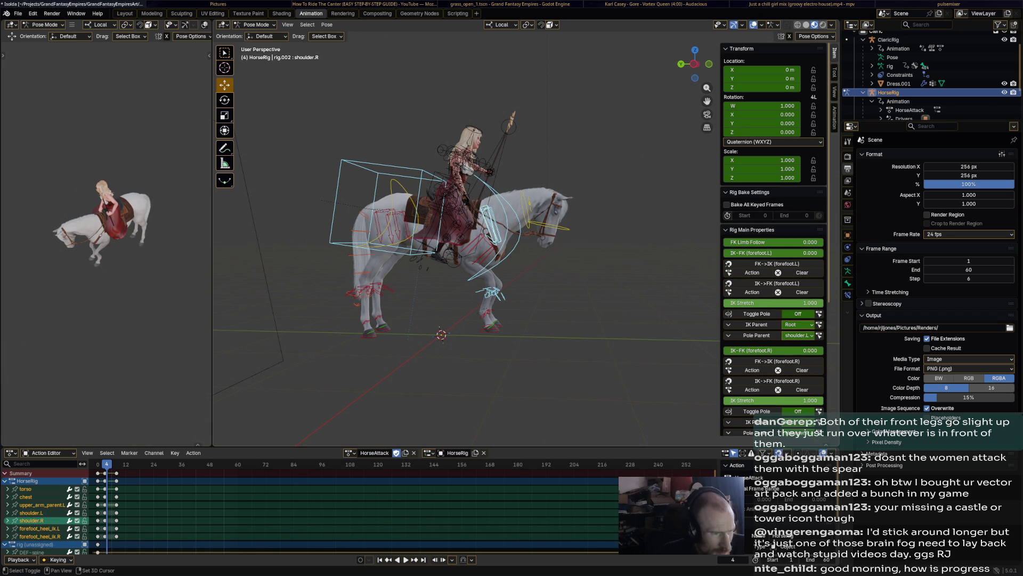
scroll(448, 232, "up", 4)
scroll(448, 232, "up", 3)
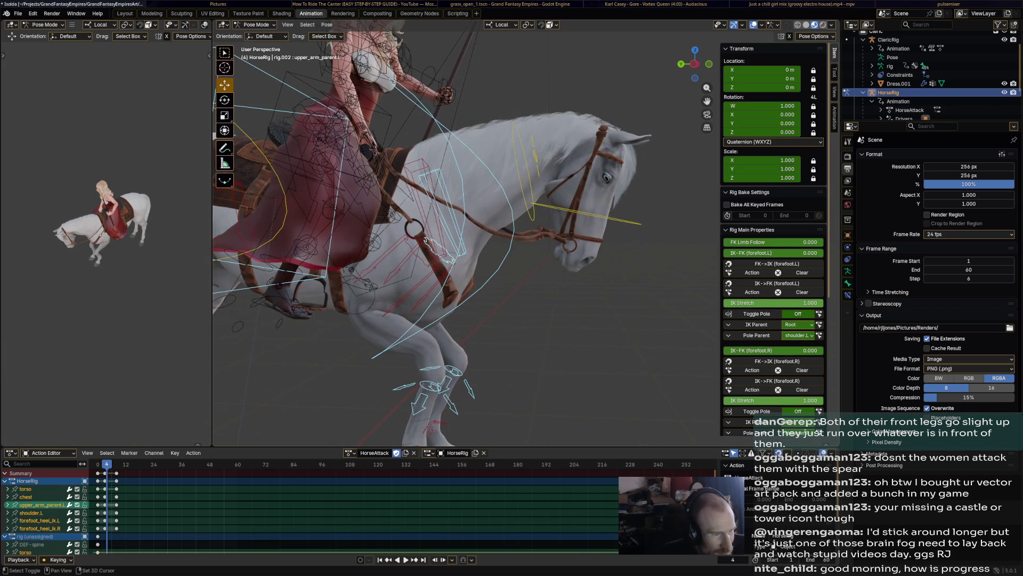
- Review the shoulder controls and step from the action start to rearing frame 8
left_click(423, 209)
left_click(424, 240, "shift")
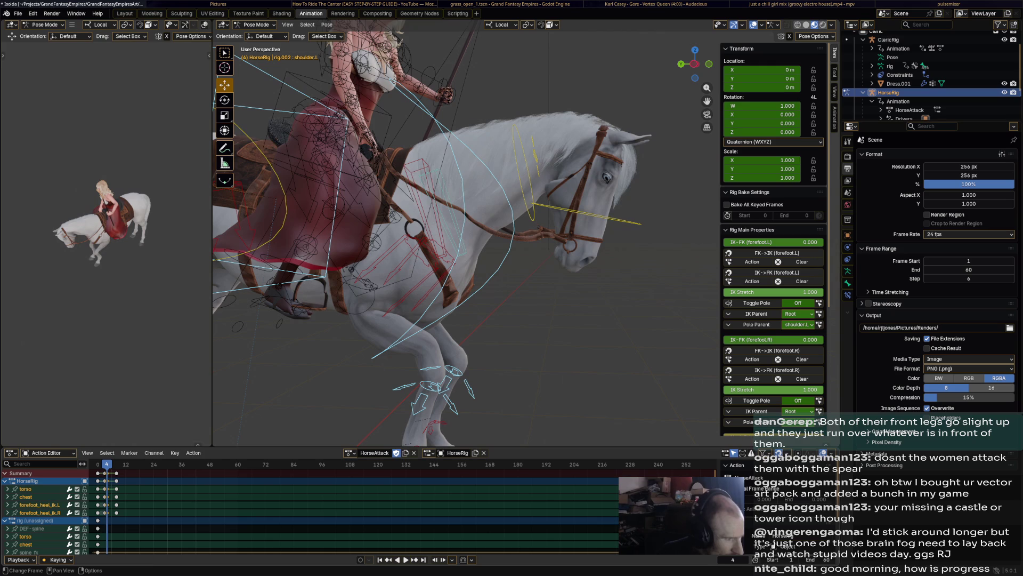
key("shift+Left")
middle_click_drag(448, 240, 448, 160)
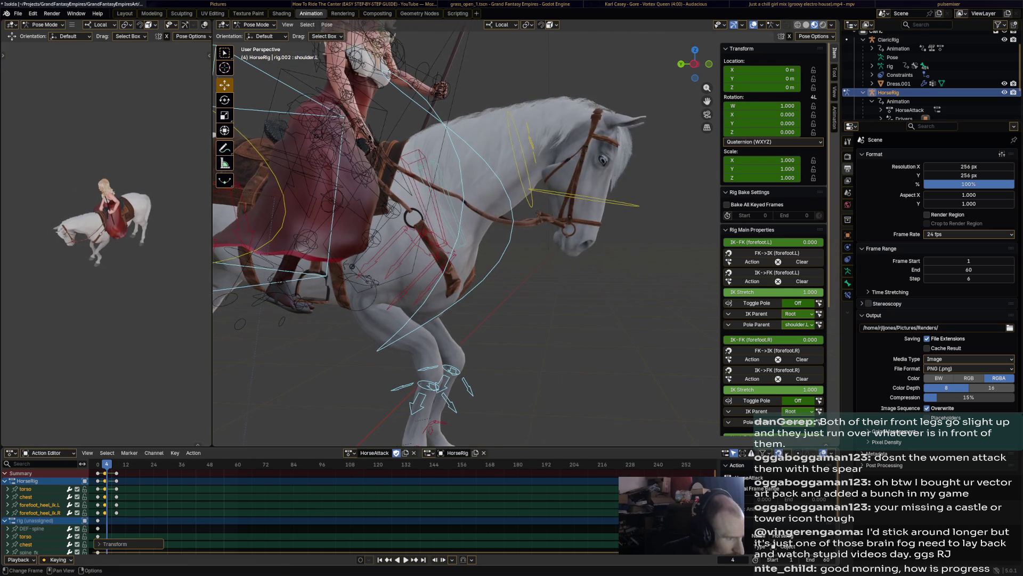
key("space")
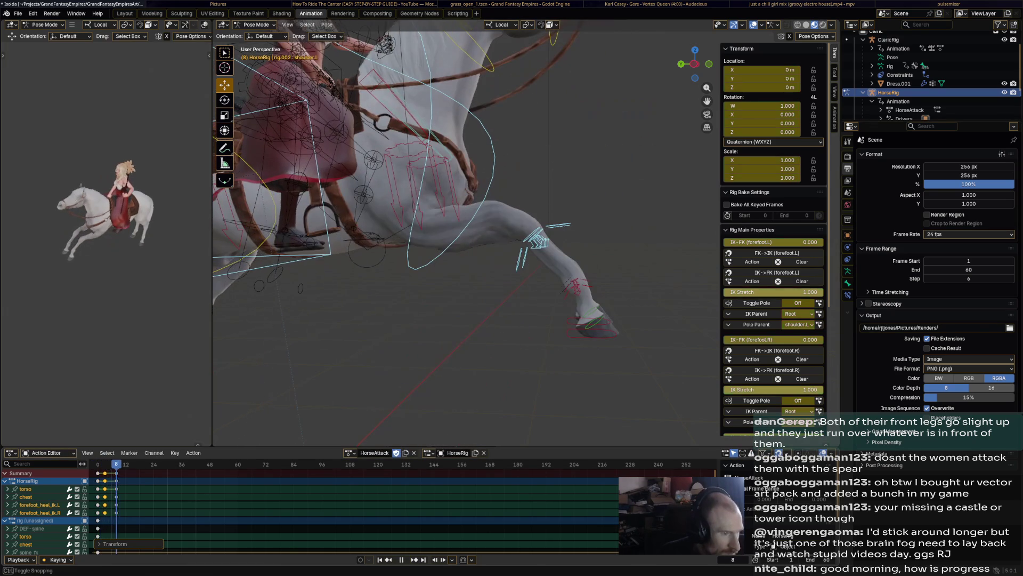
key("Return")
- Bend the raised front hoof at frame 8 via the heel control and select the other heel
left_click(543, 235)
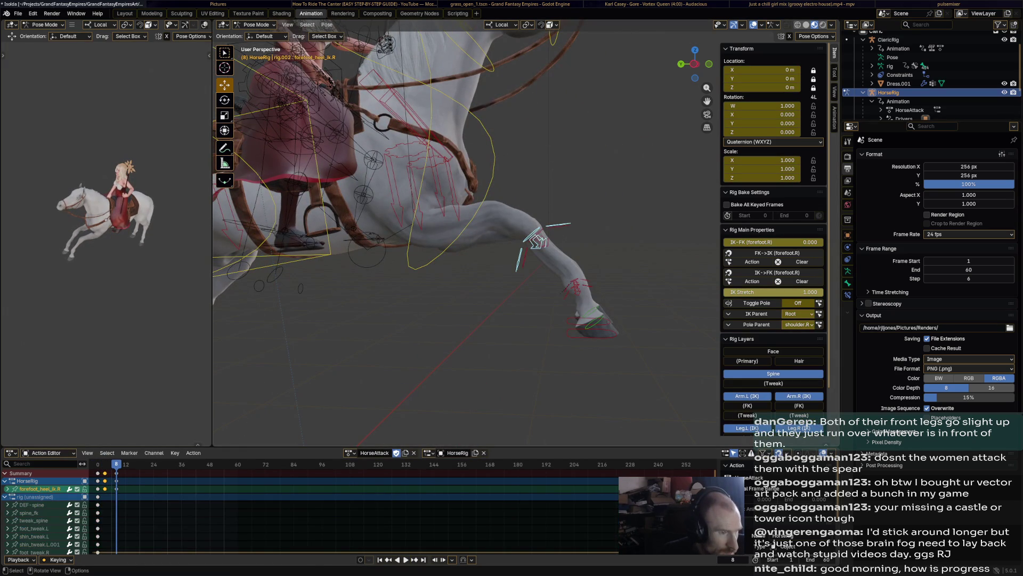
key("r")
left_click(535, 246)
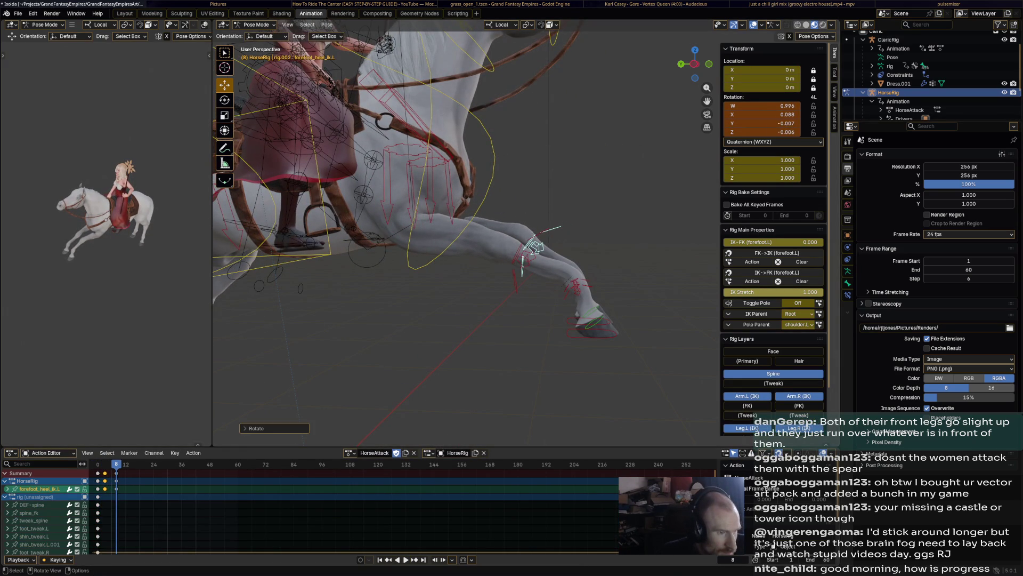
left_click(528, 255, "shift")
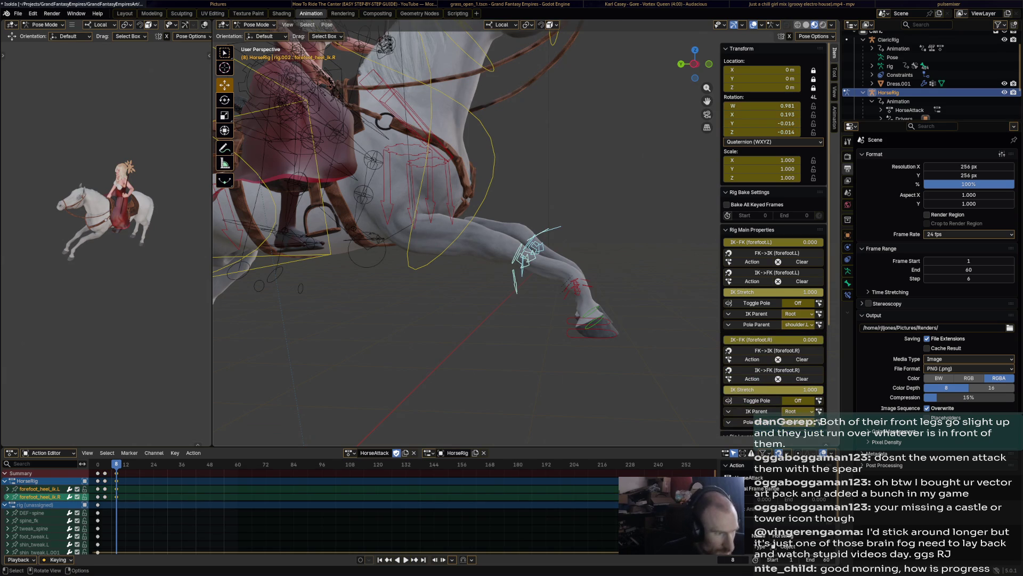
scroll(416, 200, "down", 4)
middle_click_drag(416, 200, 448, 208)
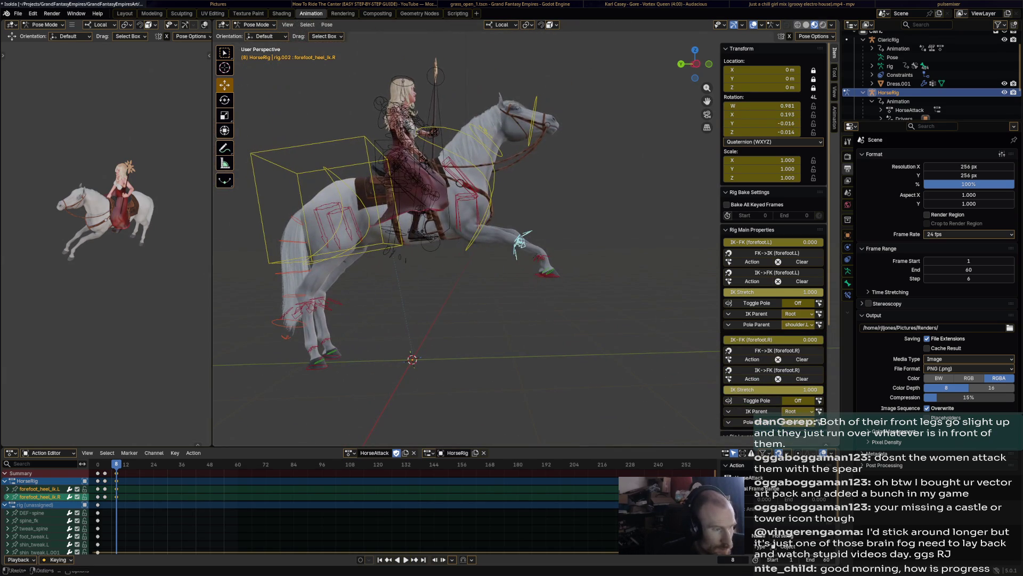
key("space")
- Rotate the horse's chest, neck and hips controls for the rearing pose on frame 8
left_click(479, 160)
key("r")
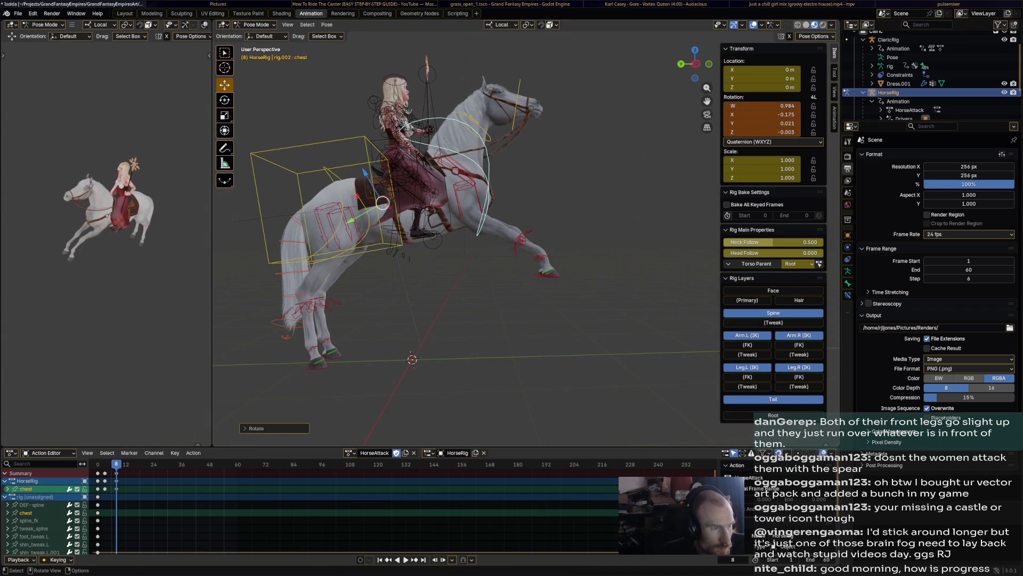
left_click(448, 120)
key("r")
left_click(478, 119)
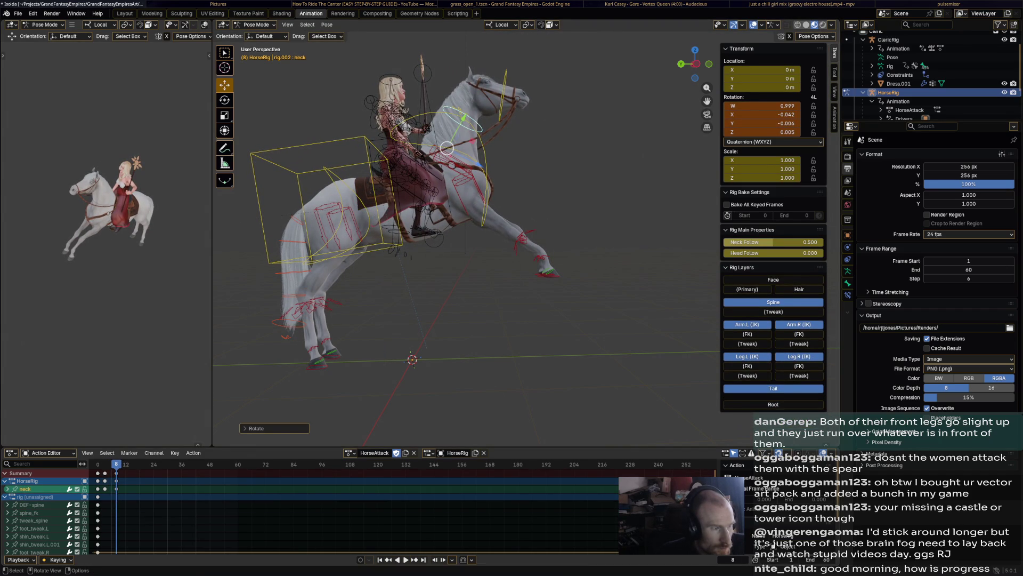
left_click(352, 220)
key("r")
left_click(364, 174)
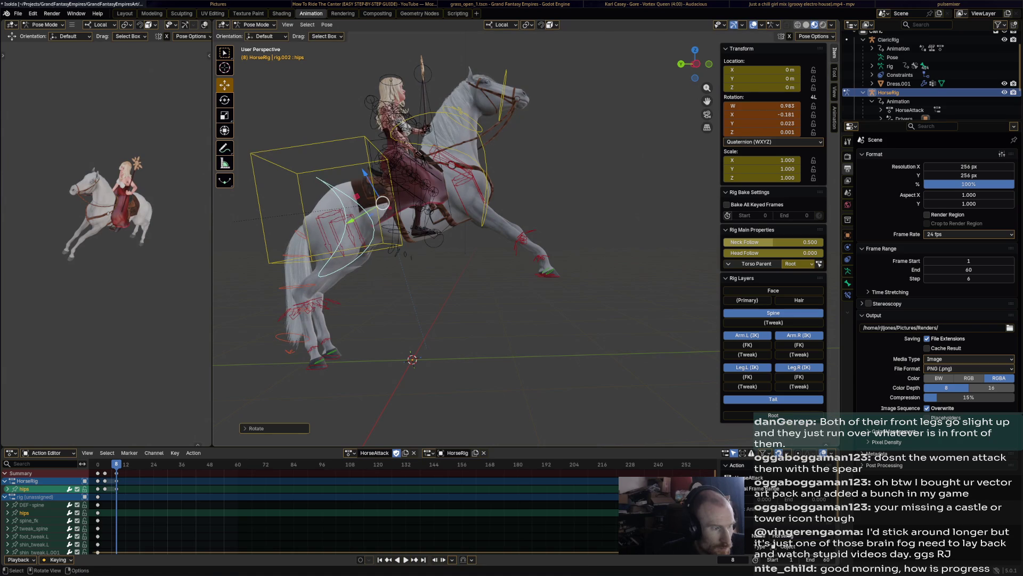
- Lift the horse's tail on frame 8 and play back the rearing to review
middle_click_drag(364, 175, 432, 160)
left_click(360, 281)
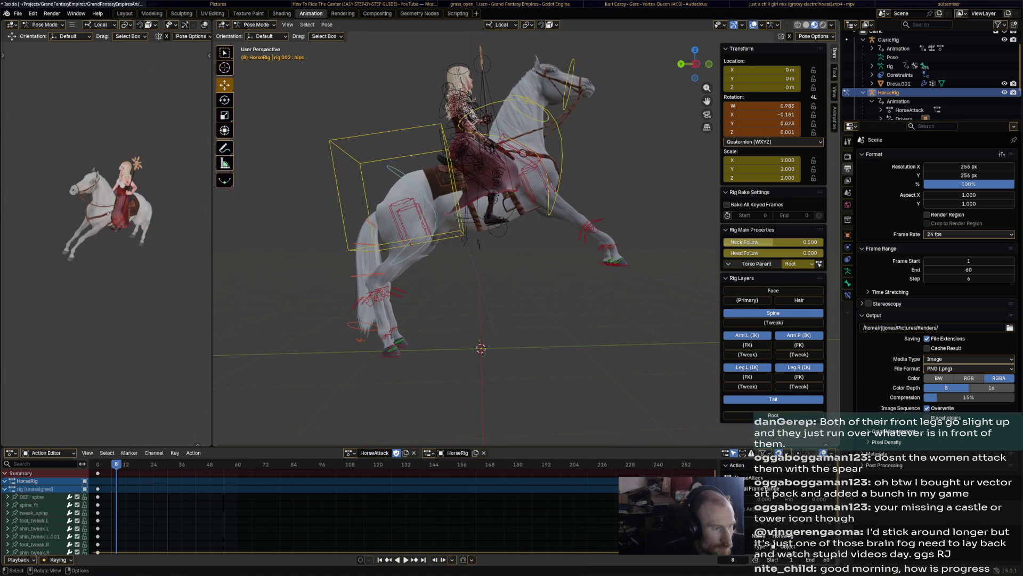
key("r")
left_click(277, 194)
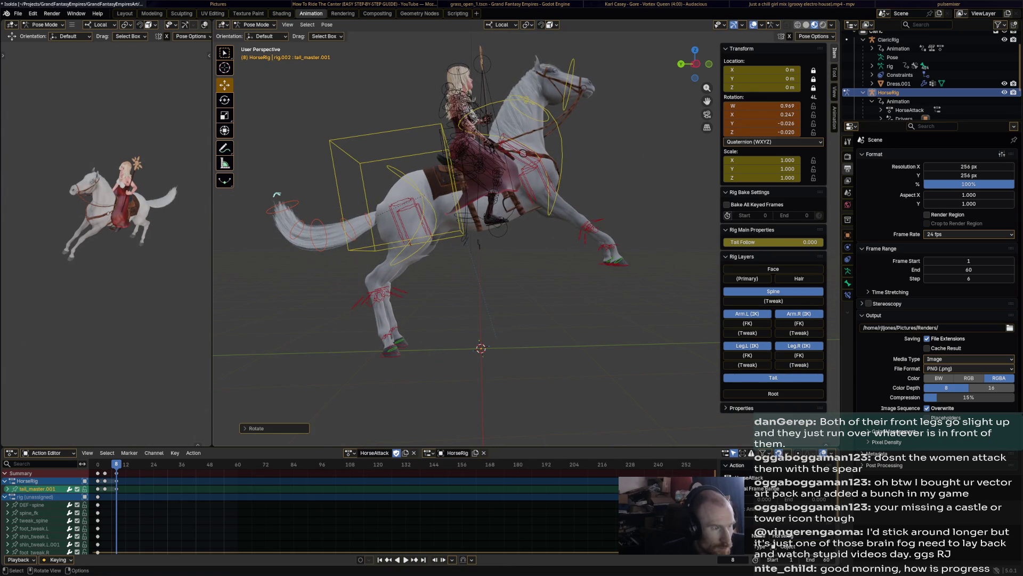
key("bracketleft")
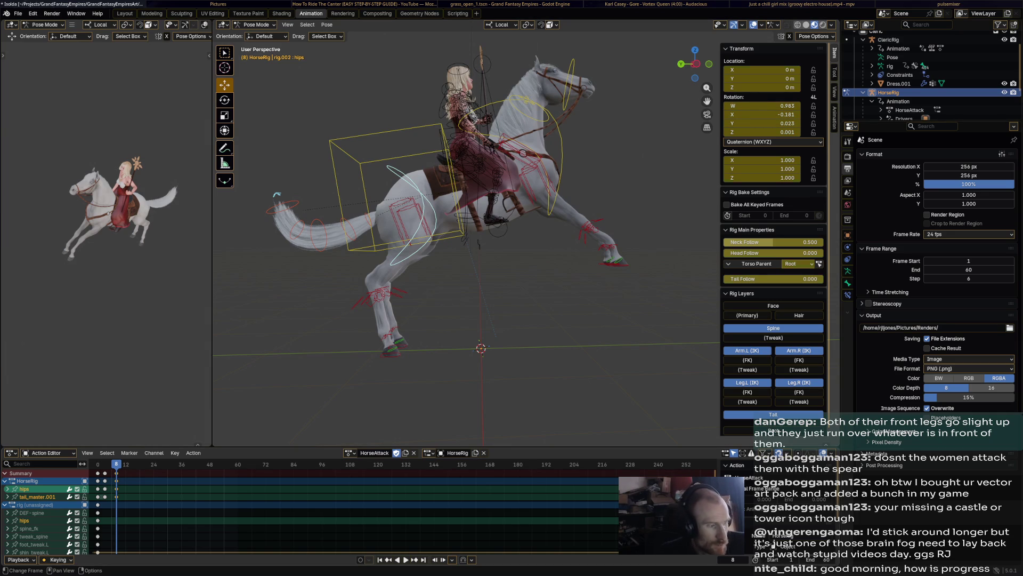
key("space")
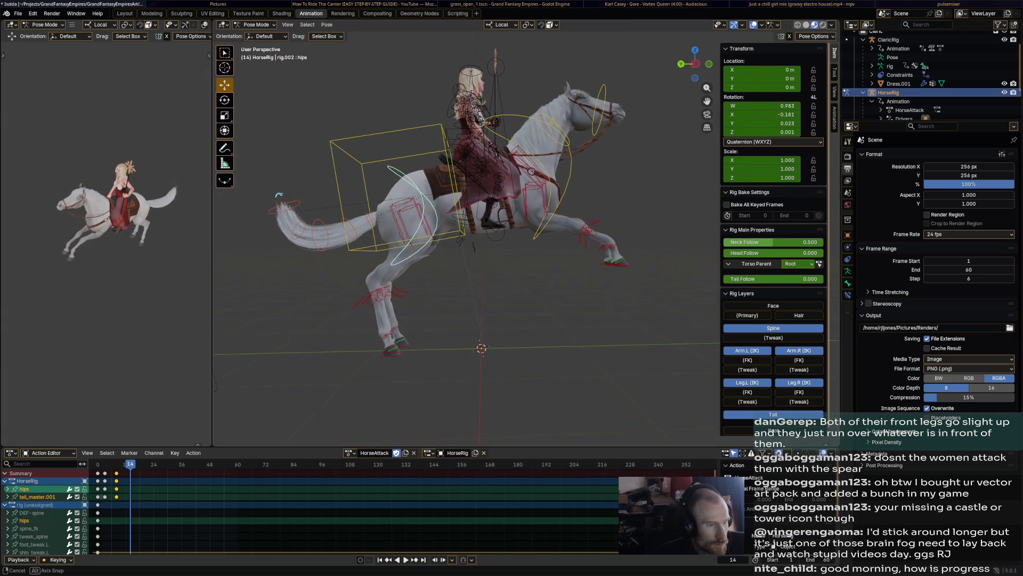
- From a top-down view, twist the horse's torso control on frame 14
middle_click_drag(480, 239, 360, 200)
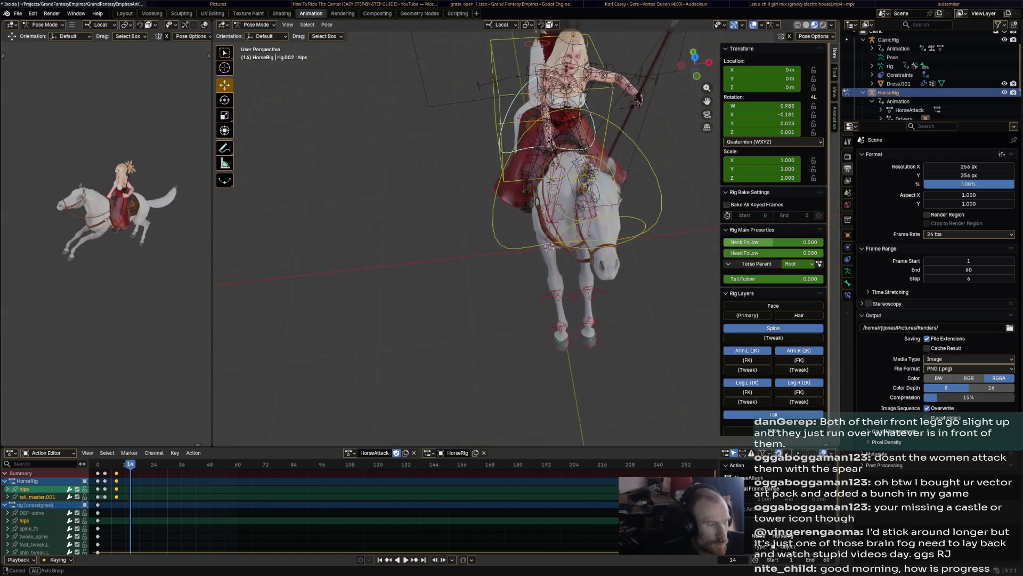
middle_click_drag(480, 240, 447, 241)
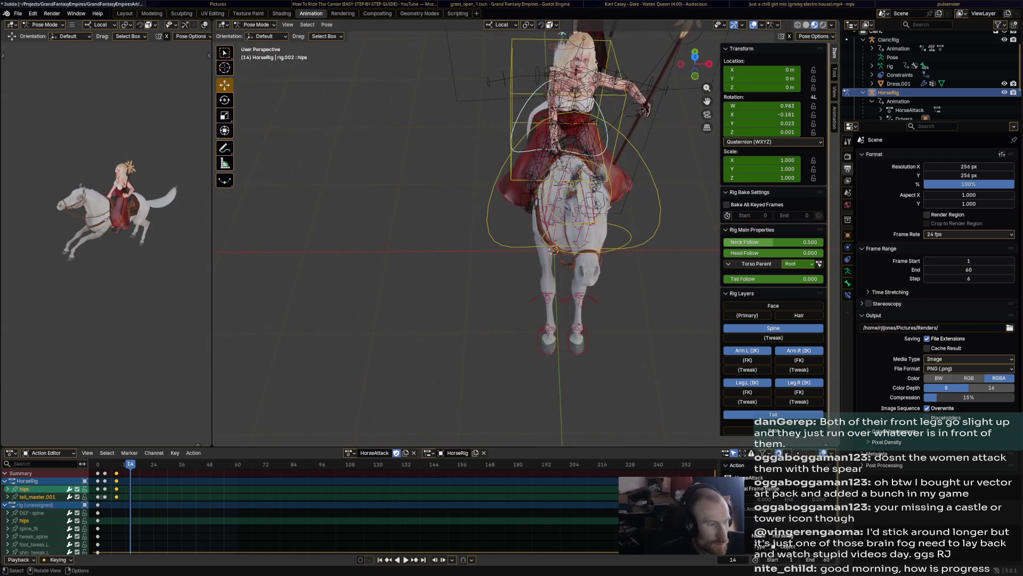
middle_click_drag(560, 200, 520, 255)
middle_click_drag(518, 120, 518, 200)
left_click(503, 168)
key("r")
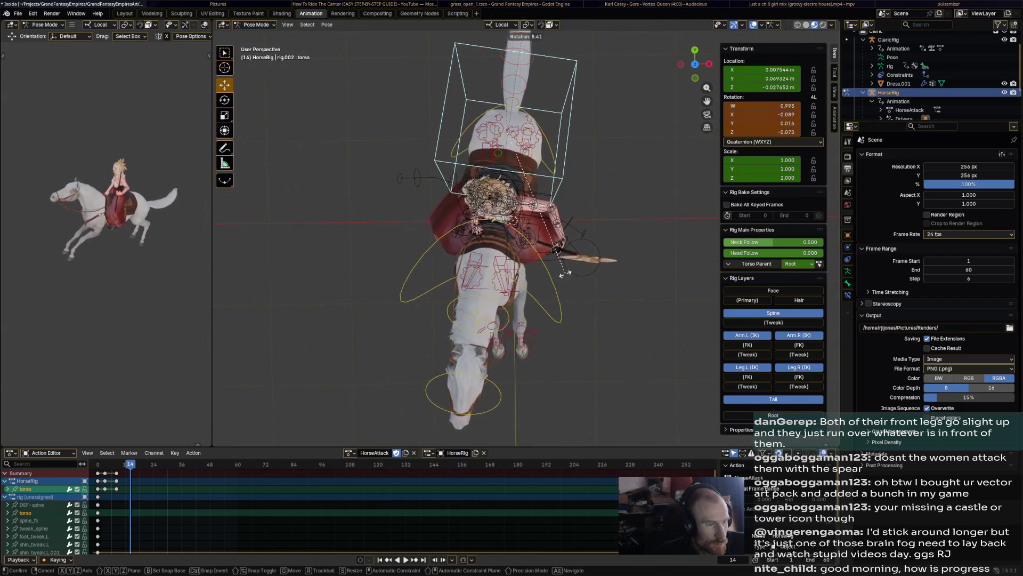
left_click(581, 274)
- Refine the torso rotation from the rear side and keyframe it at frame 14, then play back
middle_click_drag(520, 240, 519, 120)
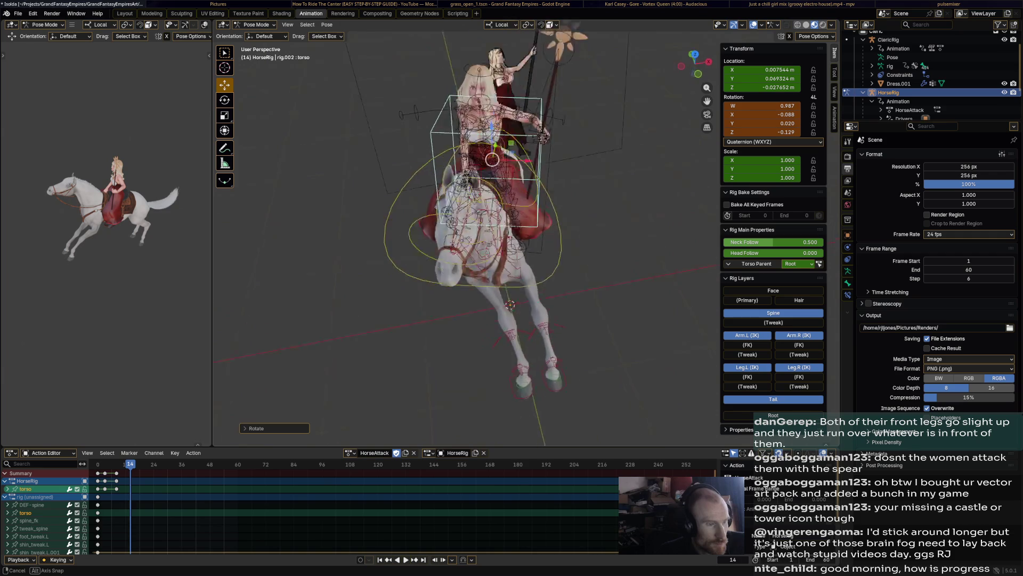
middle_click_drag(560, 240, 448, 240)
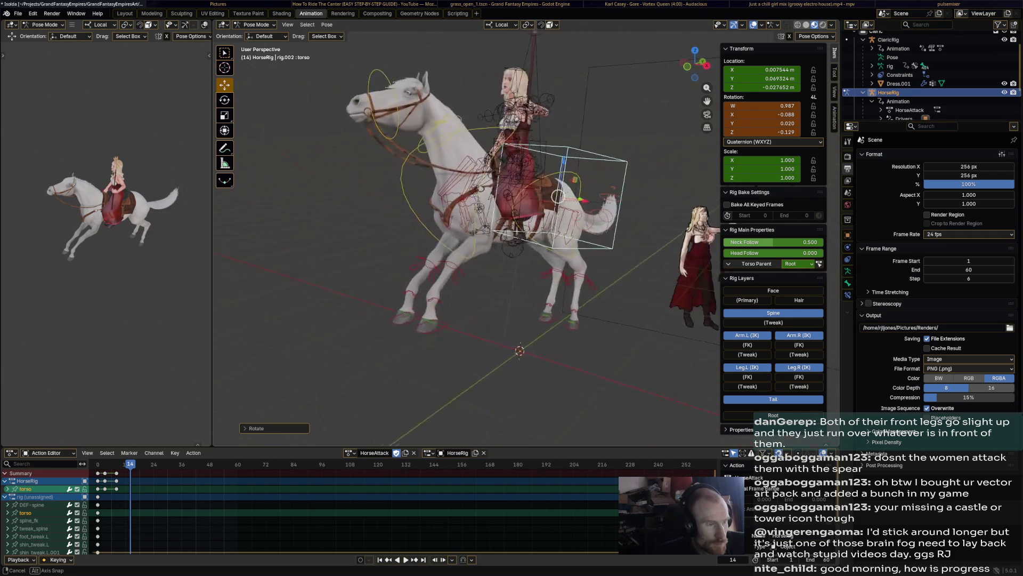
middle_click_drag(560, 240, 400, 240)
key("r")
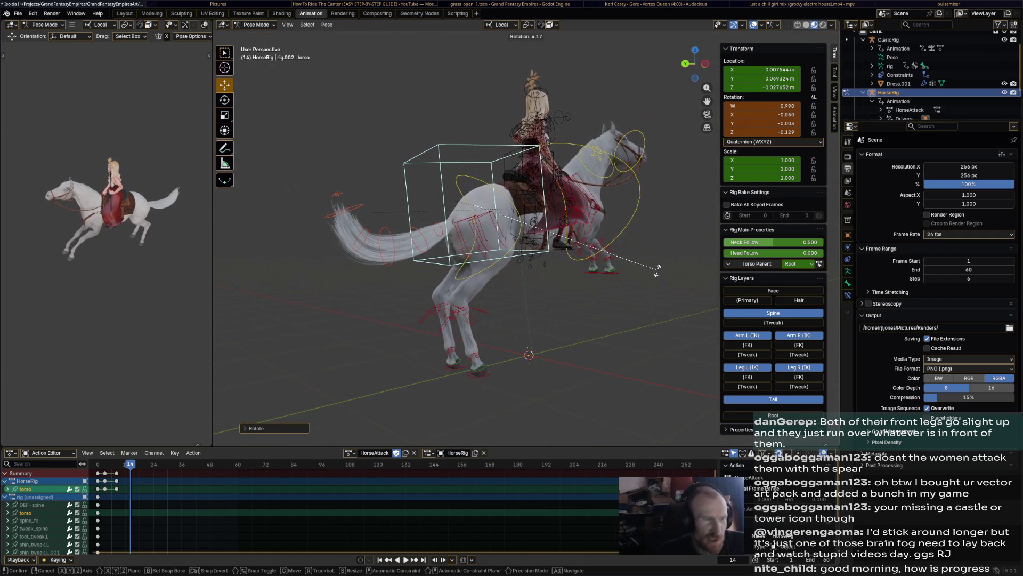
left_click(655, 274)
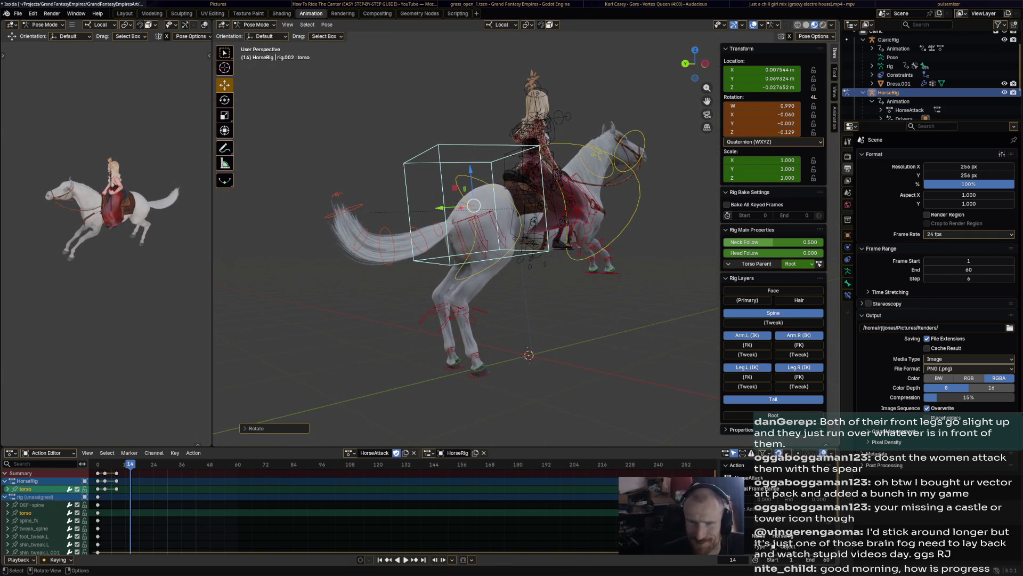
middle_click_drag(560, 240, 401, 240)
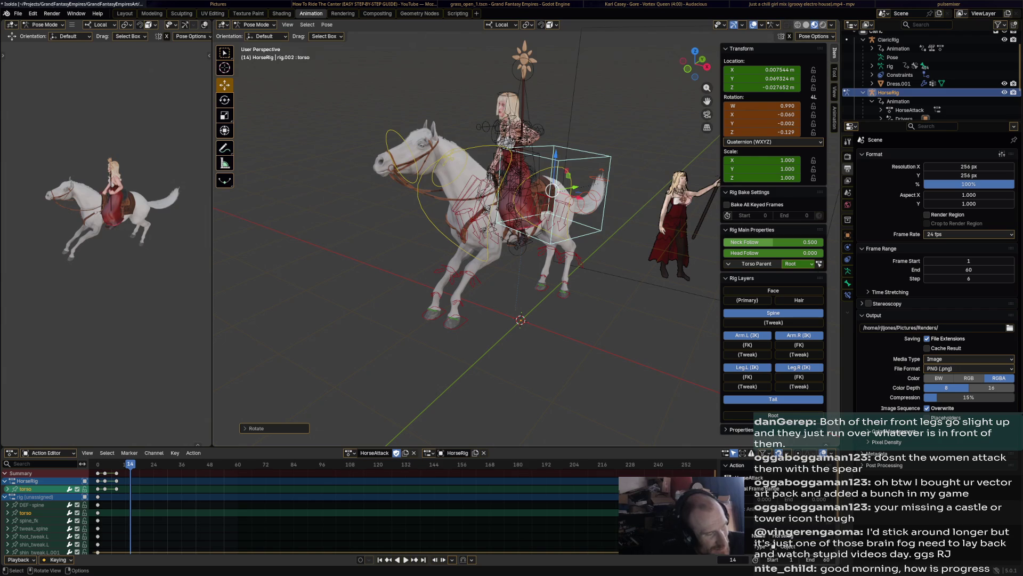
key("i")
key("space")
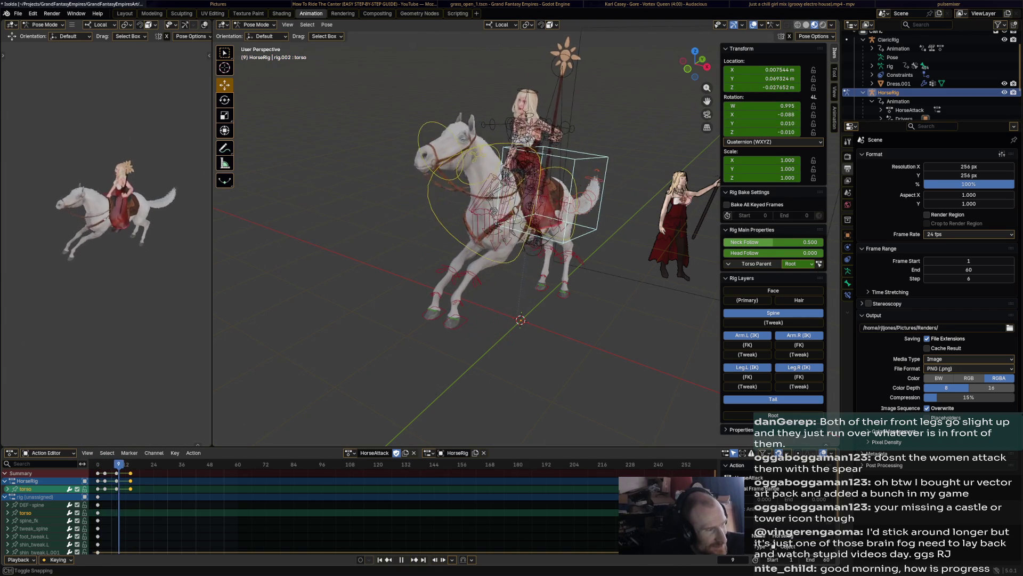
- Play to frame 17, then rotate and shift the horse's torso slightly there
key("space")
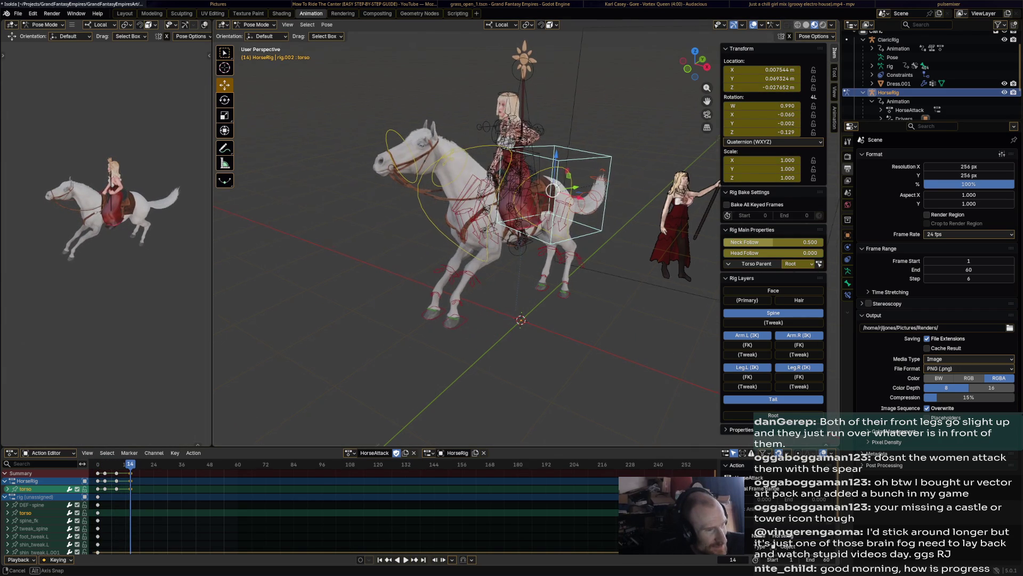
middle_click_drag(479, 240, 528, 233)
key("space")
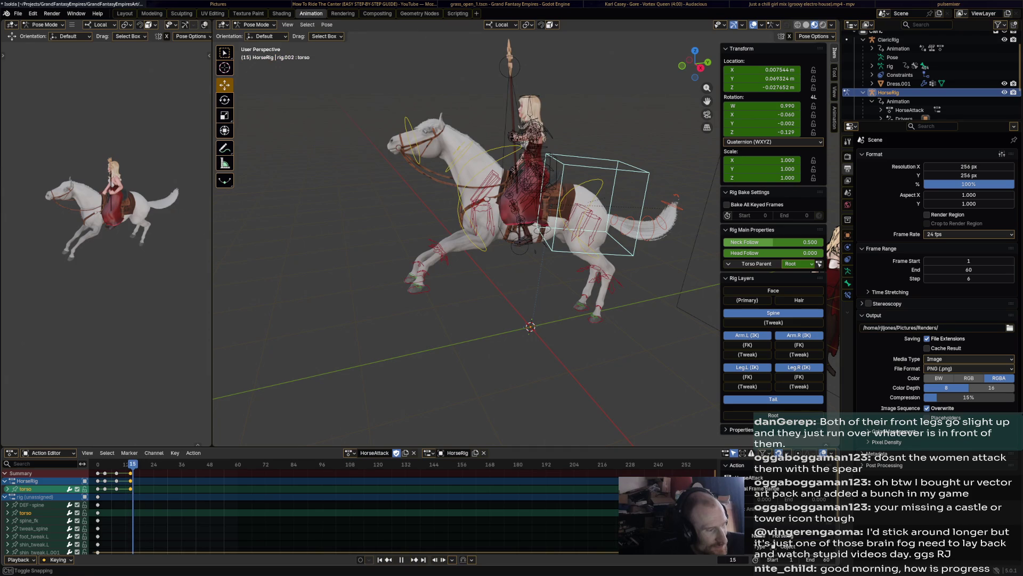
key("r")
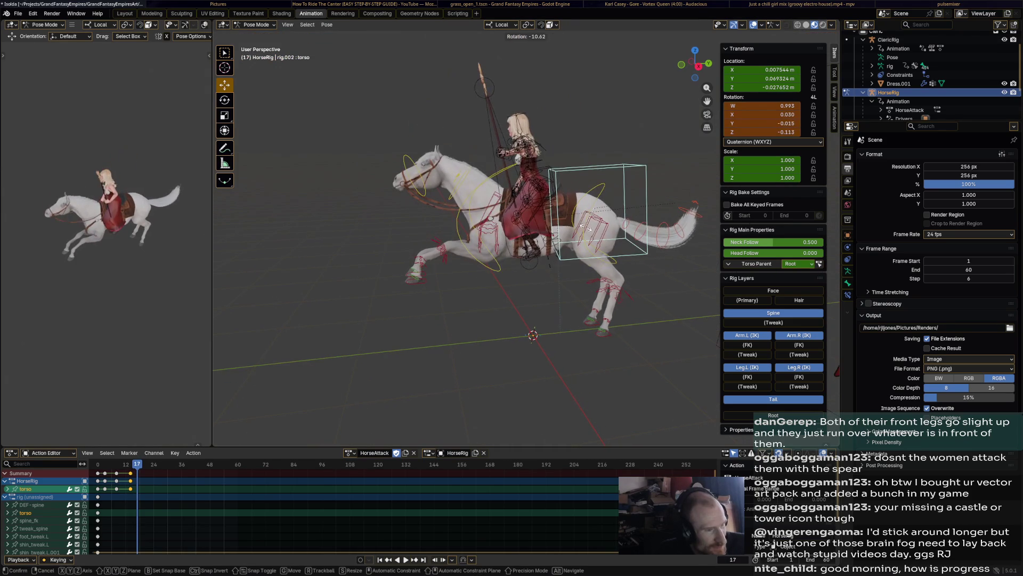
left_click(588, 230)
key("g")
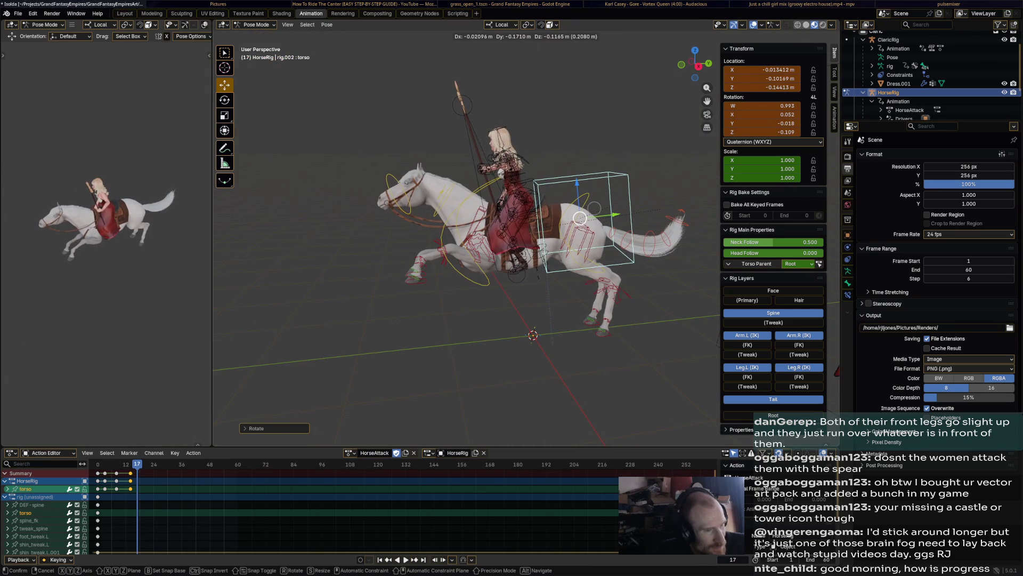
left_click(592, 202)
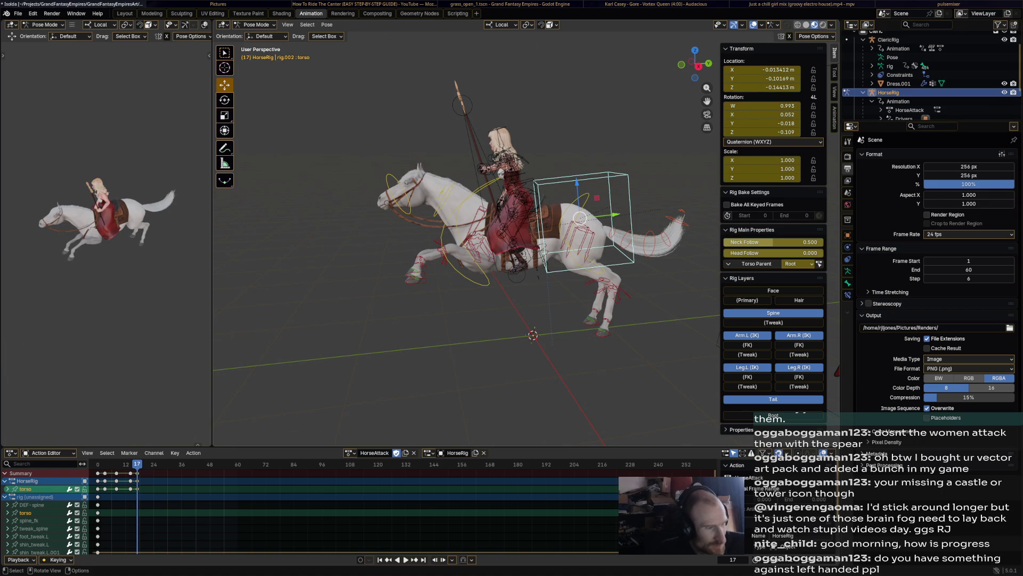
left_click(426, 282)
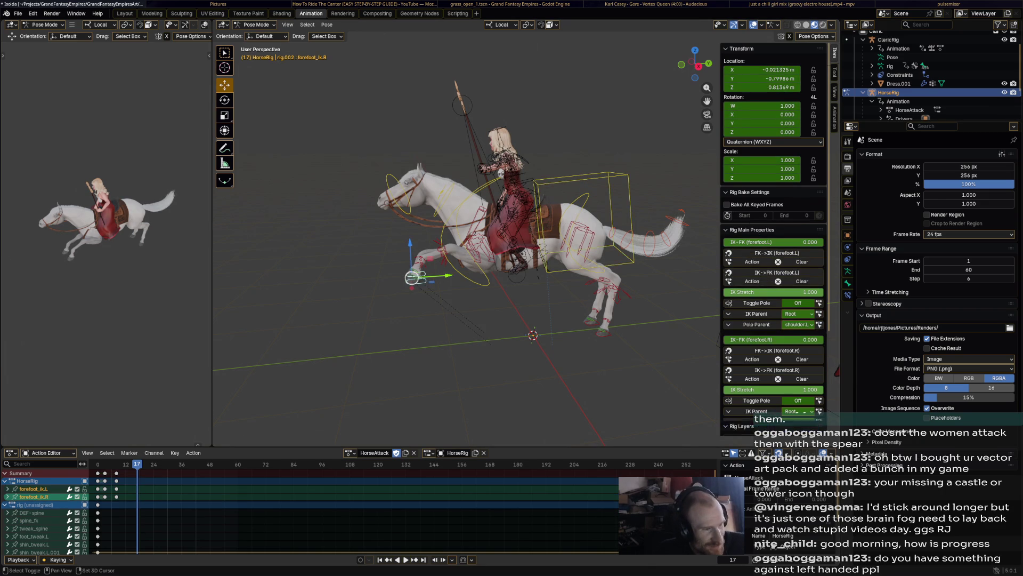
- Review the rear and nudge the right front foot control into place
middle_click_drag(480, 240, 482, 279)
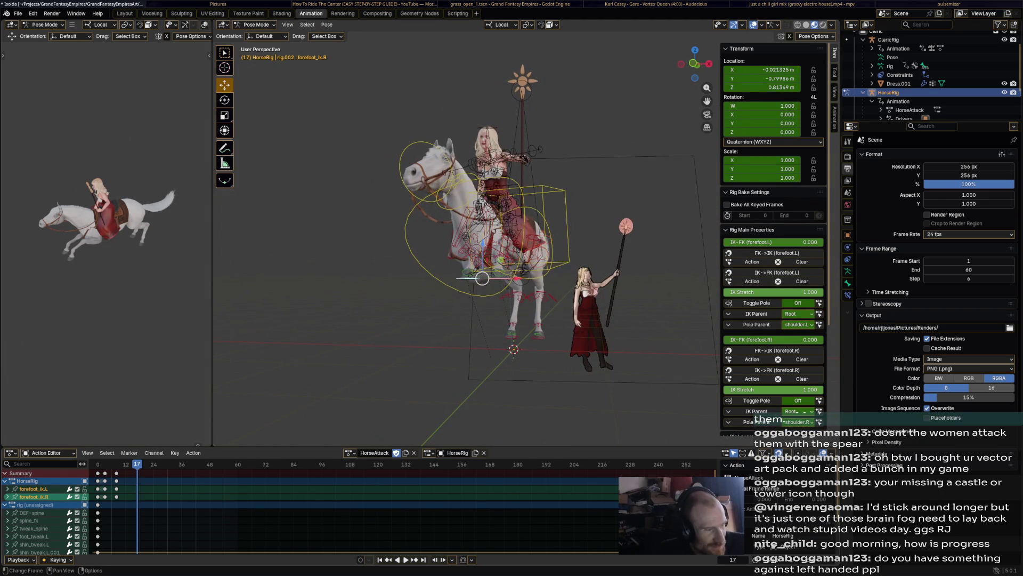
key("space")
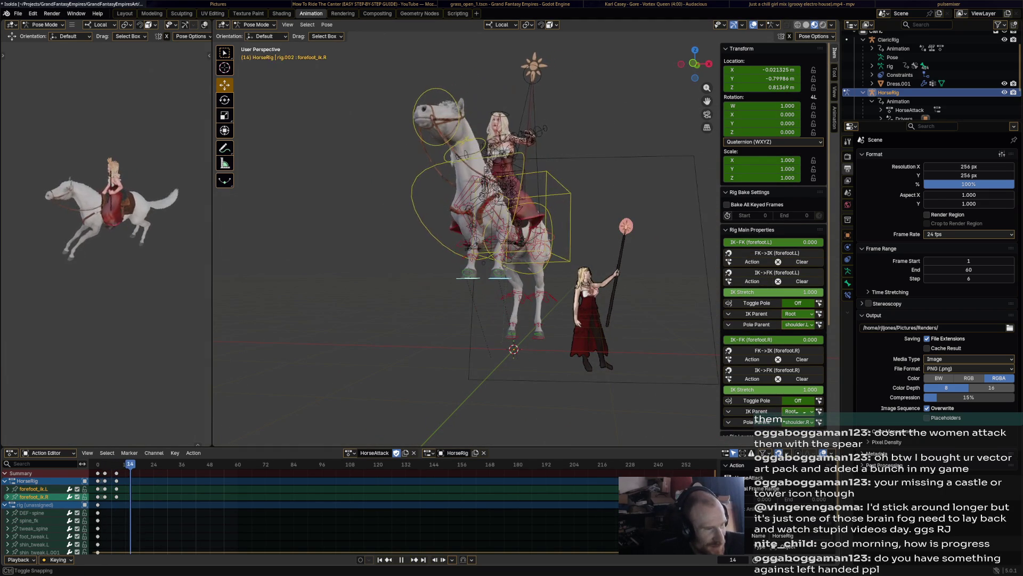
left_click_drag(483, 278, 419, 311)
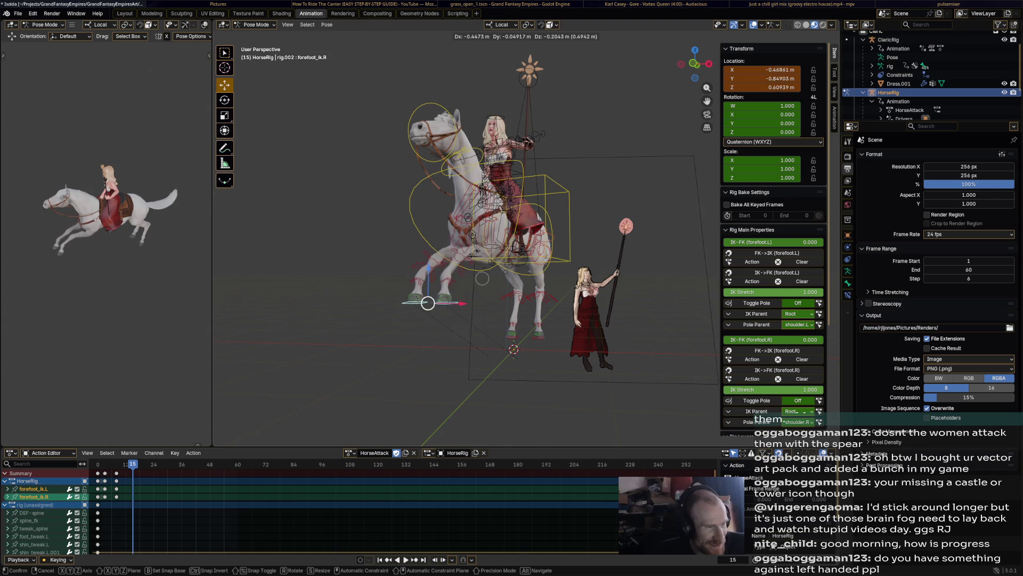
middle_click_drag(479, 240, 560, 239)
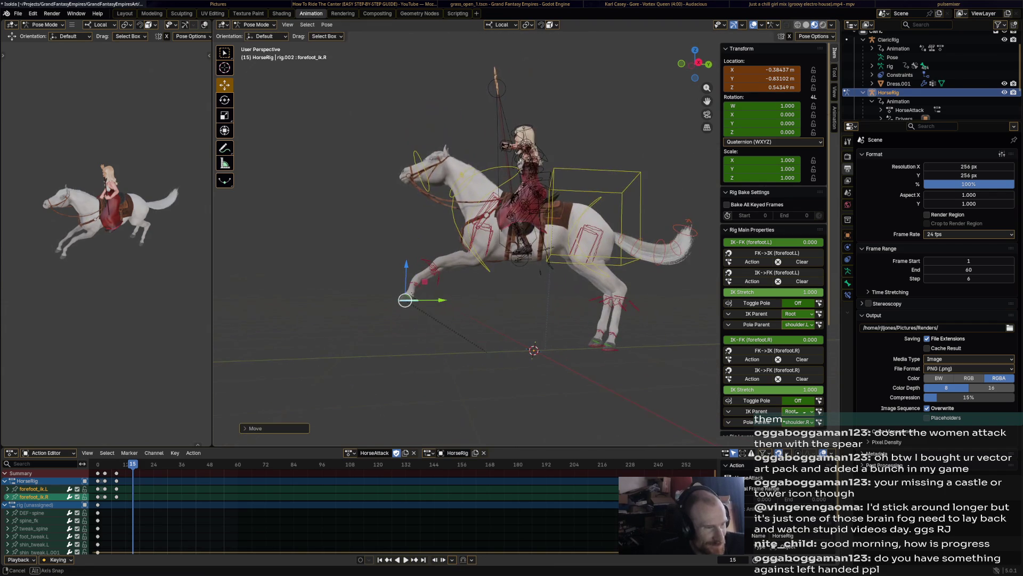
left_click_drag(406, 300, 433, 288)
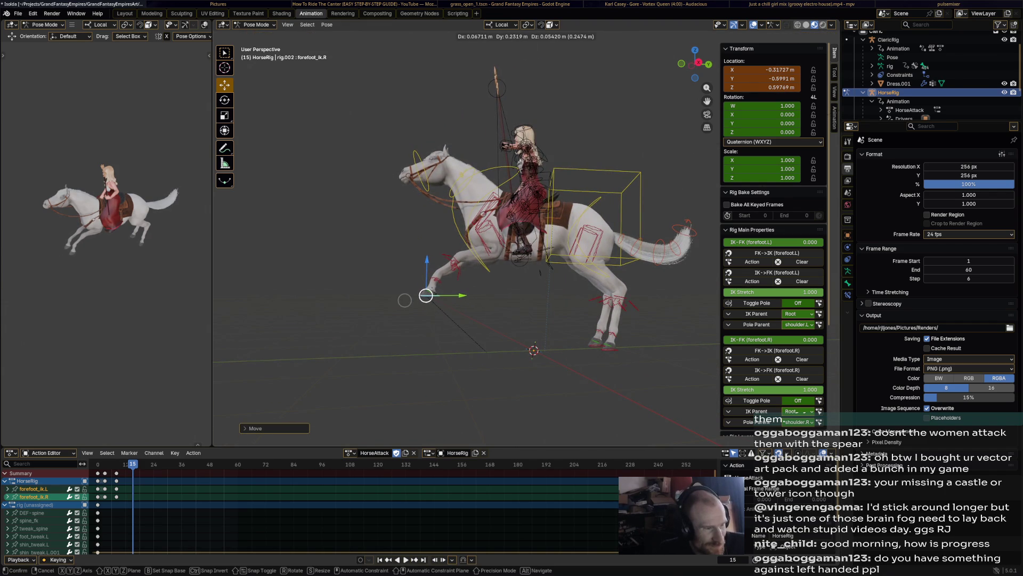
left_click(432, 287)
scroll(432, 286, "up", 3)
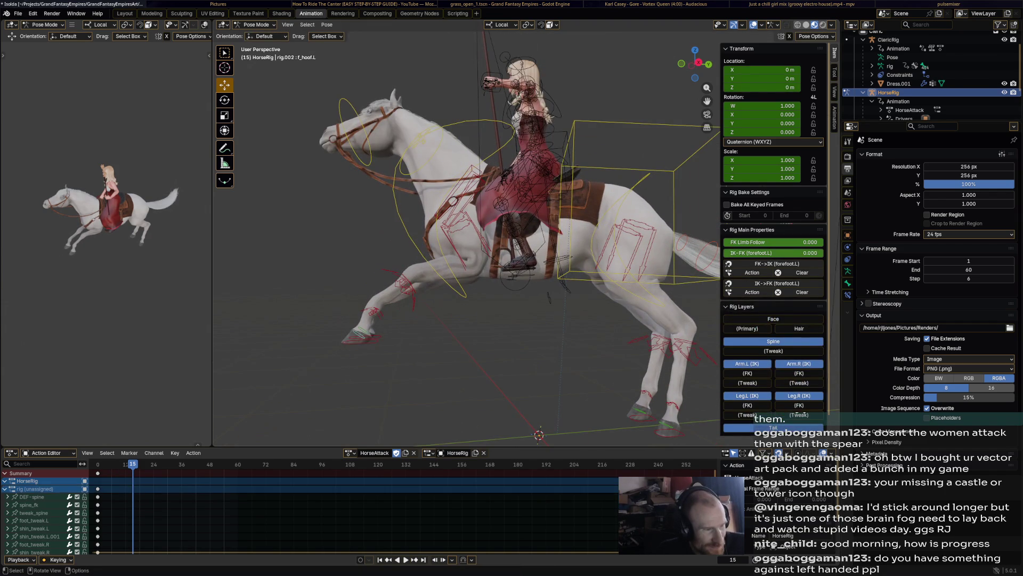
- Lower the left front hoof and raise the right front hoof with their foot controls
left_click(353, 343)
key("g")
left_click(400, 385)
key("r")
left_click(489, 324)
key("alt+r")
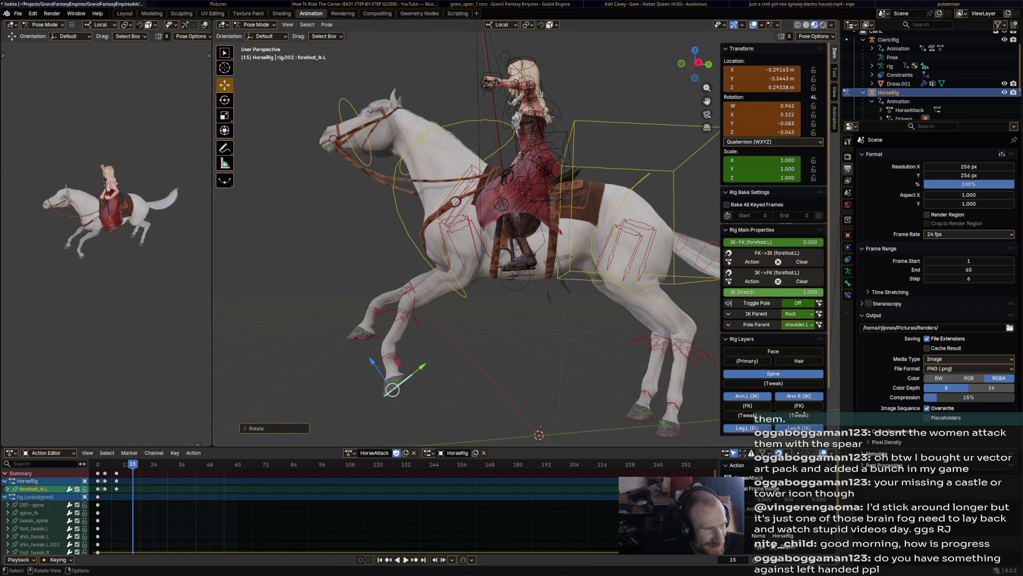
key("g")
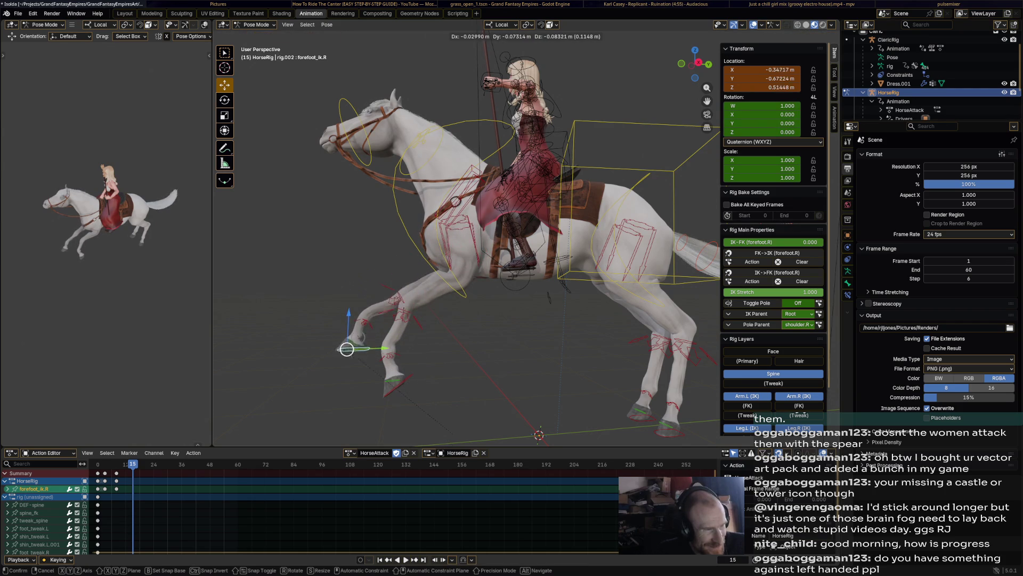
left_click(358, 357)
- Reset both front foot controls' location, review playback and move on to frame 21
left_click(374, 372, "shift")
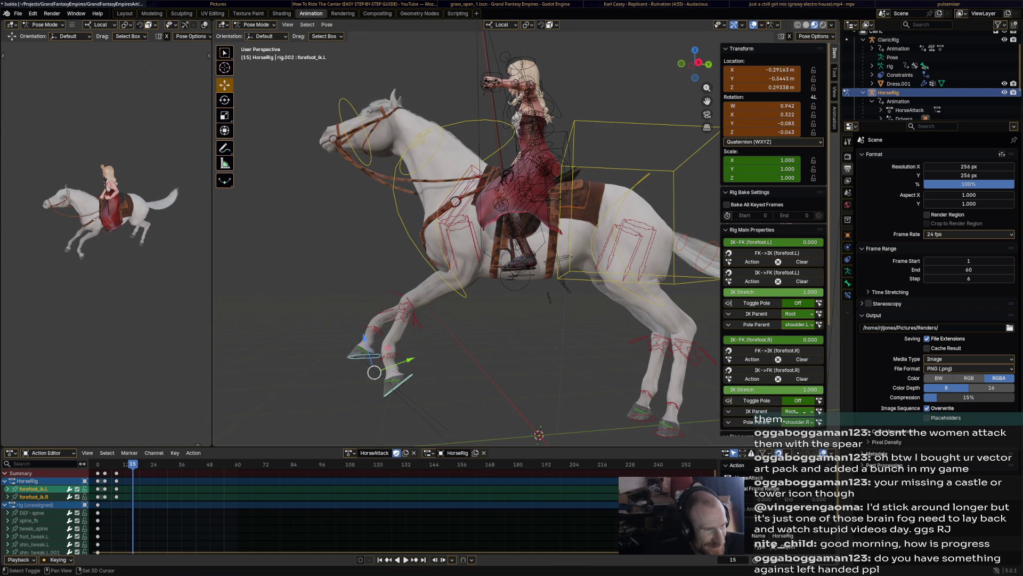
key("alt+g")
key("space")
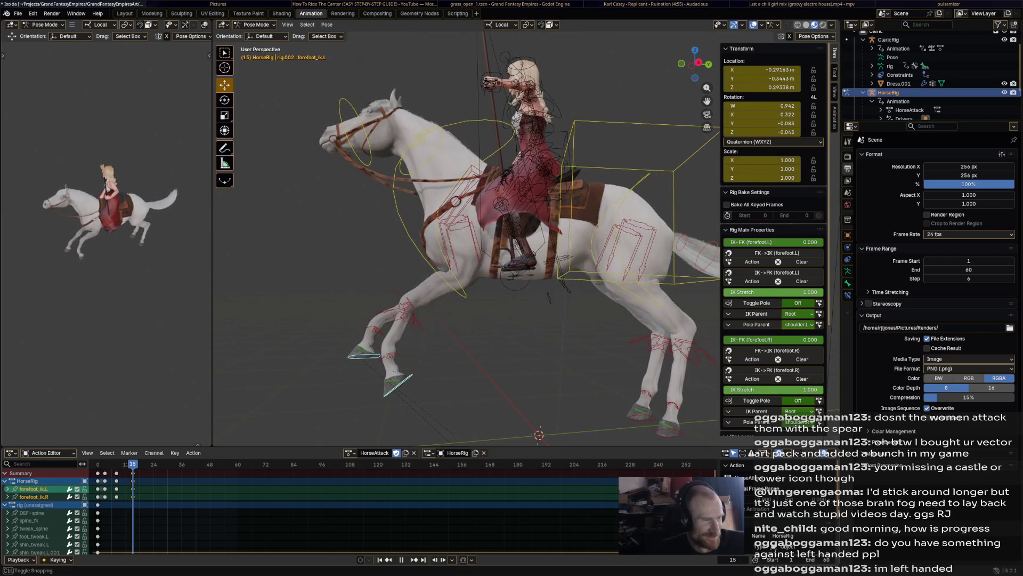
key("space")
mouse_move(376, 368)
middle_mouse_down()
mouse_move(496, 400)
mouse_move(496, 320)
mouse_move(689, 266)
mouse_move(672, 256)
middle_mouse_up()
left_click(511, 290)
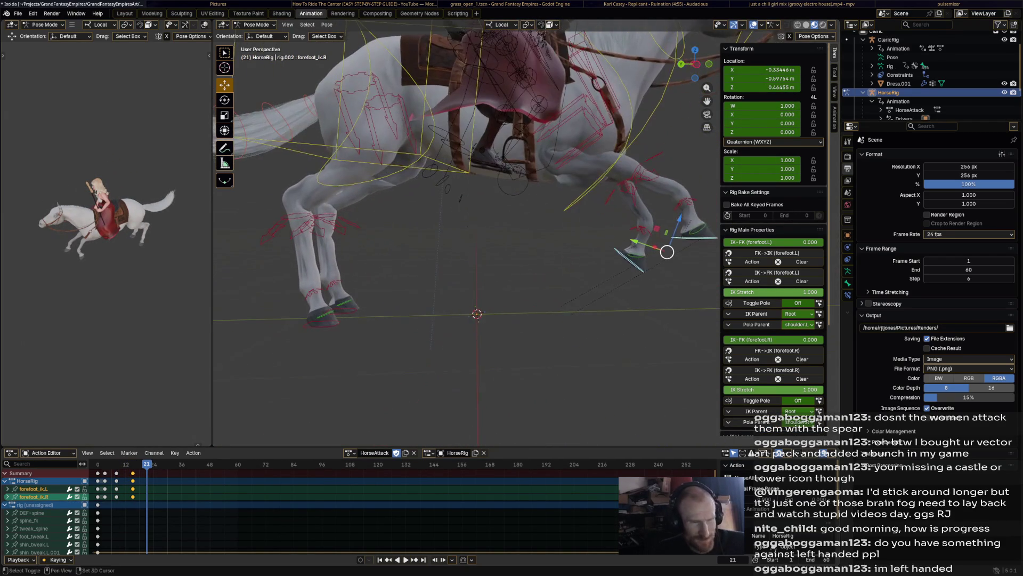
- Place both front hooves on the ground at frame 21 and rotate the right front heel
key("g")
left_click(614, 326)
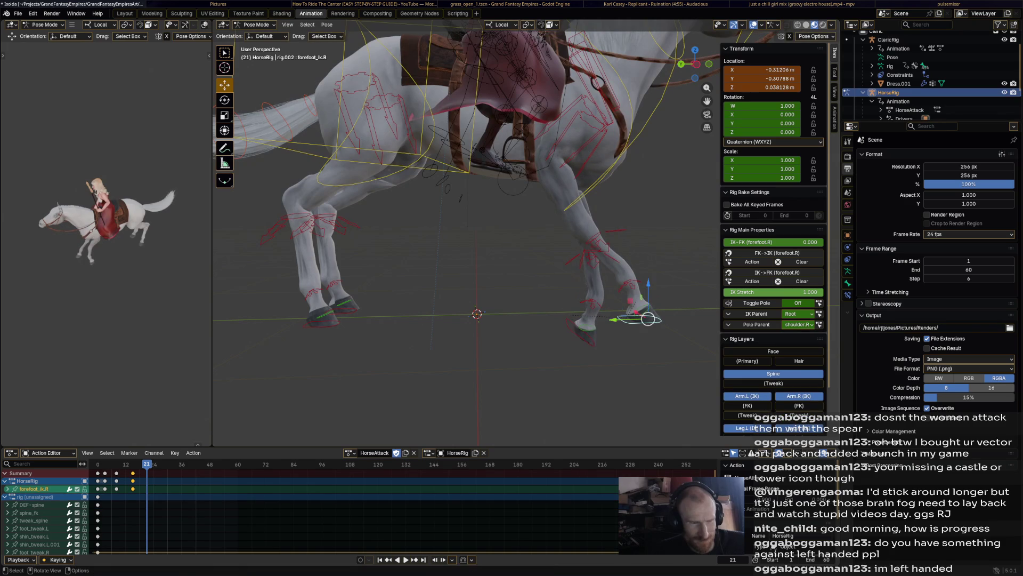
key("g")
left_click(586, 336)
key("r")
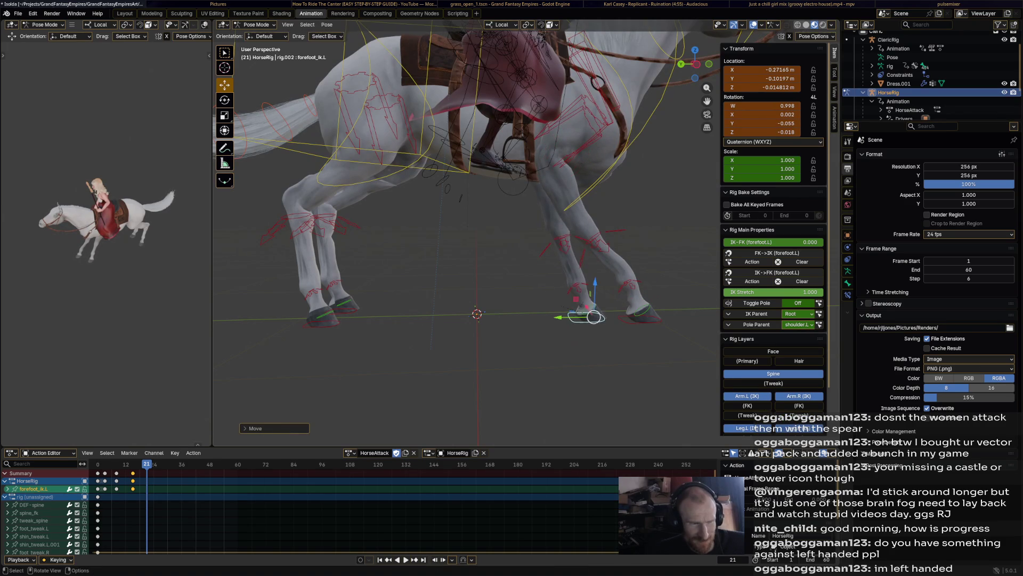
scroll(586, 337, "down", 3)
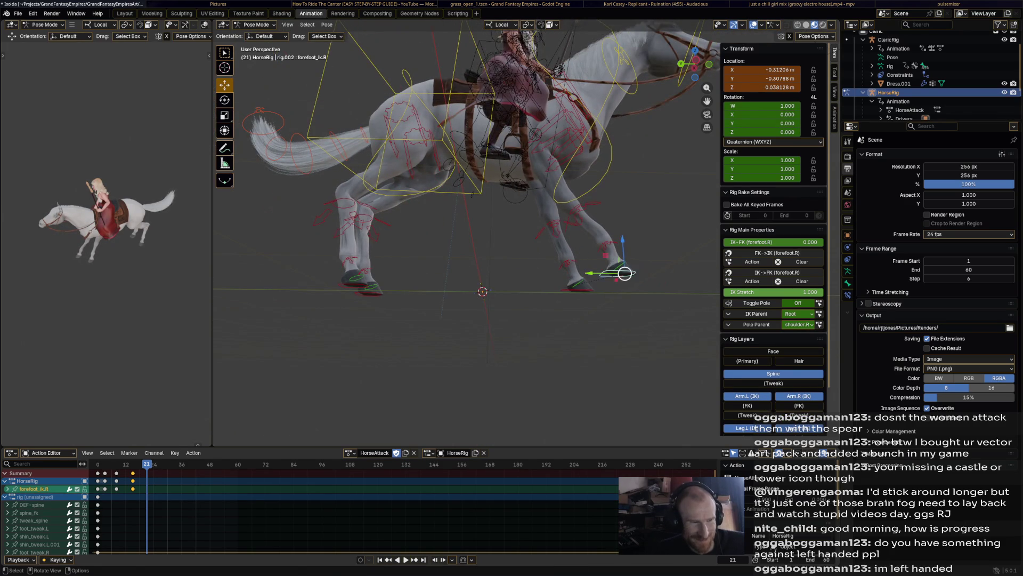
key("g")
left_click(577, 287)
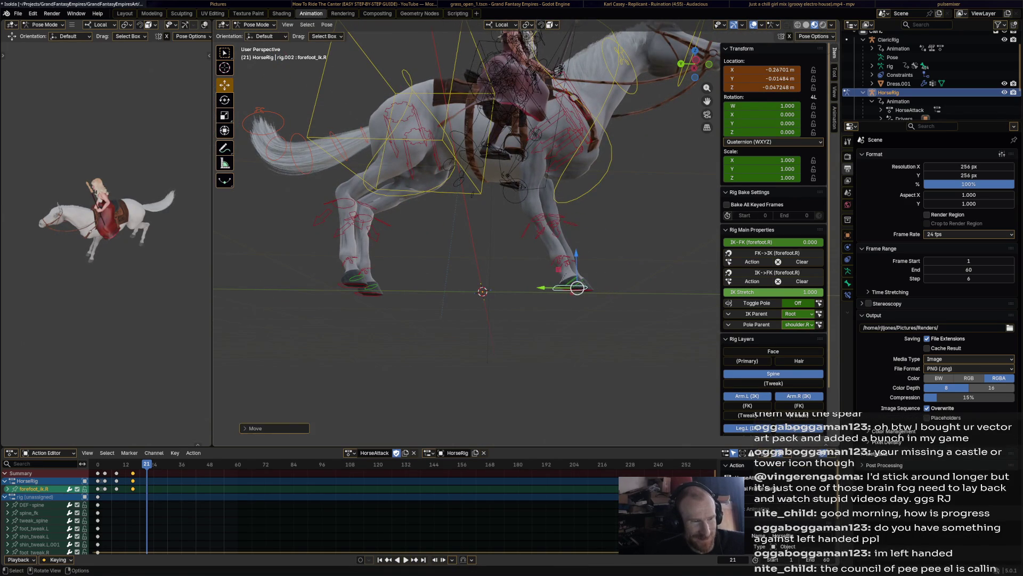
left_click(560, 224)
key("r")
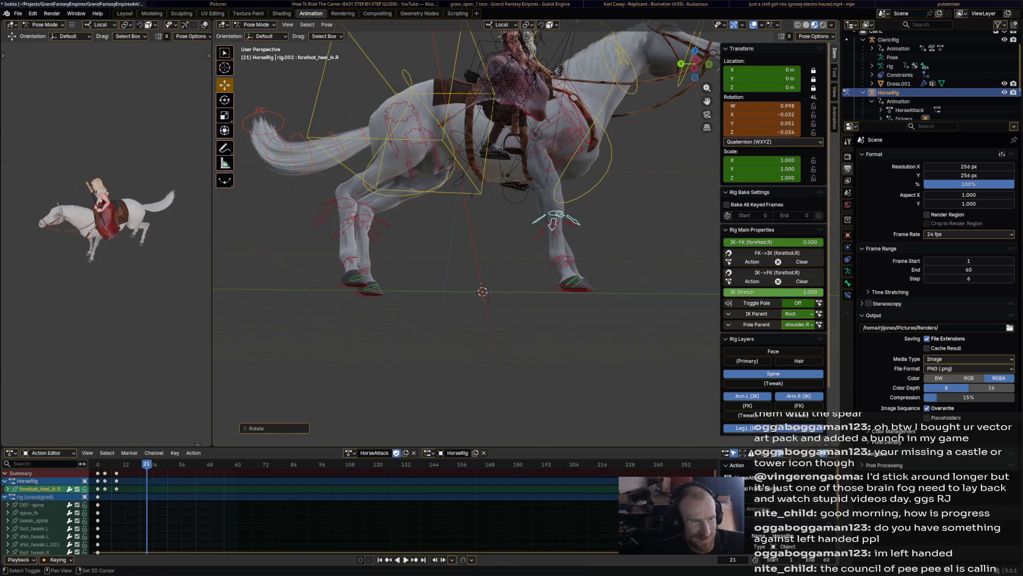
- Keyframe the front foot and heel controls at frame 21 and replay the landing from the start
middle_click_drag(479, 200, 359, 200)
left_click(524, 235, "shift")
left_click(520, 300, "shift")
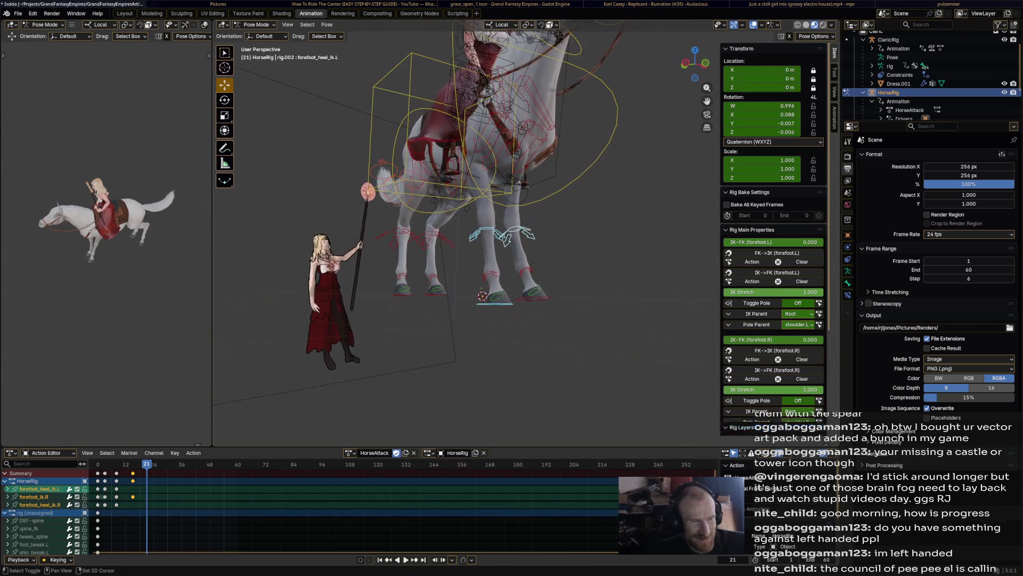
key("i")
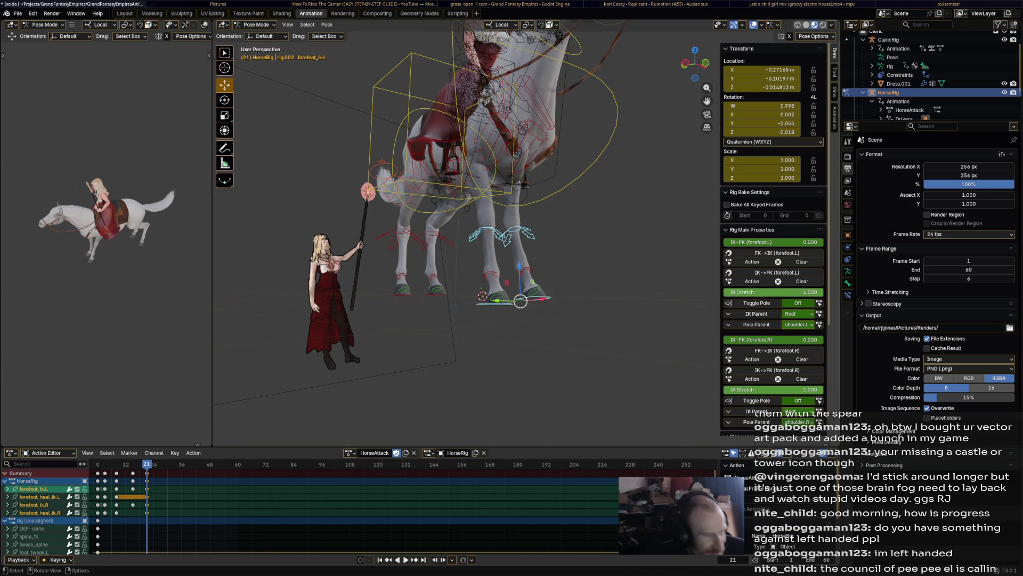
key("shift+Left")
key("space")
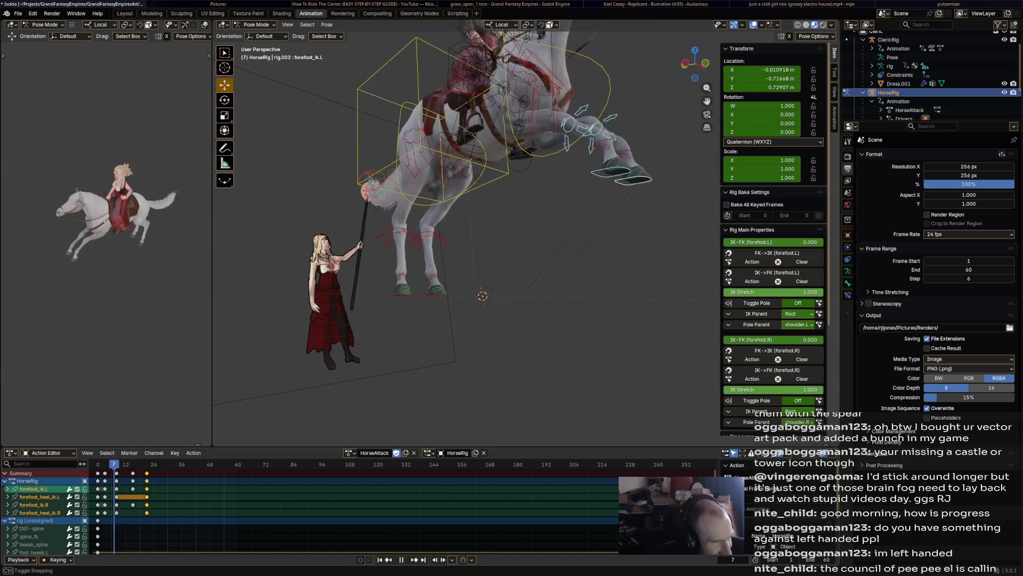
key("space")
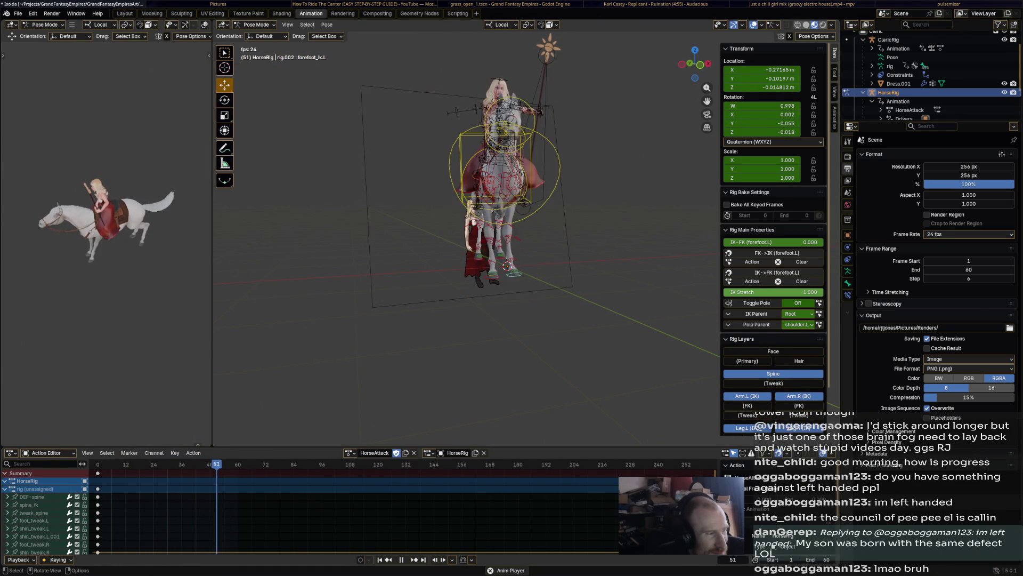
- Return to frame 8, reposition and rotate the right forefoot control and keyframe its raised pose
key("space")
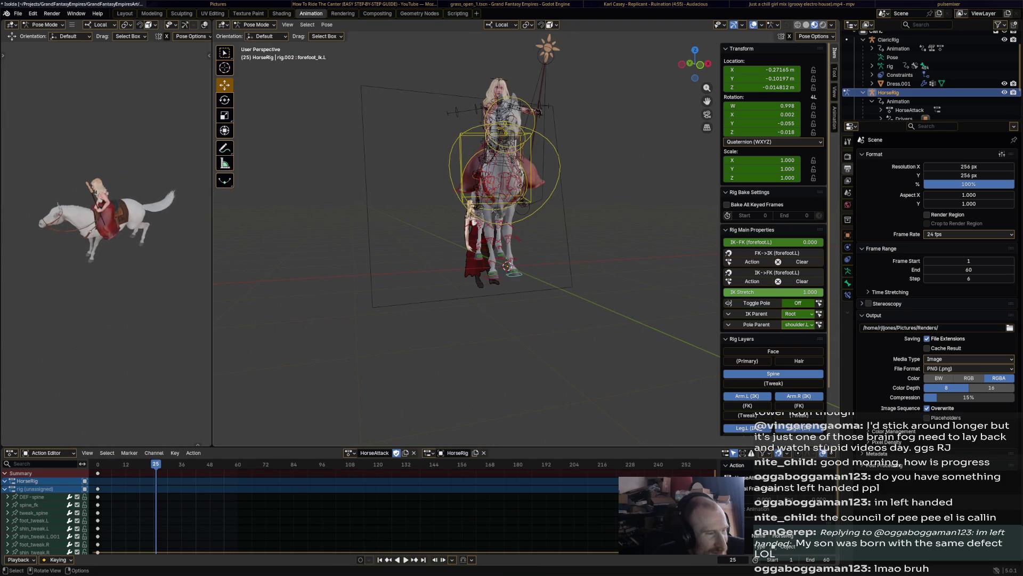
key("shift+Left")
middle_click_drag(480, 200, 559, 200)
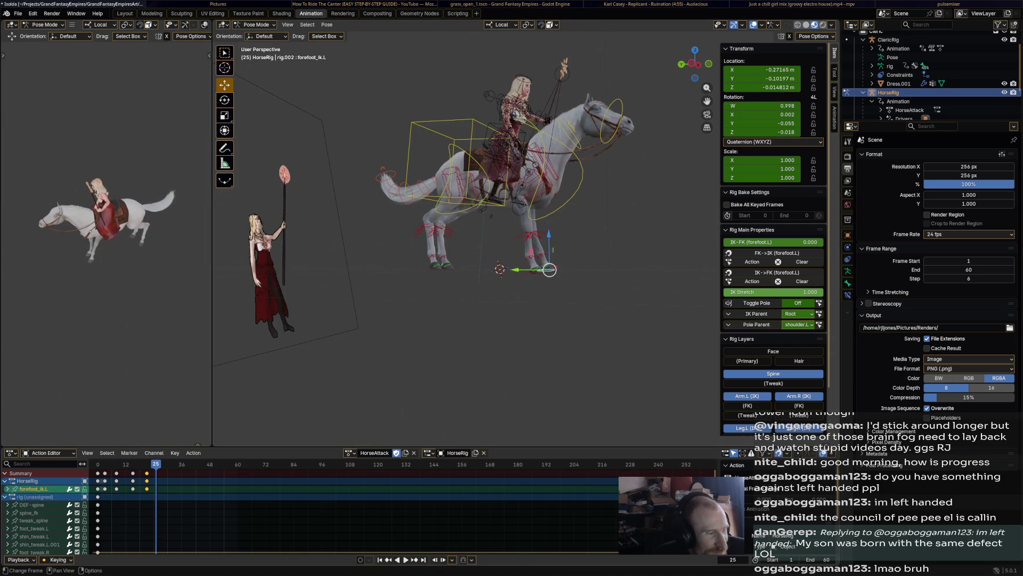
key("Left")
key("Left")
key("Left")
key("space")
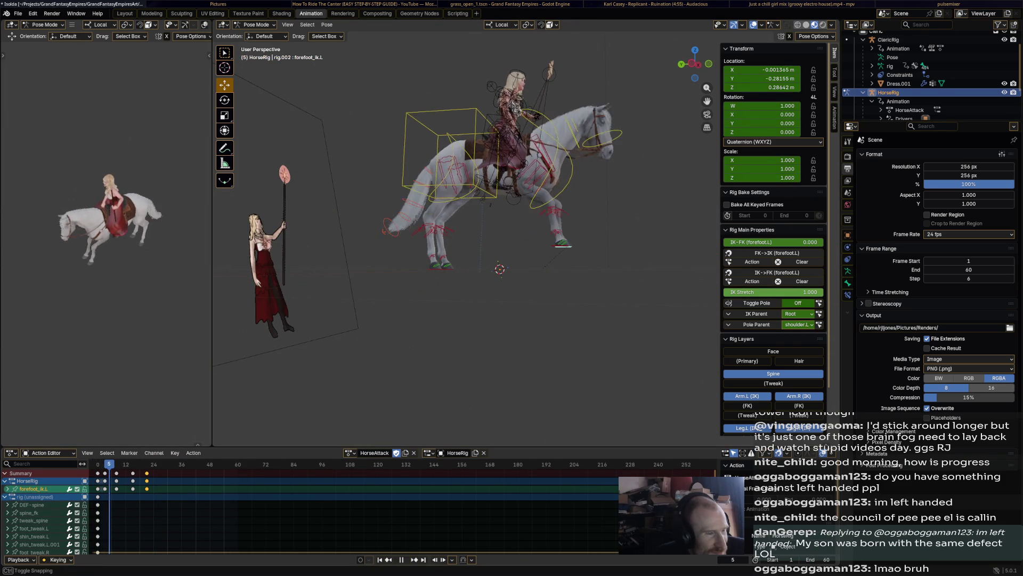
left_click(598, 210)
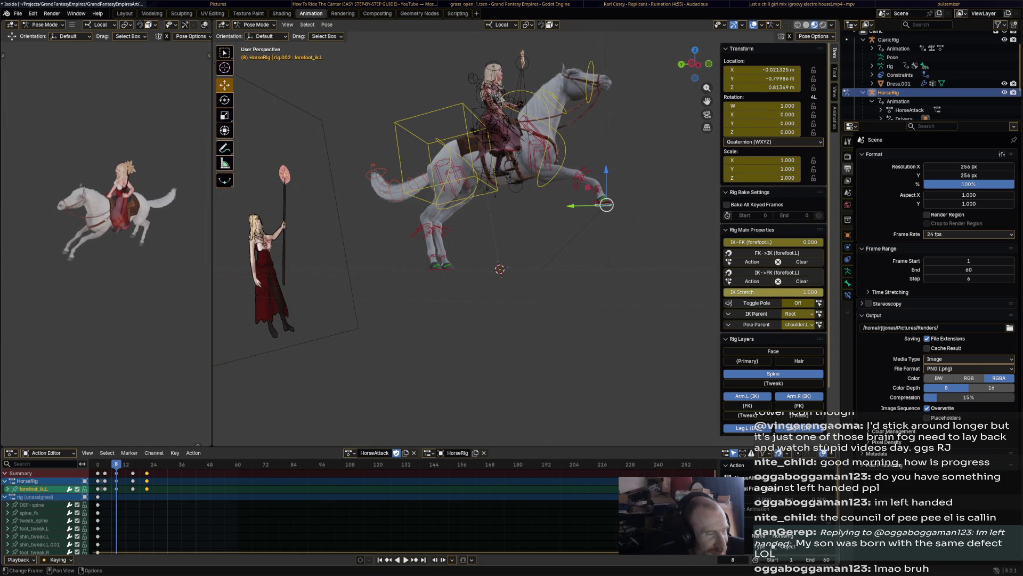
key("g")
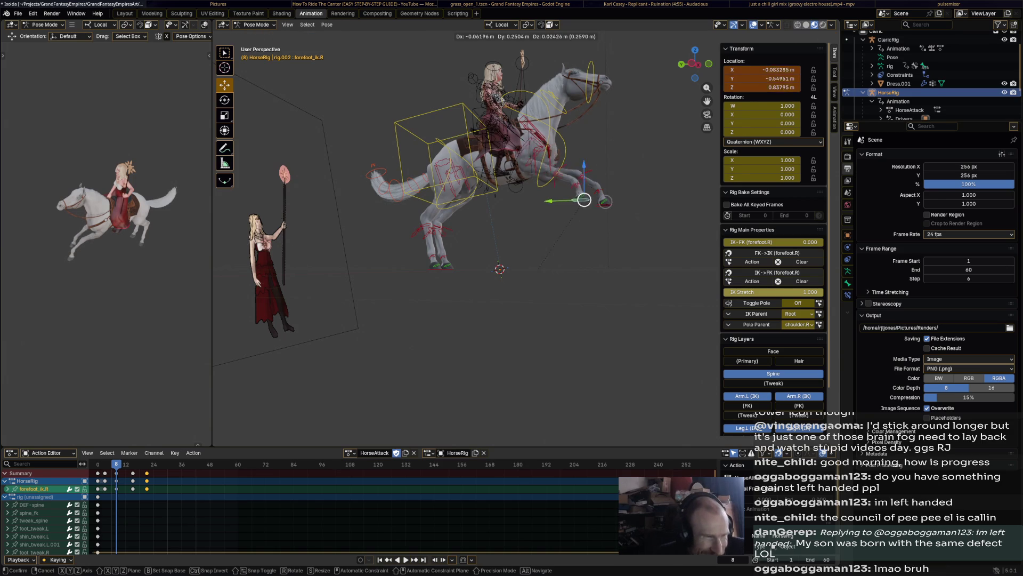
left_click(559, 220)
key("r")
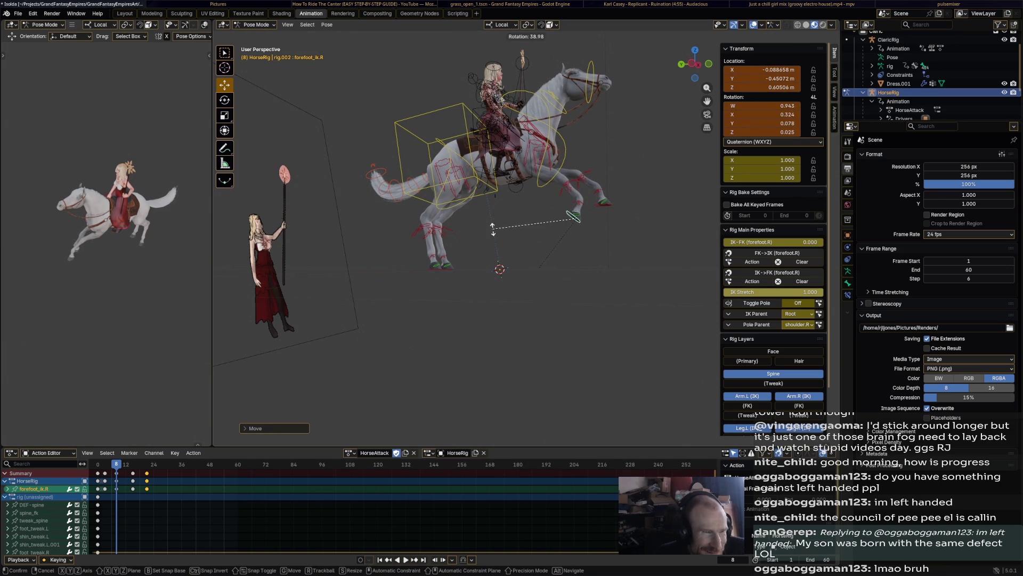
left_click(552, 199)
key("i")
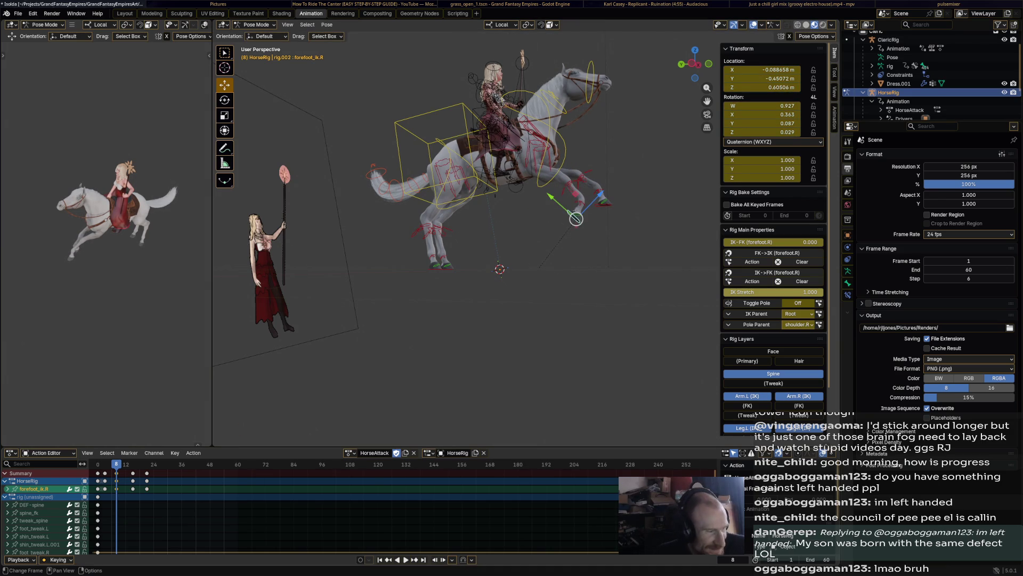
- Preview the rearing, then tilt the horse's chest at frame 27
key("space")
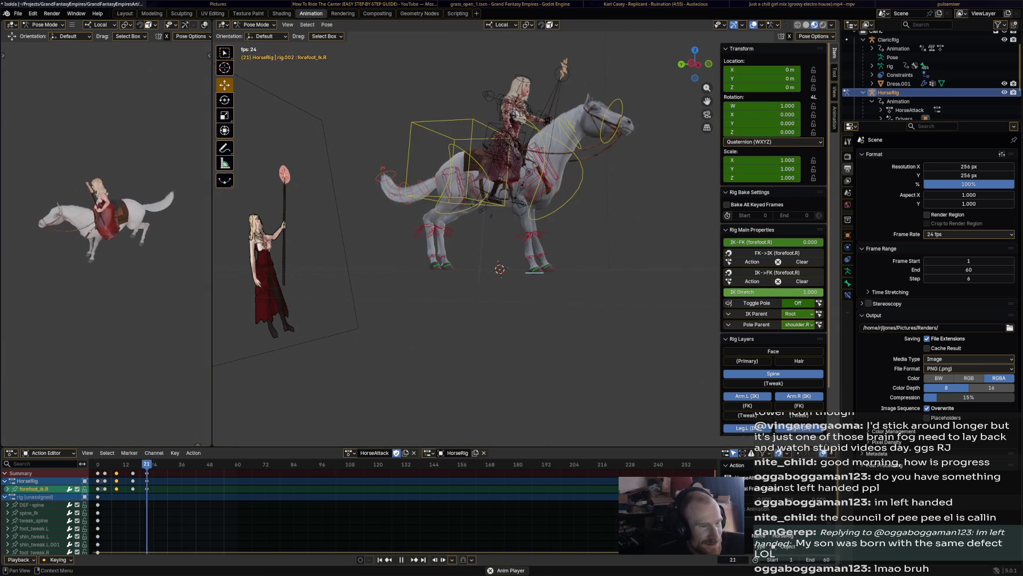
key("space")
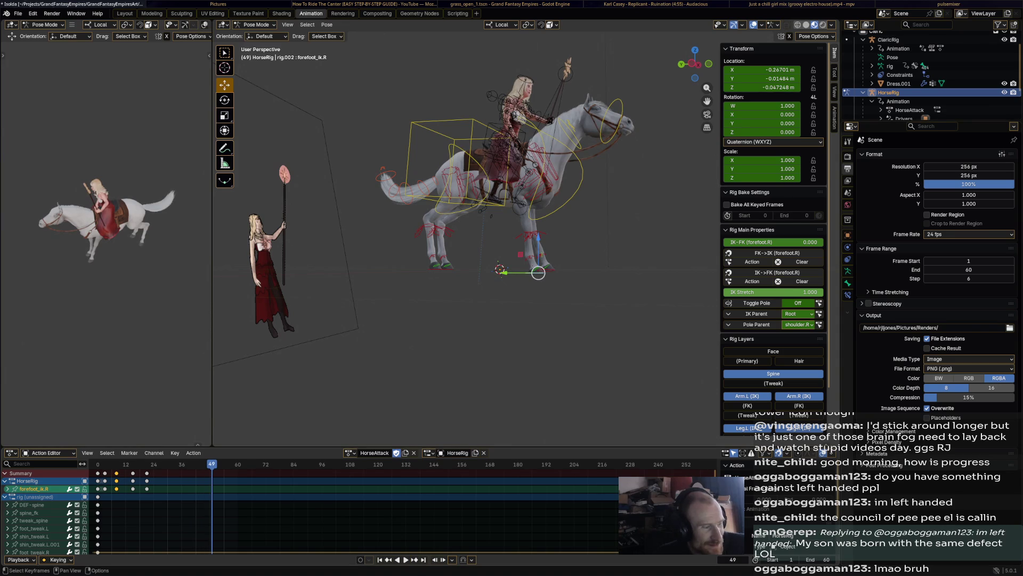
left_click(160, 465)
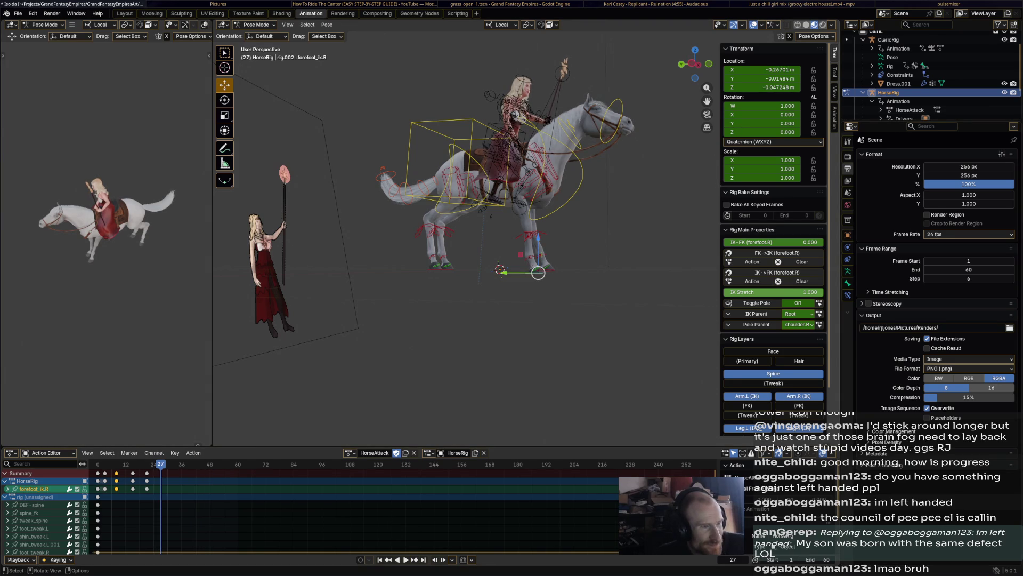
left_click(491, 170)
key("r")
left_click(491, 170)
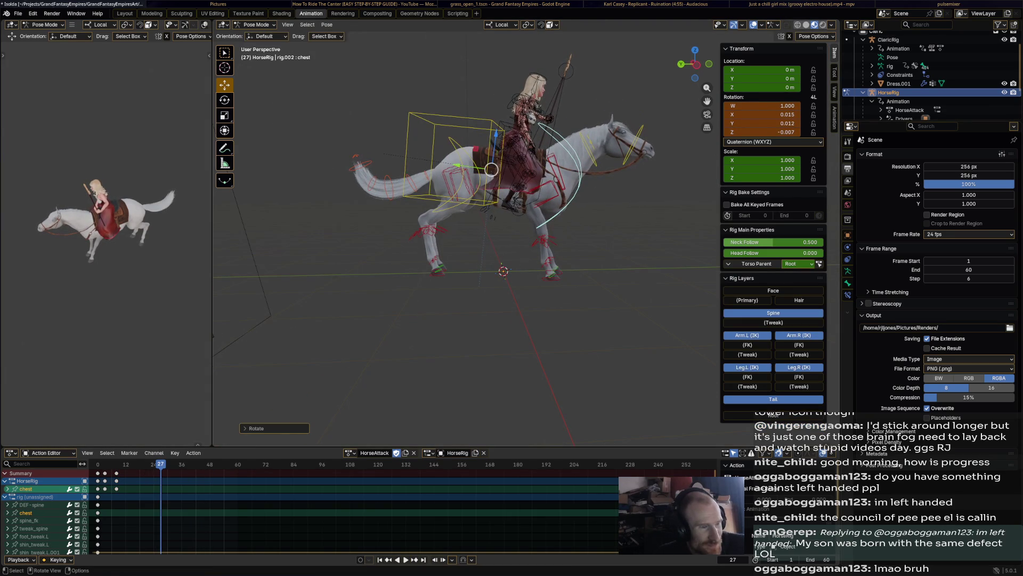
- At frame 27, lower the horse's torso and rotate the hips and tail master downward
left_click(457, 162)
key("g")
left_click(452, 148)
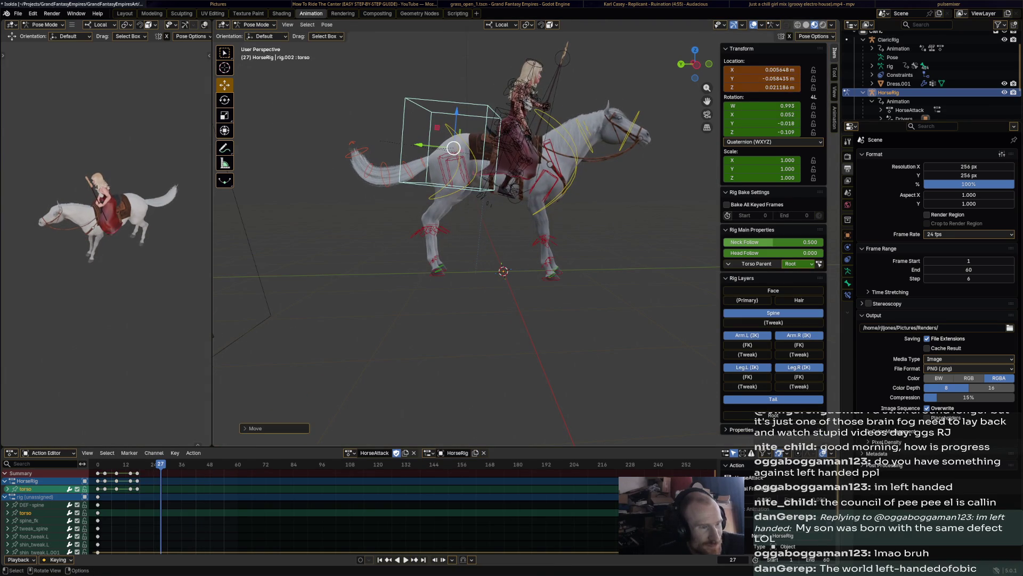
left_click(364, 160)
key("r")
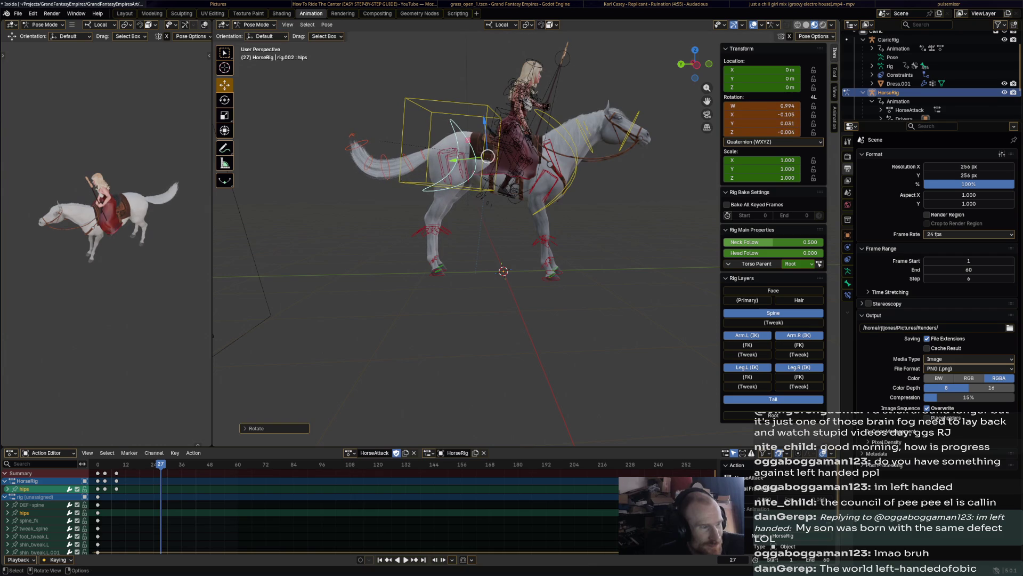
left_click(364, 160)
left_click(363, 160)
key("r")
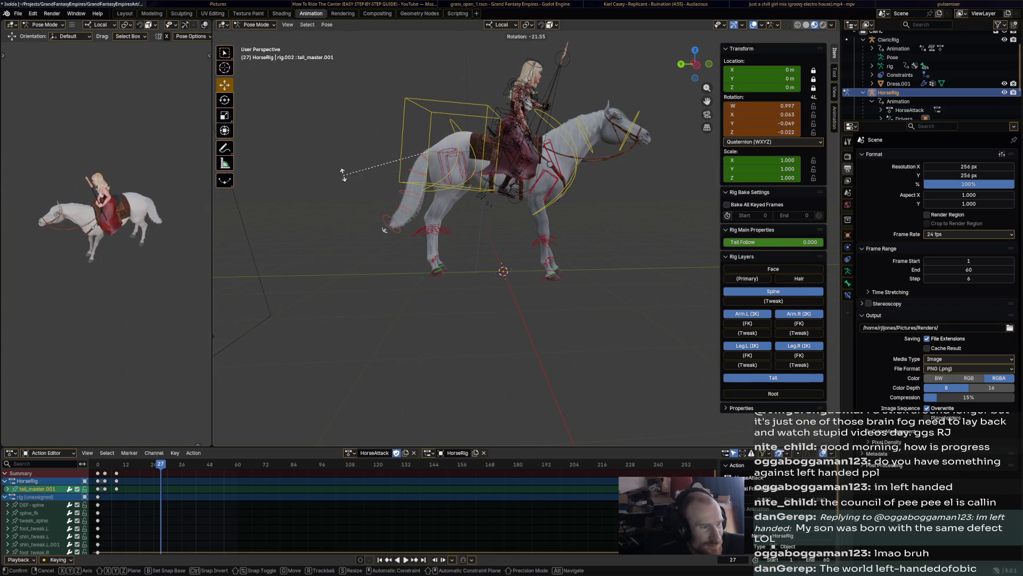
left_click(344, 176)
- Rotate the neck and head down into a settled angle and keyframe the posed bones at frame 27
left_click(612, 128)
key("r")
left_click(622, 156)
left_click(560, 150)
key("r")
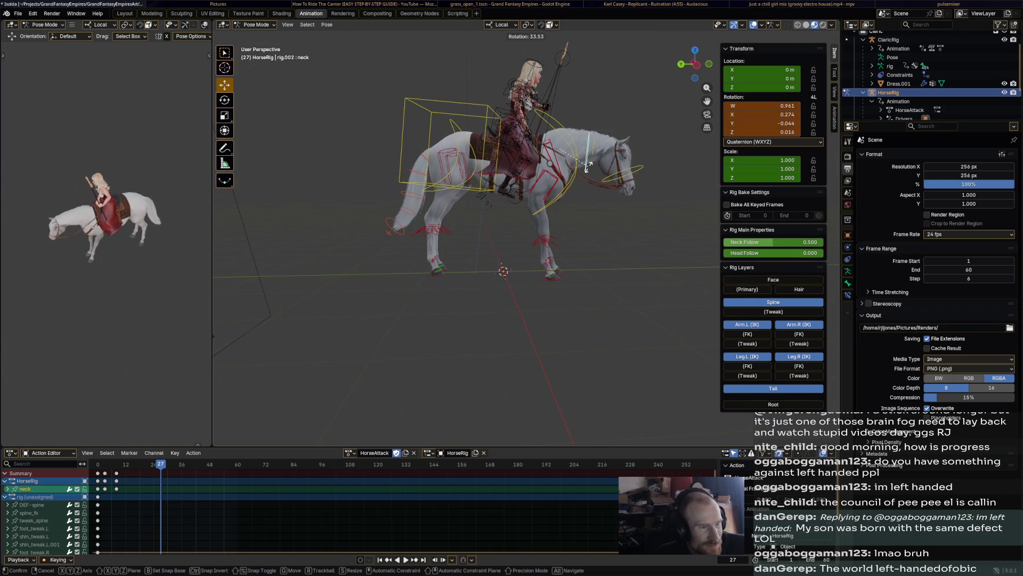
key("r")
left_click(560, 150)
left_click(616, 160)
key("r")
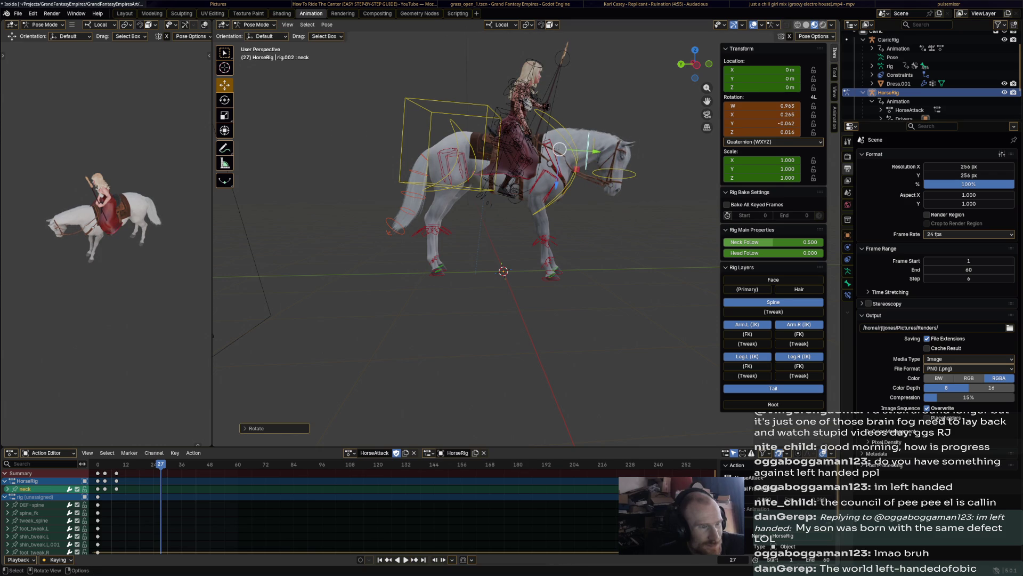
key("i")
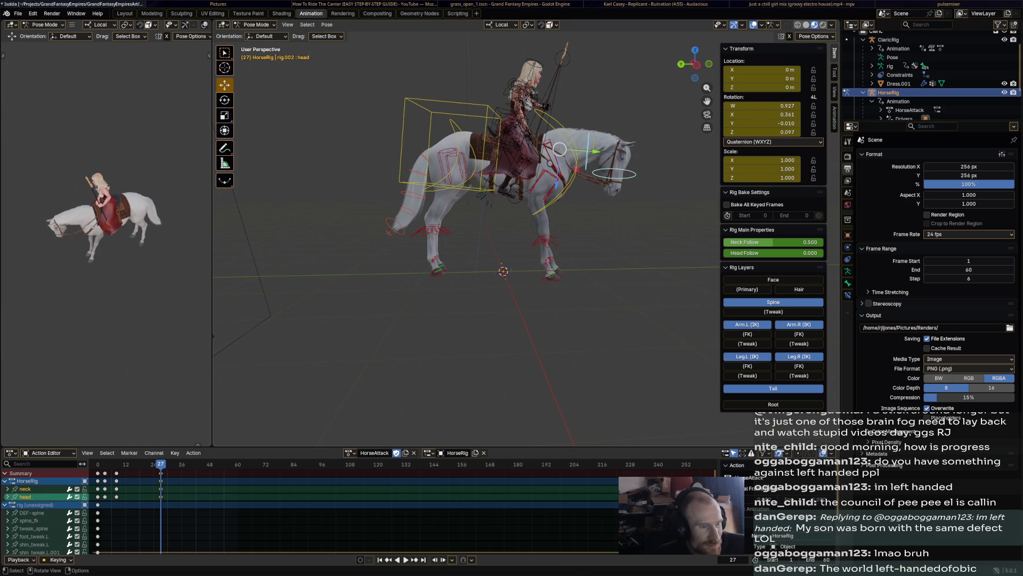
- Select the whole rig and play back the HorseAttack action to review the new pose
left_click(554, 278)
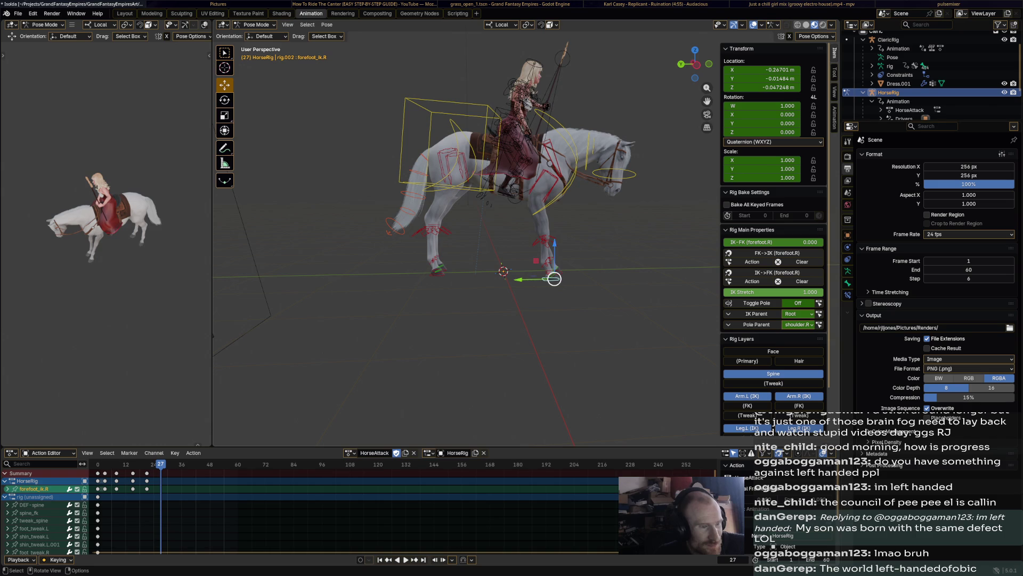
key("a")
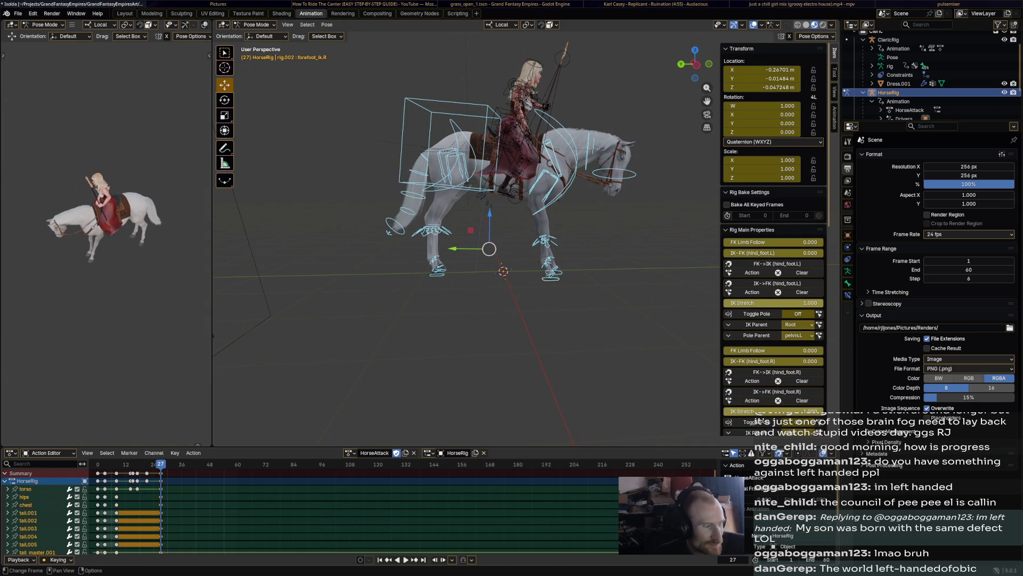
key("space")
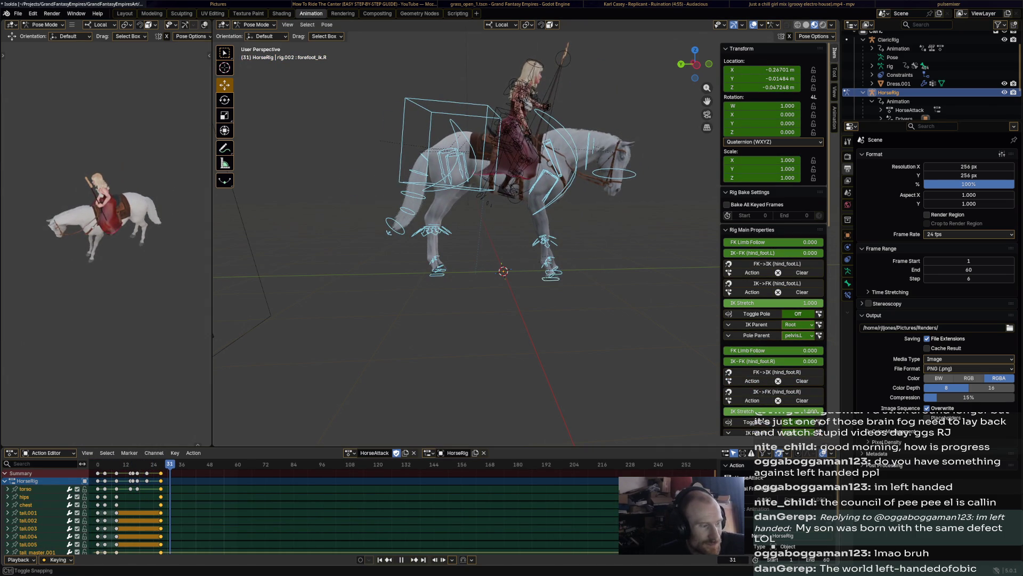
key("alt+a")
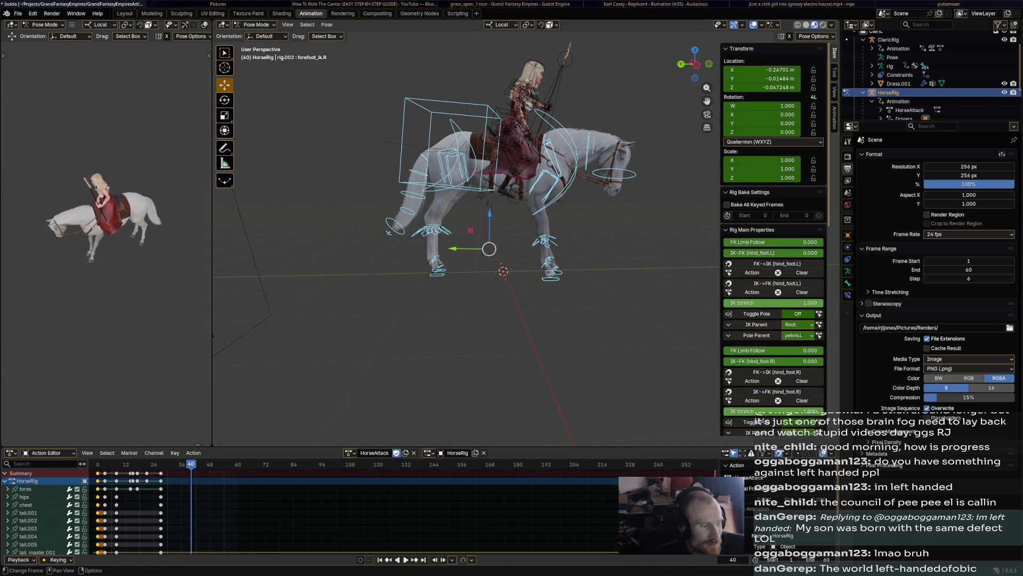
left_click(488, 156)
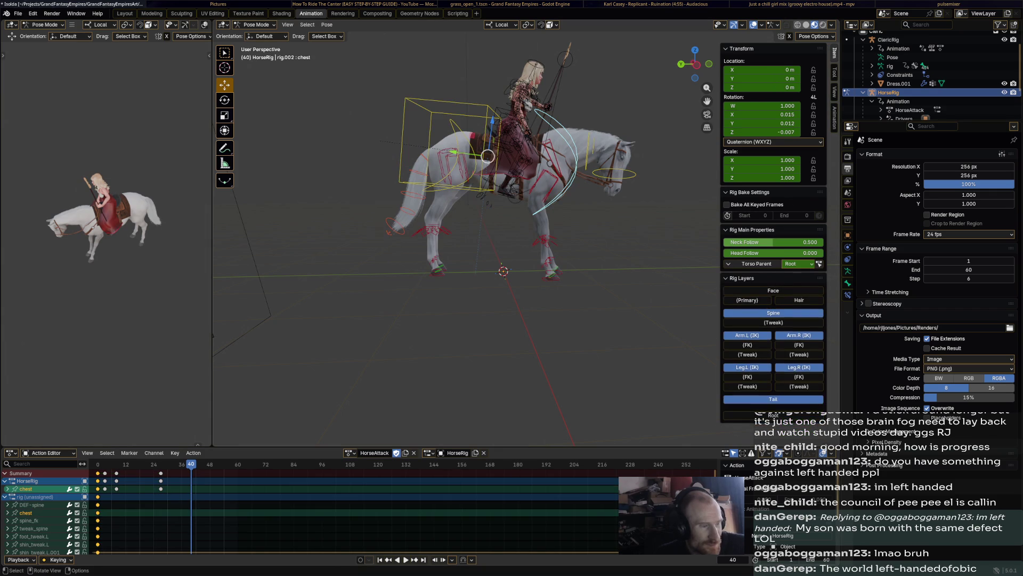
- From a front view, move the left forefoot to its landing spot and key it at frame 44
middle_click_drag(560, 200, 400, 200)
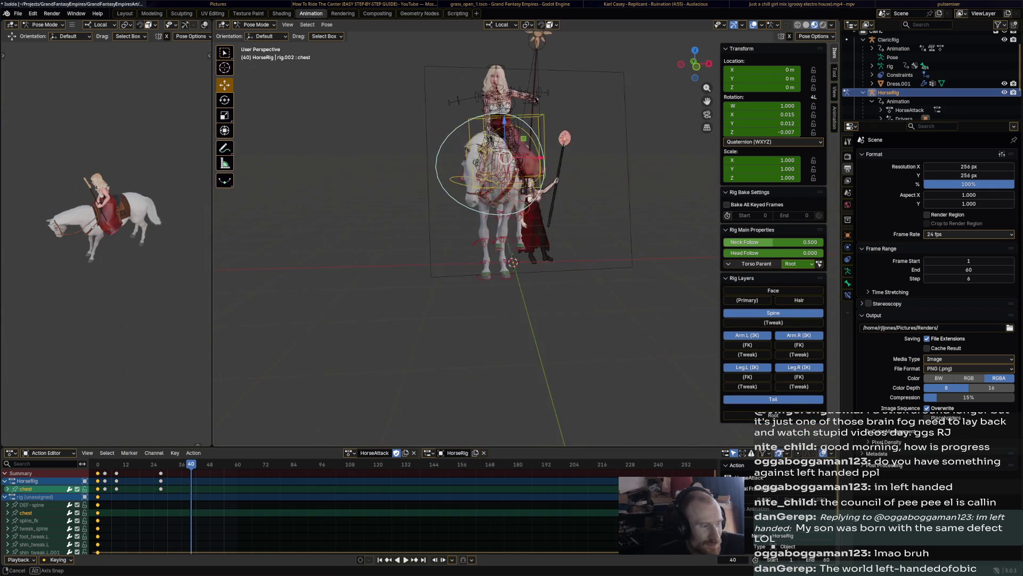
left_click(505, 277)
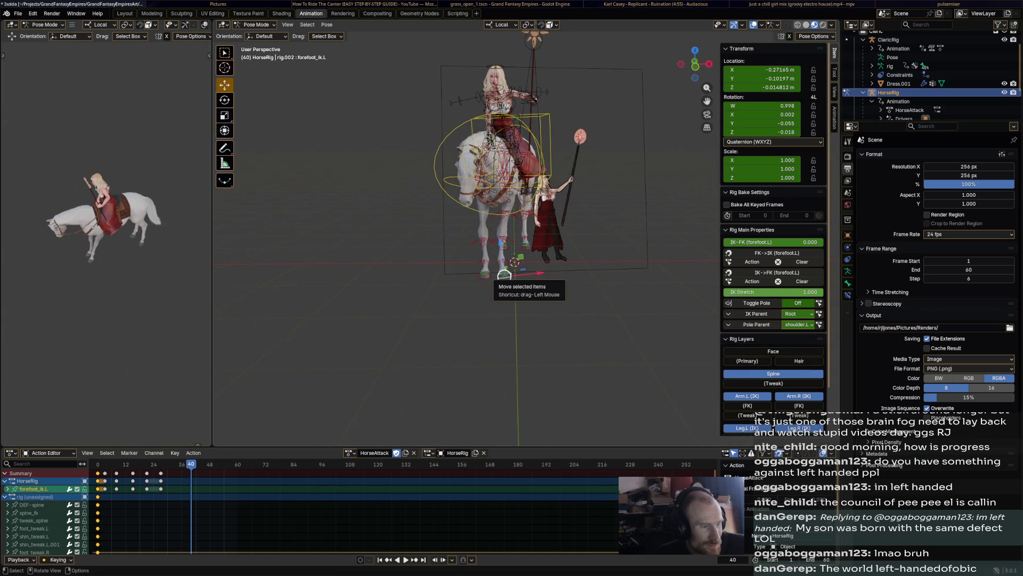
key("i")
key("space")
key("g")
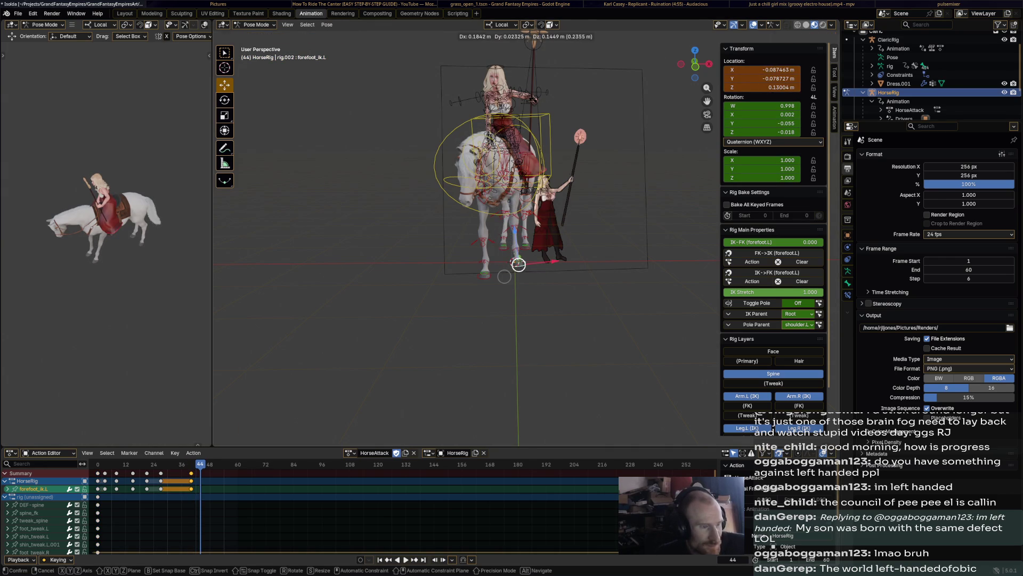
left_click(518, 264)
key("i")
- Paste the held pose keyframes onto every channel at frame 48 and scrub frames 44–48
key("space")
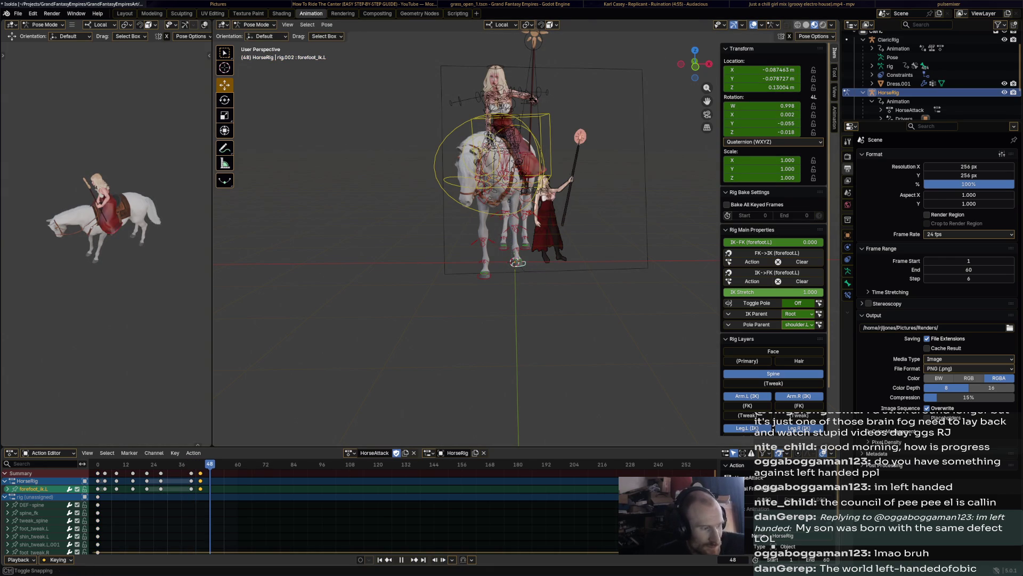
left_click_drag(518, 265, 524, 269)
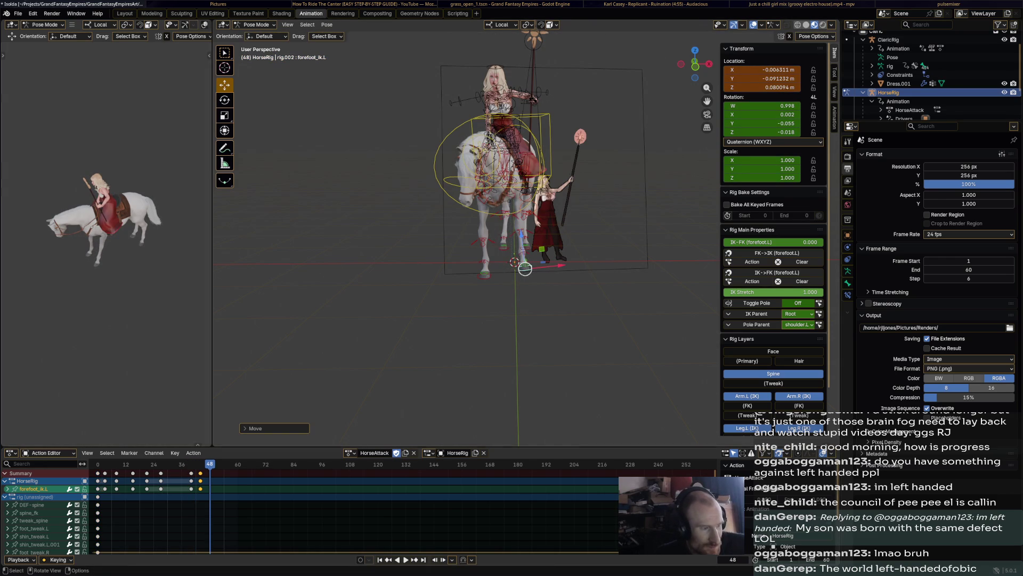
left_click(32, 480)
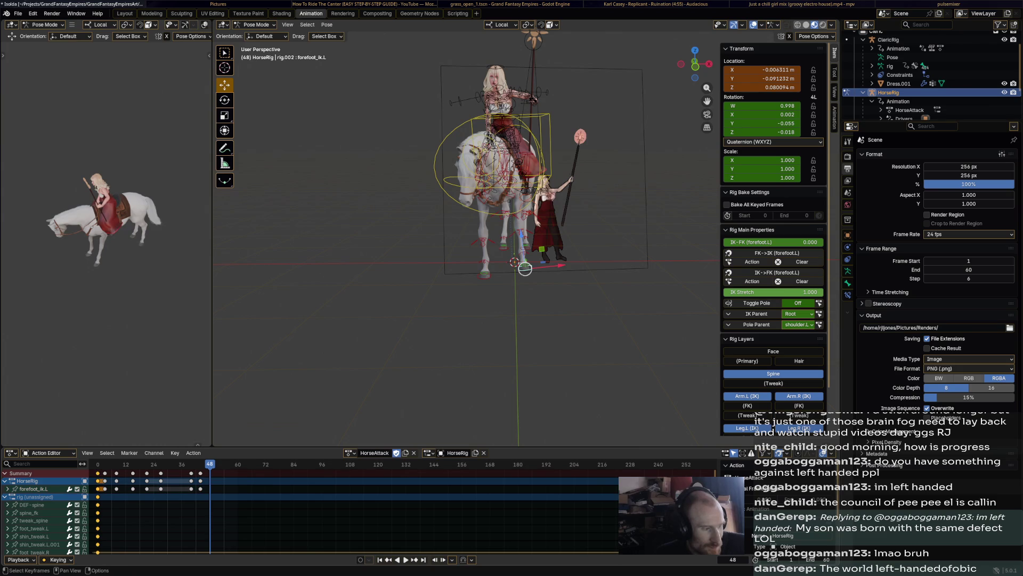
key("ctrl+v")
left_click_drag(209, 464, 210, 464)
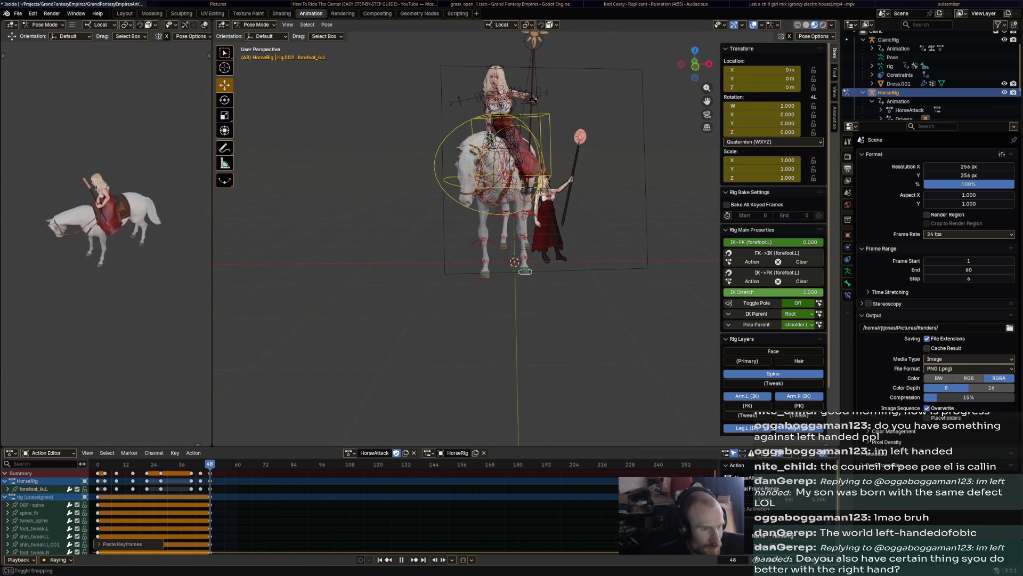
- Raise the right forefoot and keyframe it lifted at frame 51
left_click(484, 277)
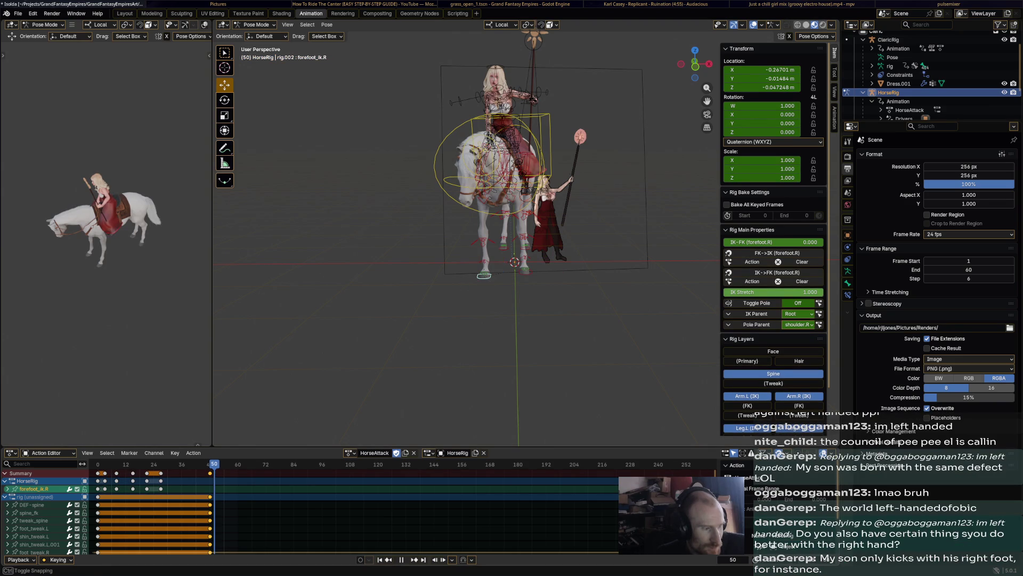
key("g")
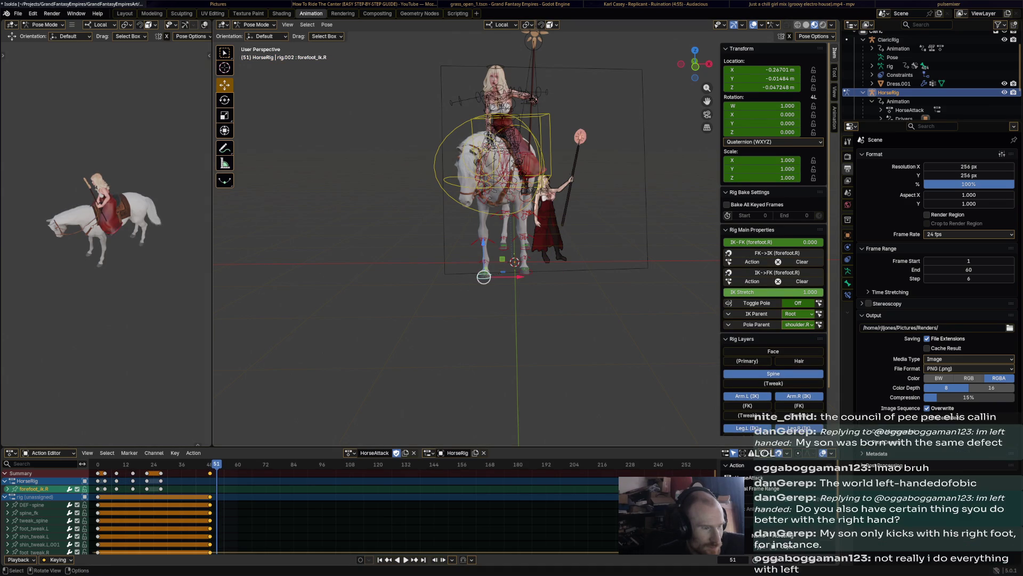
left_click(494, 262)
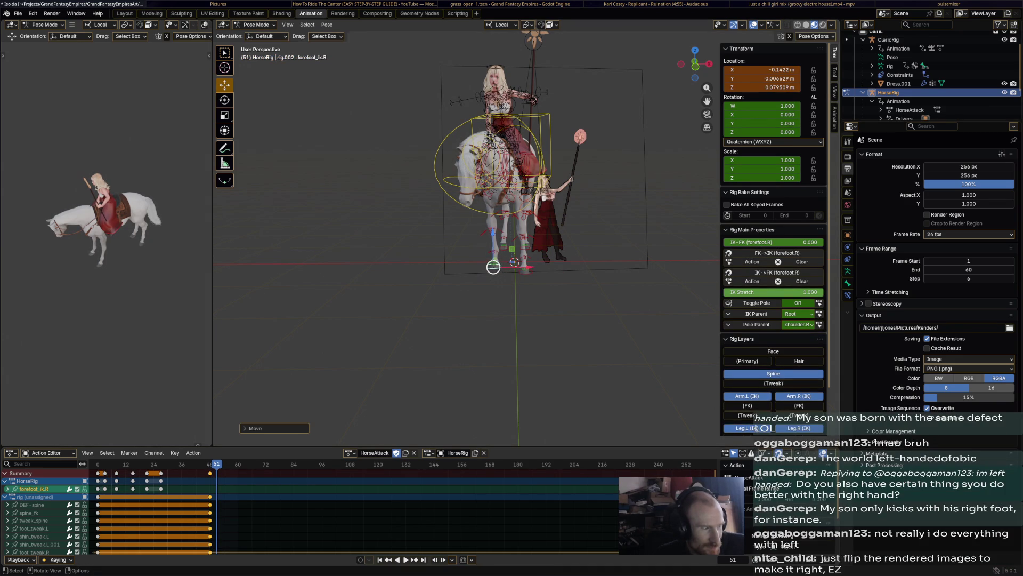
middle_click_drag(493, 268, 384, 265)
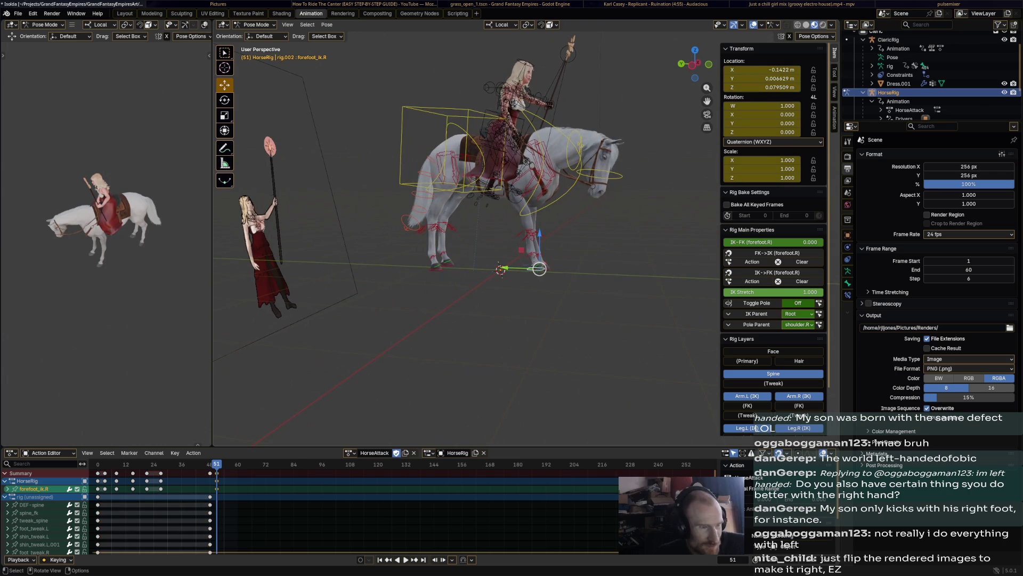
key("i")
- Paste the settled pose keyframes at frame 54 to finish the landing and check playback
key("space")
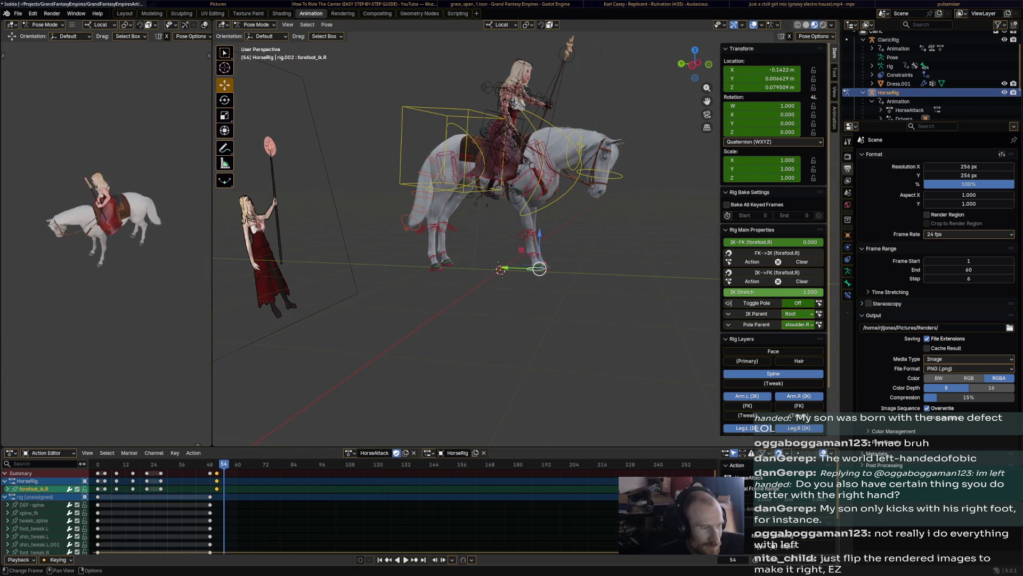
key("ctrl+v")
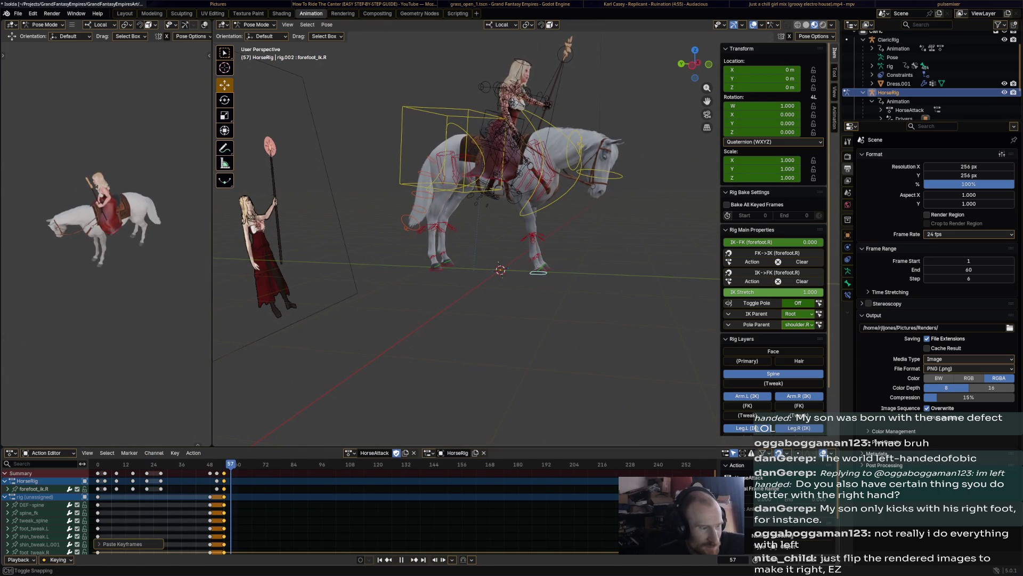
middle_click_drag(512, 200, 432, 200)
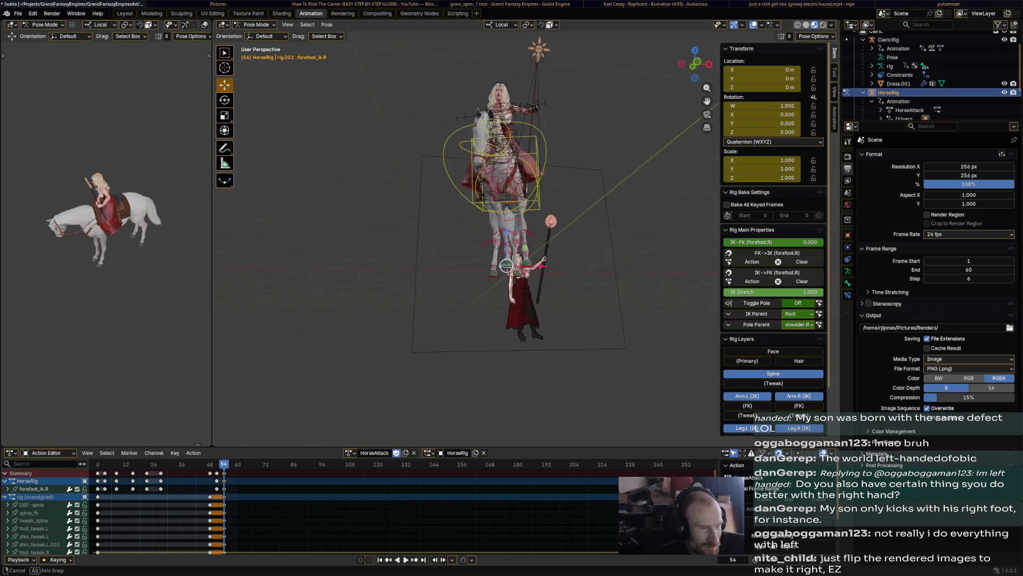
middle_click_drag(496, 161, 496, 304)
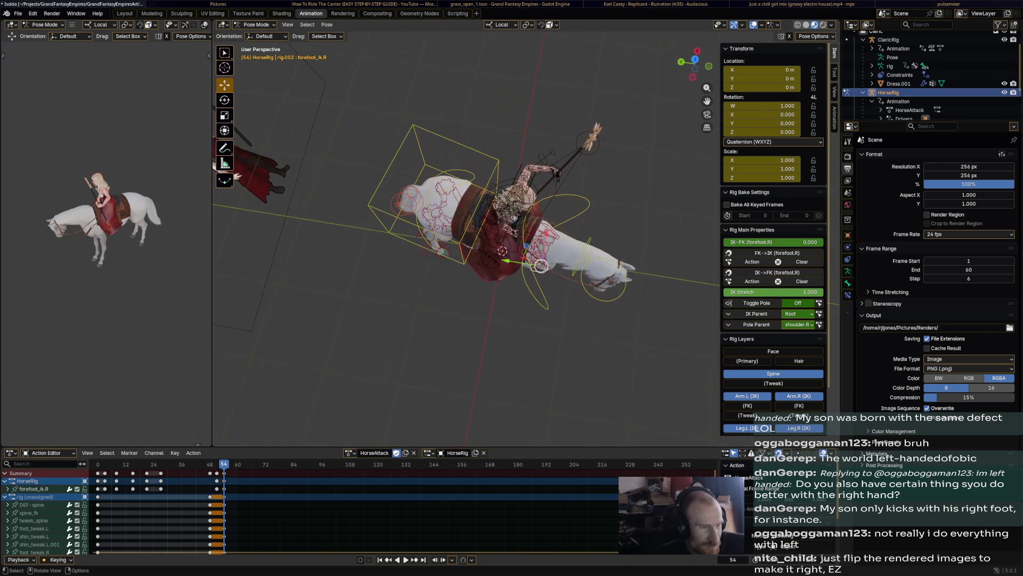
left_click(440, 200)
- Step back to frame 48 and key the horse's torso in its current pose
left_click(210, 465)
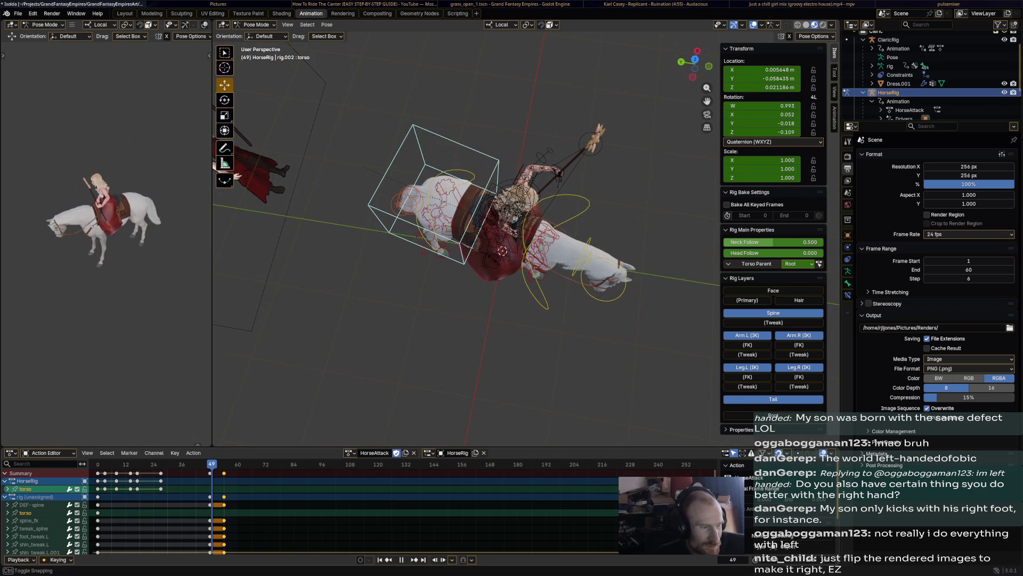
mouse_move(480, 281)
middle_mouse_down()
mouse_move(480, 144)
mouse_move(495, 319)
middle_mouse_up()
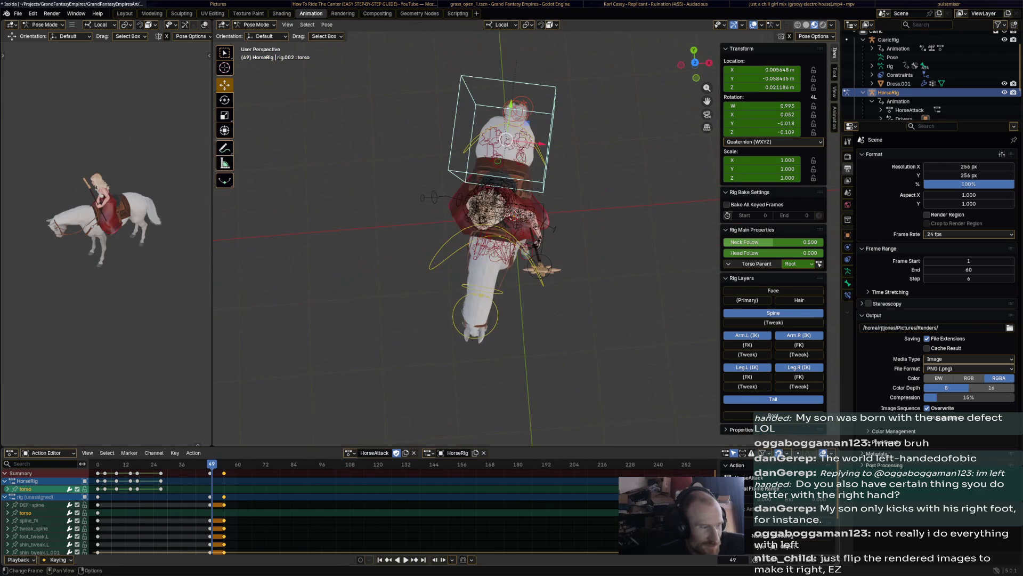
key("Left")
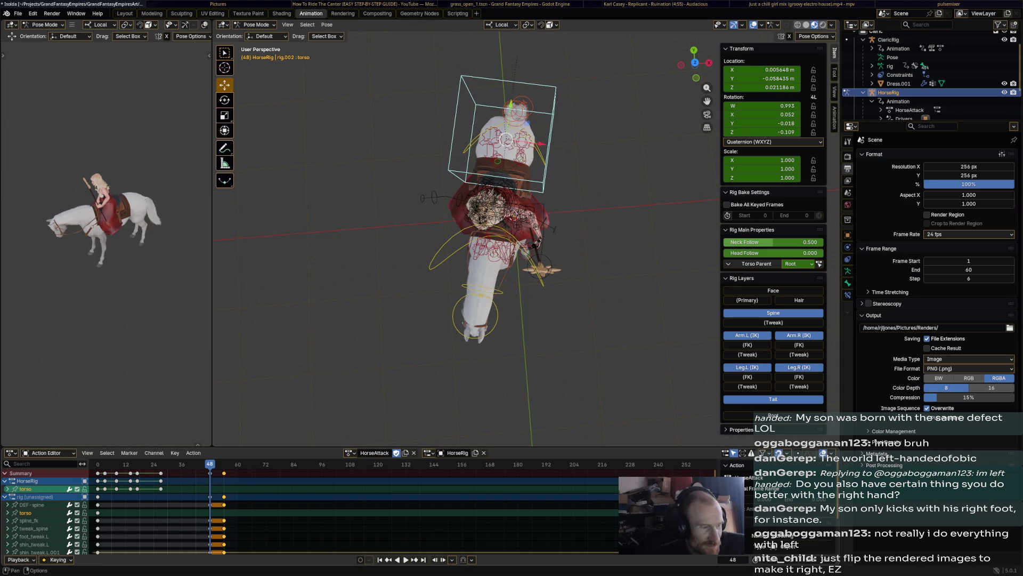
key("i")
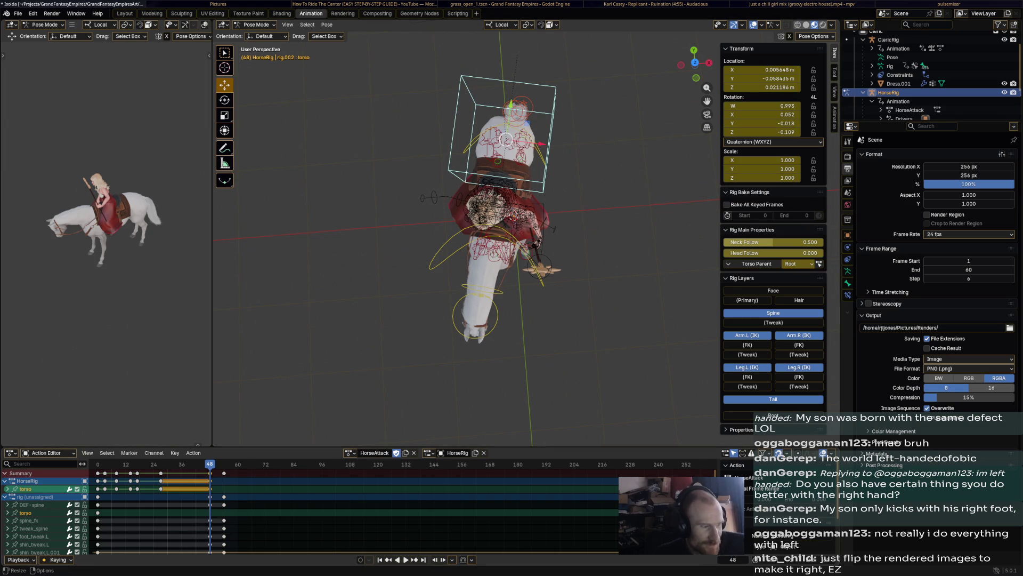
- At frame 54, rotate and shift the torso into its landing pose, key it and play back
key("Right")
key("Right")
key("Right")
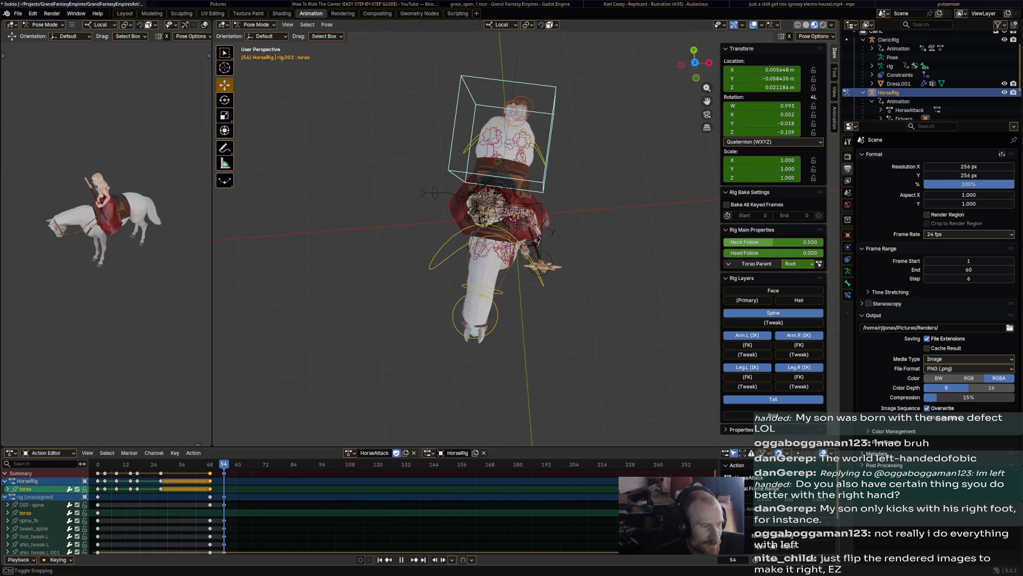
key("r")
left_click(512, 240)
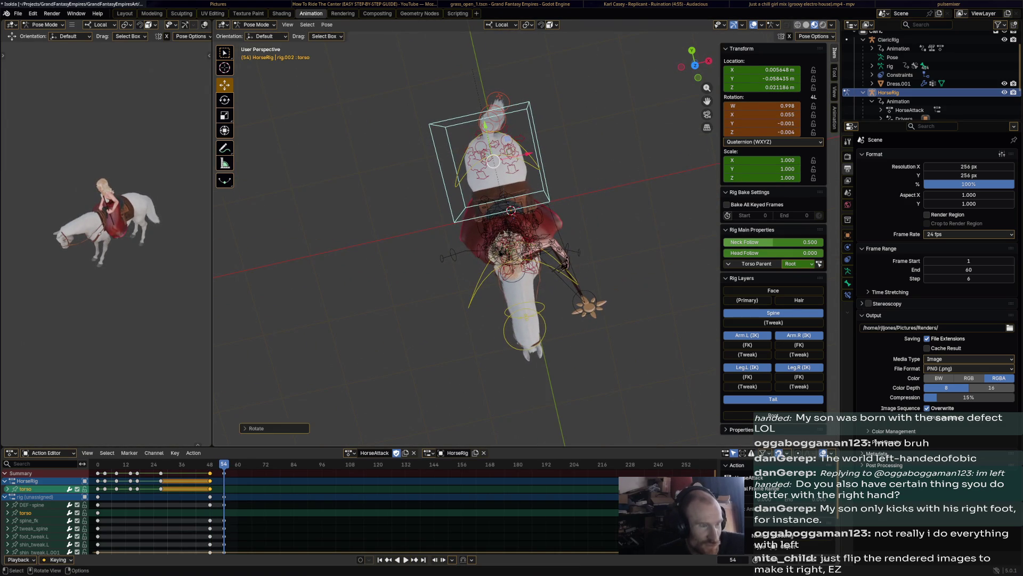
key("g")
left_click(512, 240)
middle_click_drag(480, 240, 513, 160)
middle_click_drag(560, 201, 360, 200)
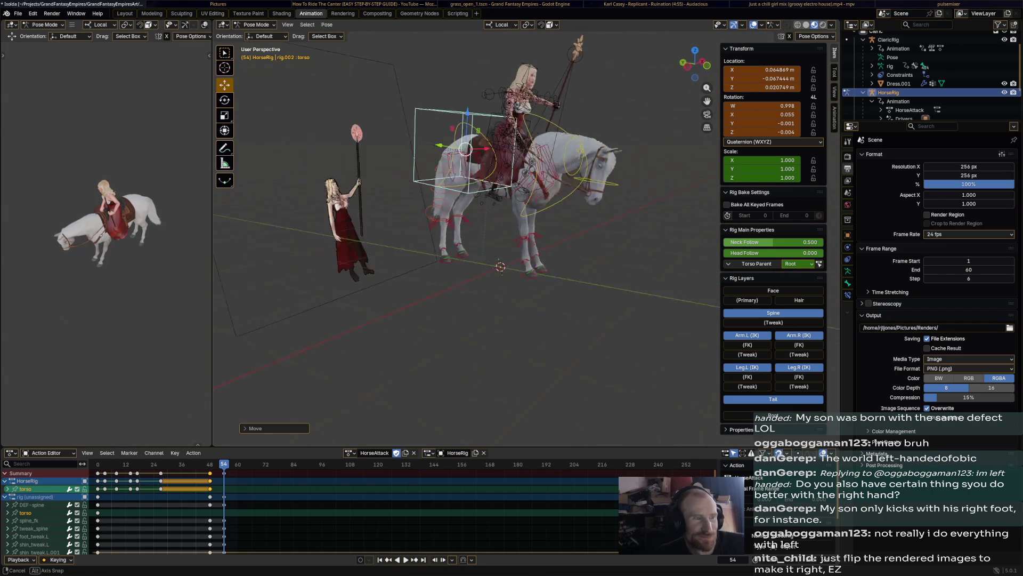
key("r")
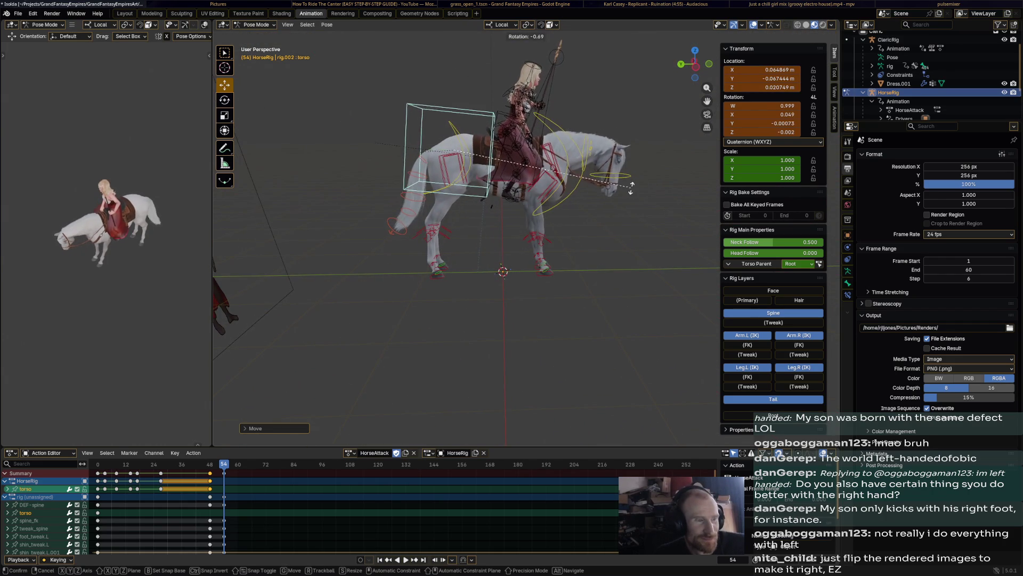
left_click(629, 170)
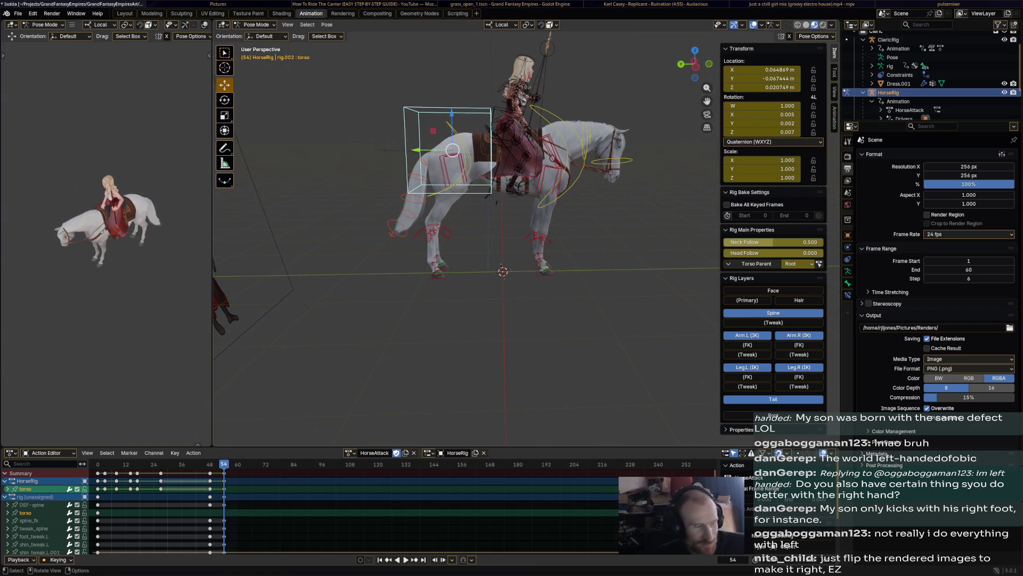
key("i")
key("space")
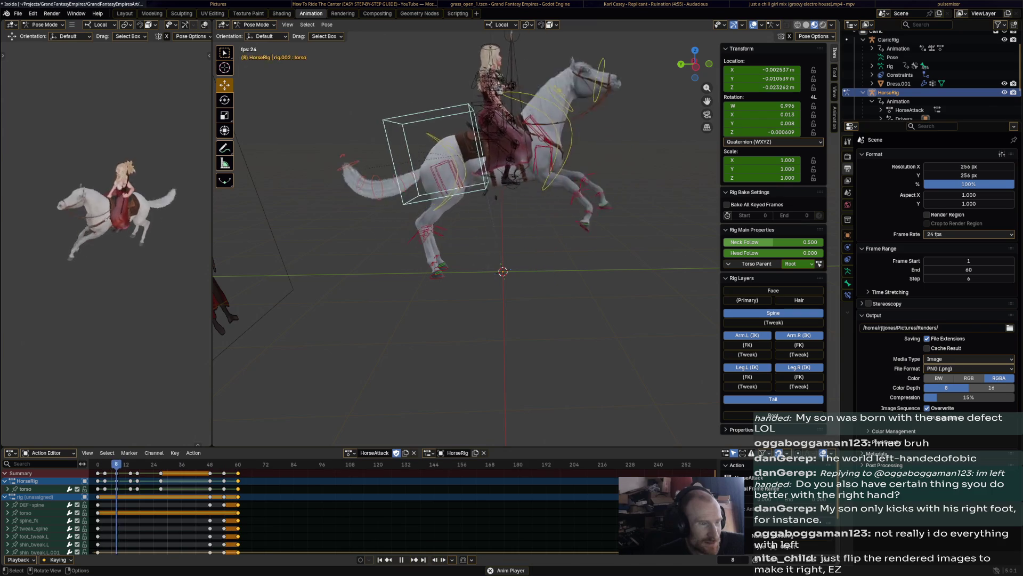
key("space")
mouse_move(449, 240)
middle_mouse_down()
mouse_move(480, 224)
mouse_move(416, 200)
middle_mouse_up()
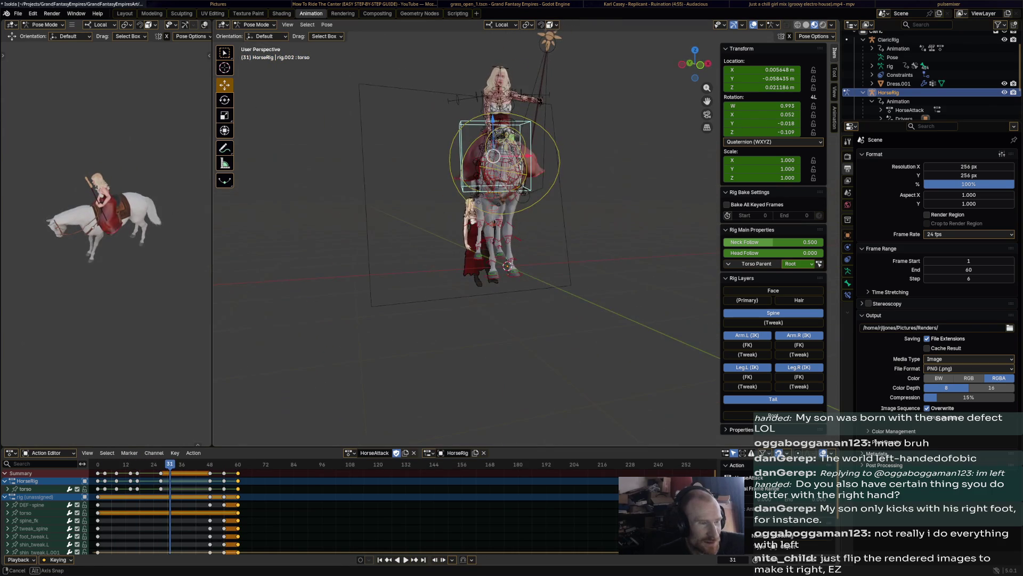
left_click(504, 161)
key("space")
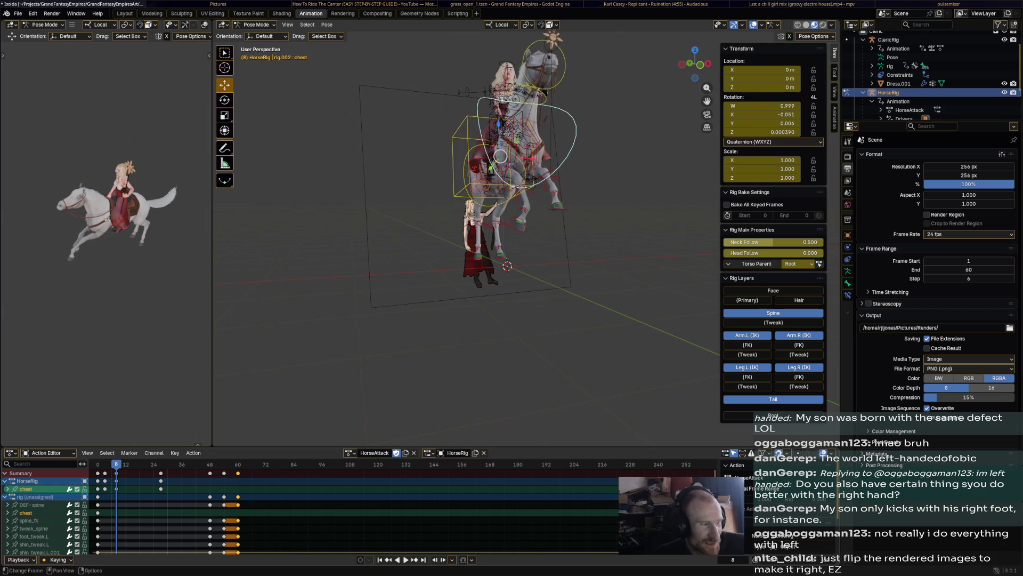
middle_click_drag(519, 176, 416, 177)
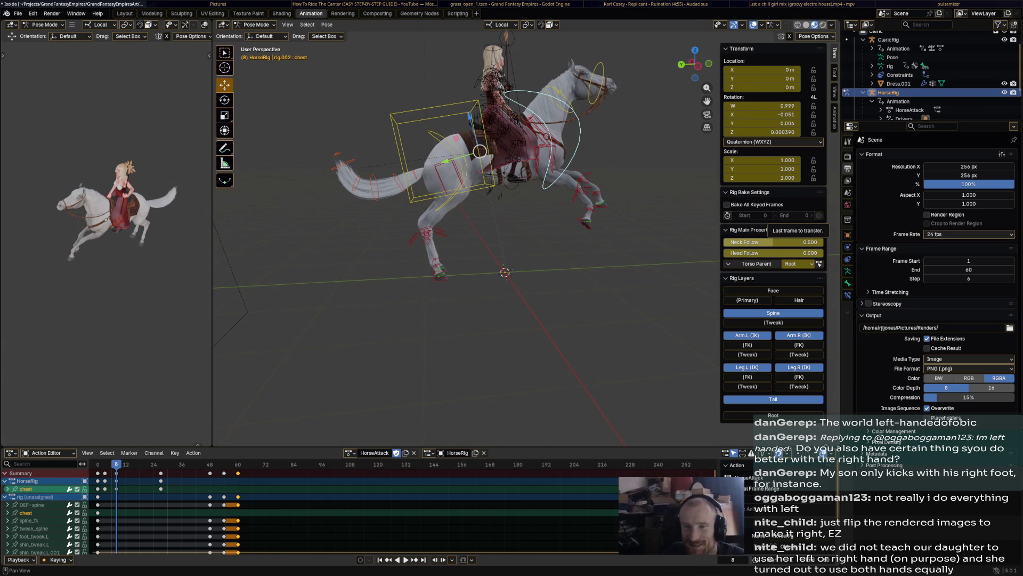
middle_click_drag(479, 200, 415, 239)
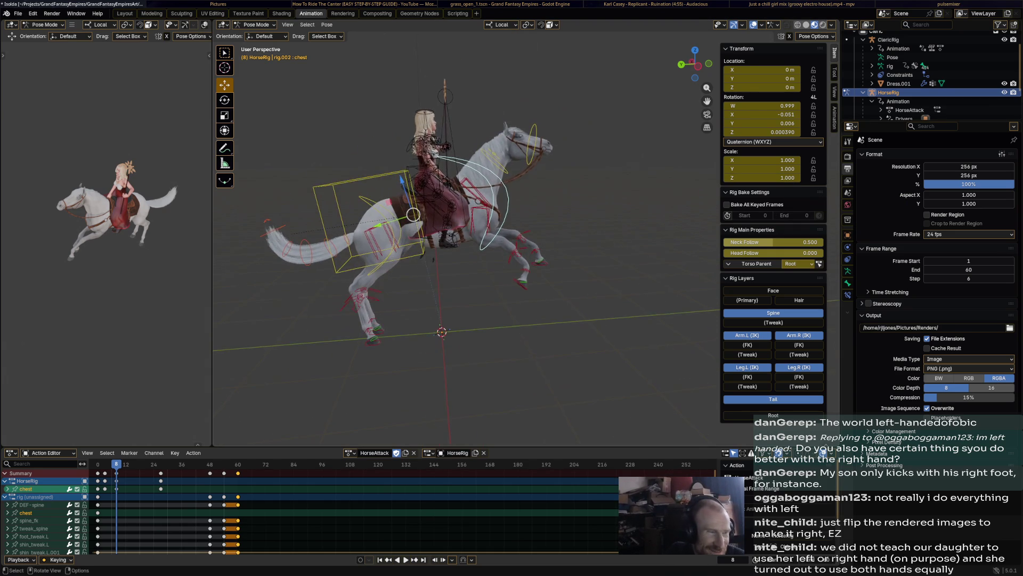
left_click(373, 234)
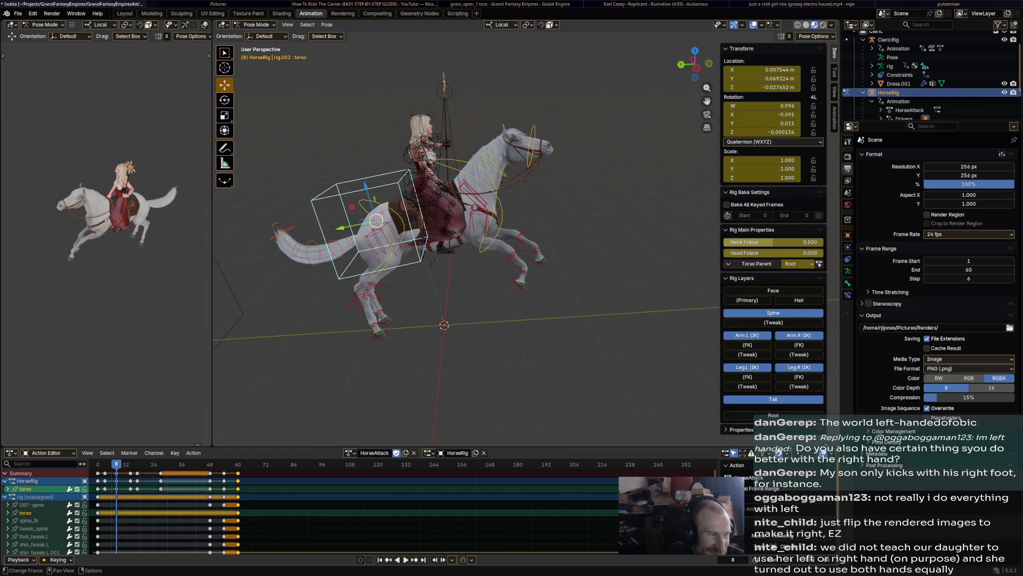
key("Right")
key("Right")
key("Right")
key("Right")
key("Right")
key("Right")
key("Right")
key("Right")
key("Right")
key("Right")
key("Right")
key("Right")
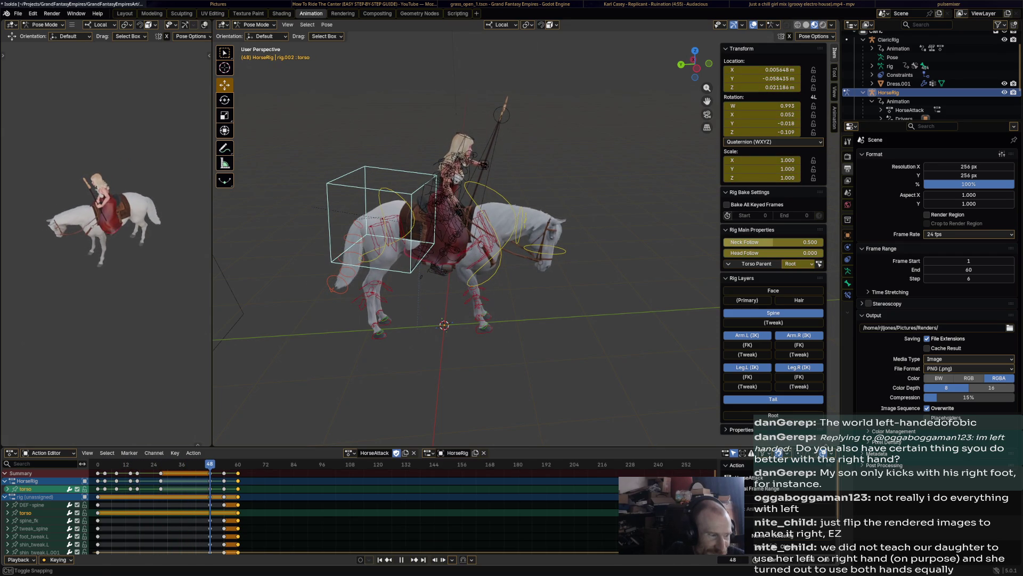
- Rotate the chest bone into its landing angle and key it at frame 54
left_click(460, 188)
middle_click_drag(481, 241, 360, 240)
mouse_move(480, 240)
middle_mouse_down()
mouse_move(400, 224)
mouse_move(520, 224)
middle_mouse_up()
key("space")
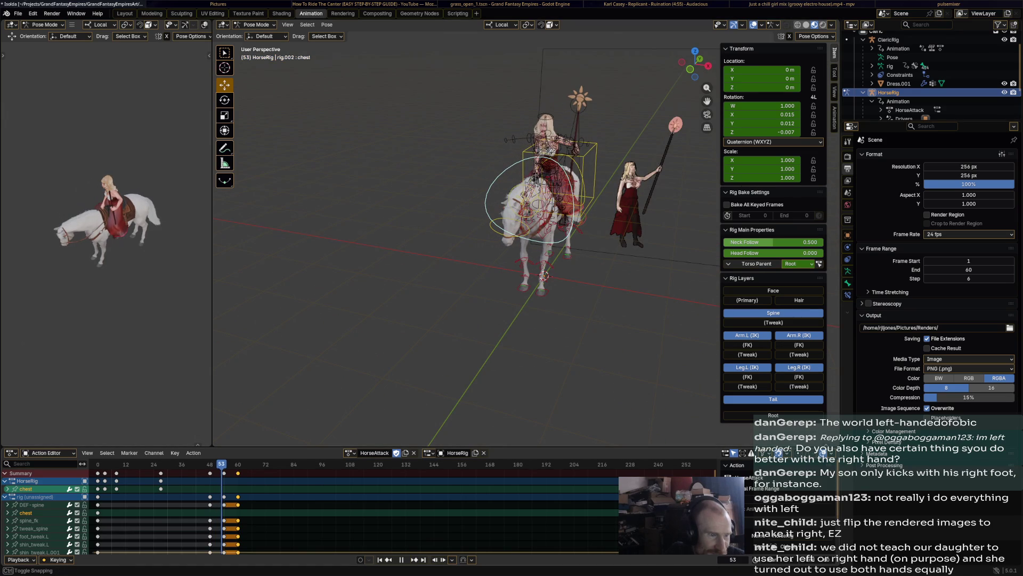
mouse_move(480, 239)
middle_mouse_down()
mouse_move(599, 240)
mouse_move(576, 224)
middle_mouse_up()
key("r")
left_click(606, 204)
key("r")
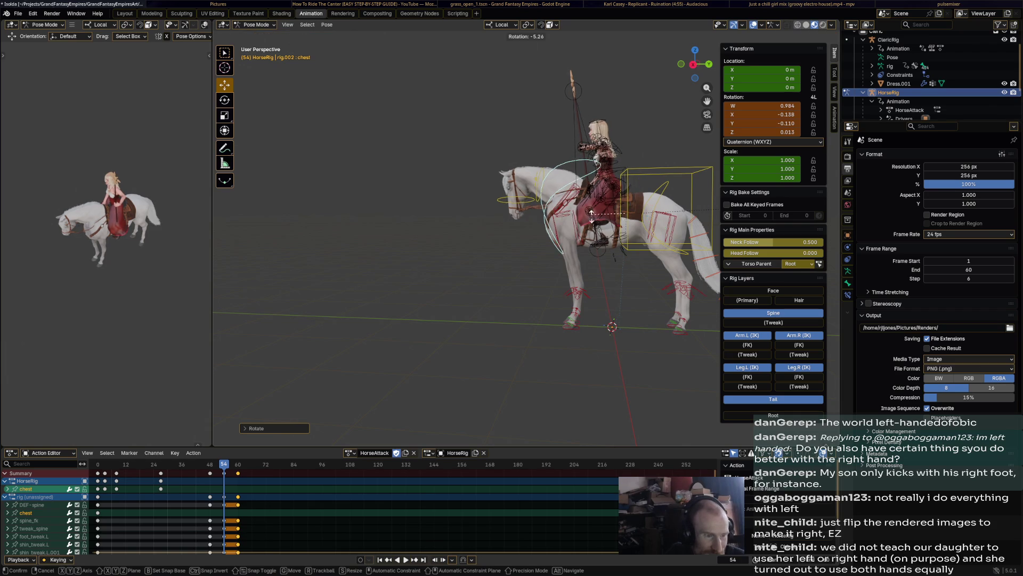
left_click(592, 224)
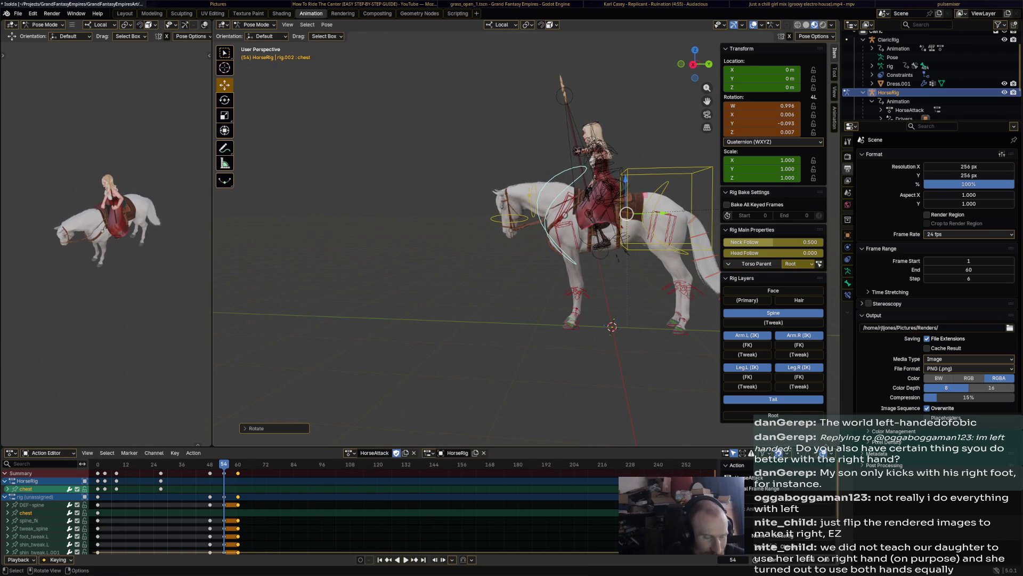
key("i")
- Replay the landing frames, then at frame 54 start rotating the horse's neck upward
key("Left")
key("Left")
key("Left")
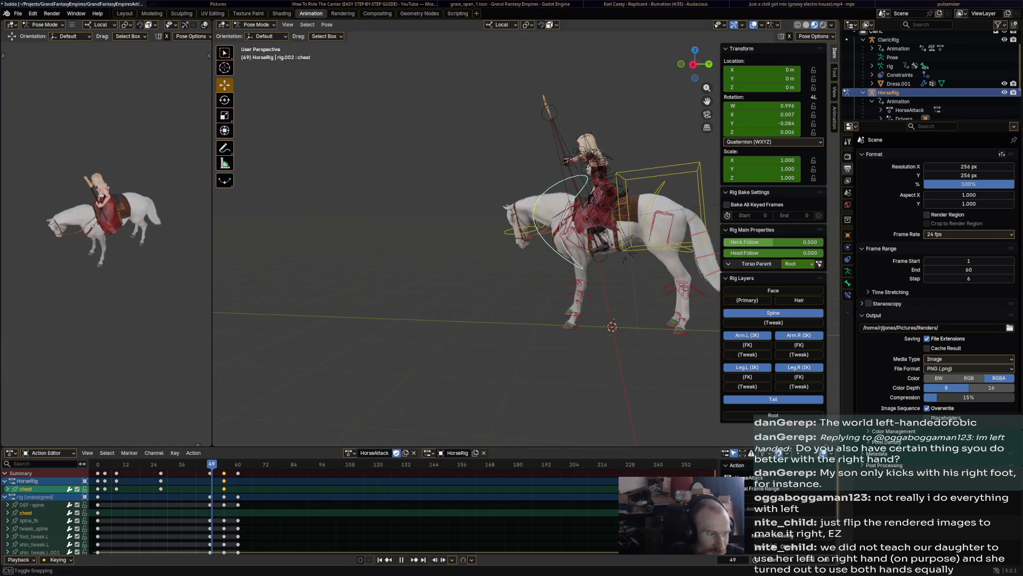
key("space")
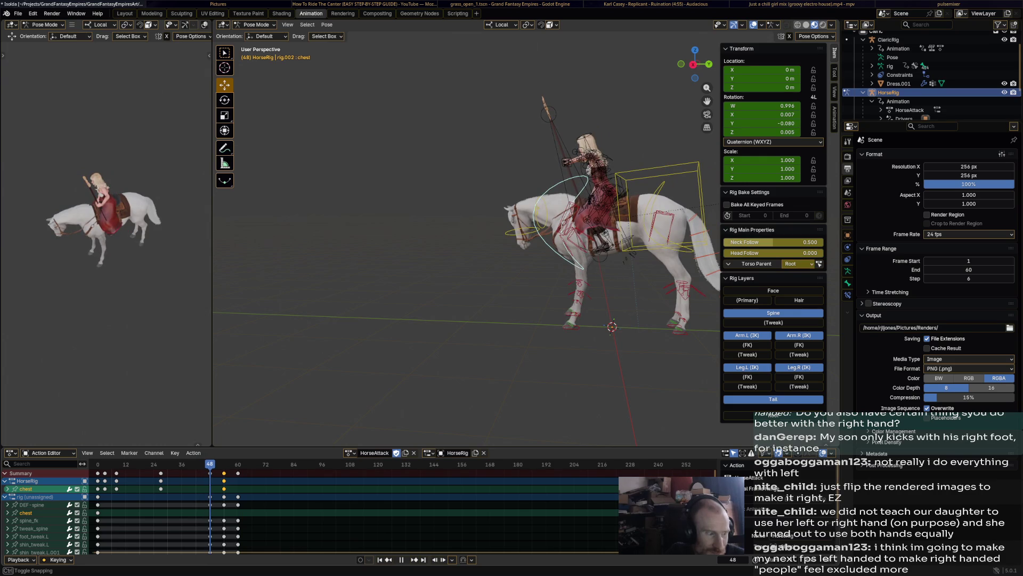
key("space")
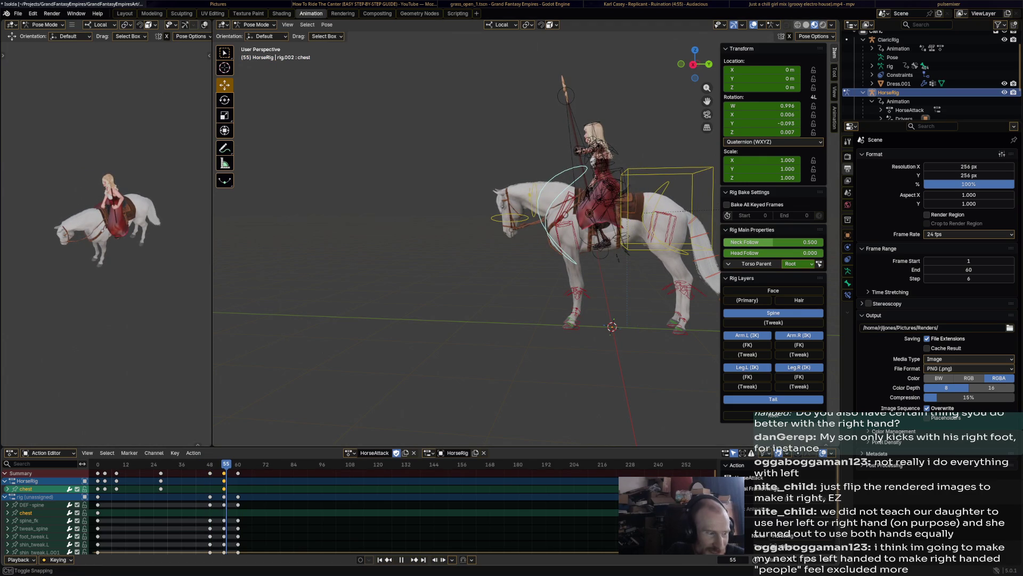
key("Left")
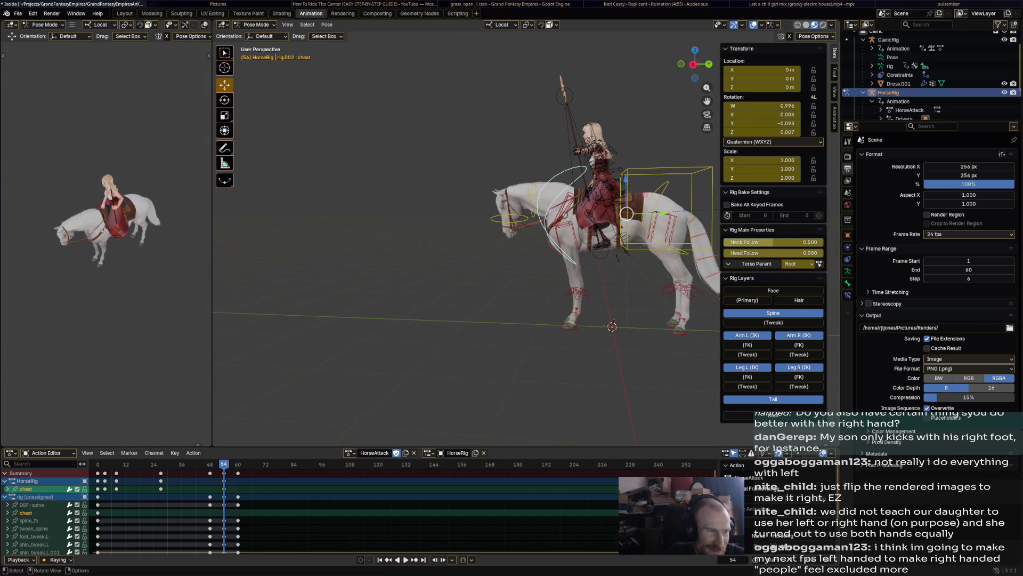
left_click(560, 196)
key("r")
left_click(528, 184)
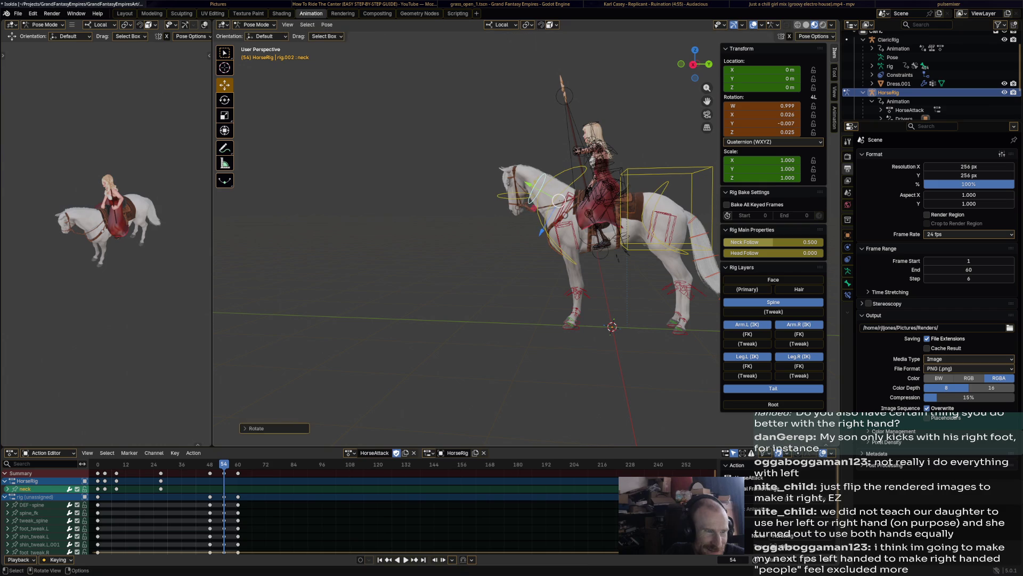
- Raise the neck further and key the neck and head pose at frame 54
key("r")
left_click(504, 192)
key("i")
key("i")
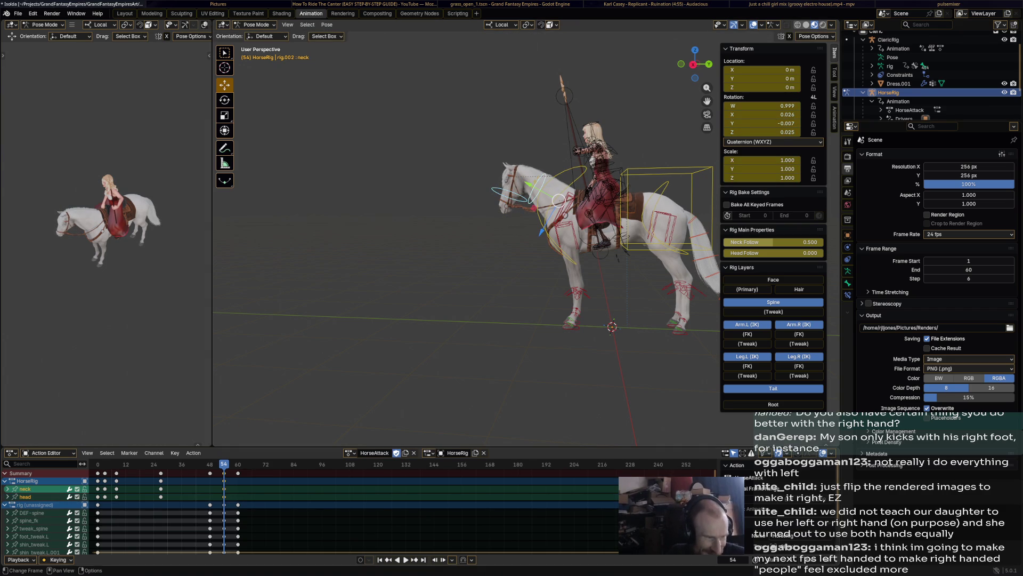
- Check the landing, then replay the HorseAttack action from the start
key("space")
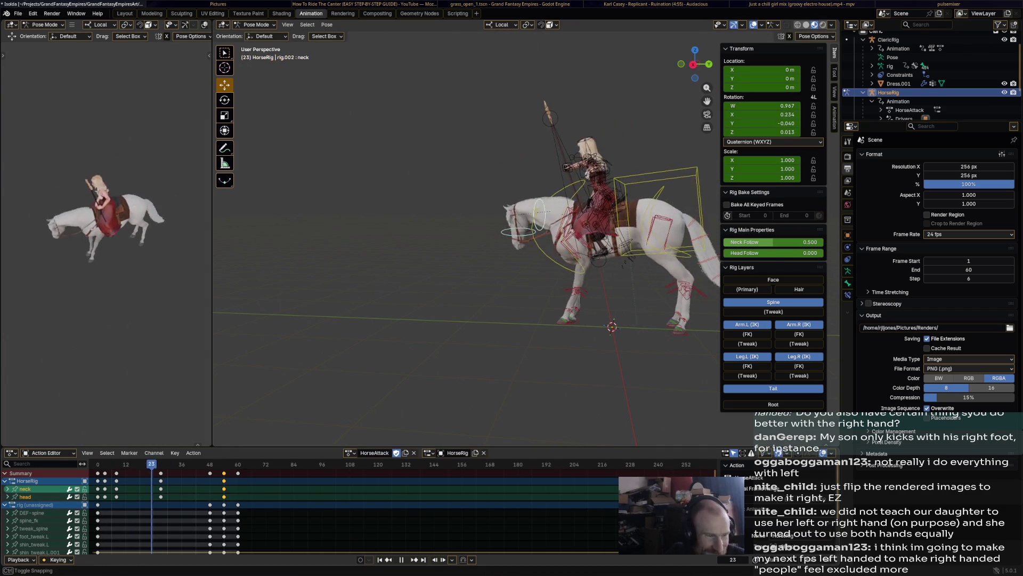
key("space")
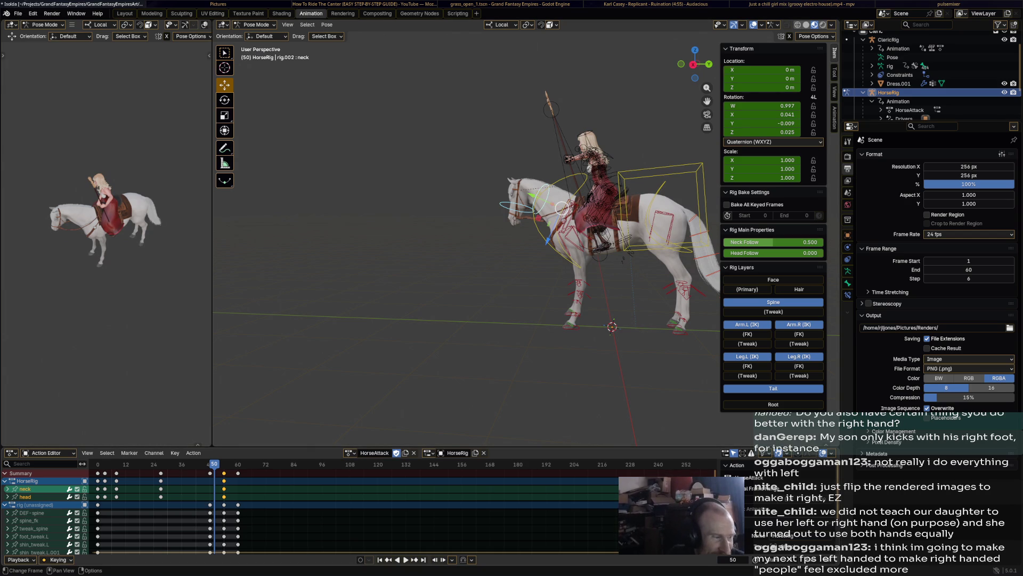
key("shift+Left")
key("space")
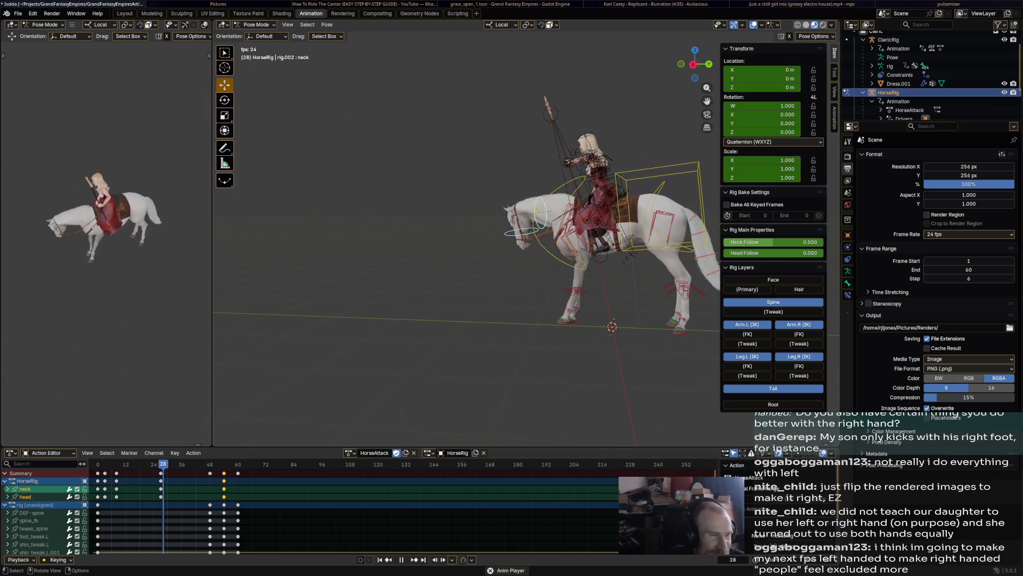